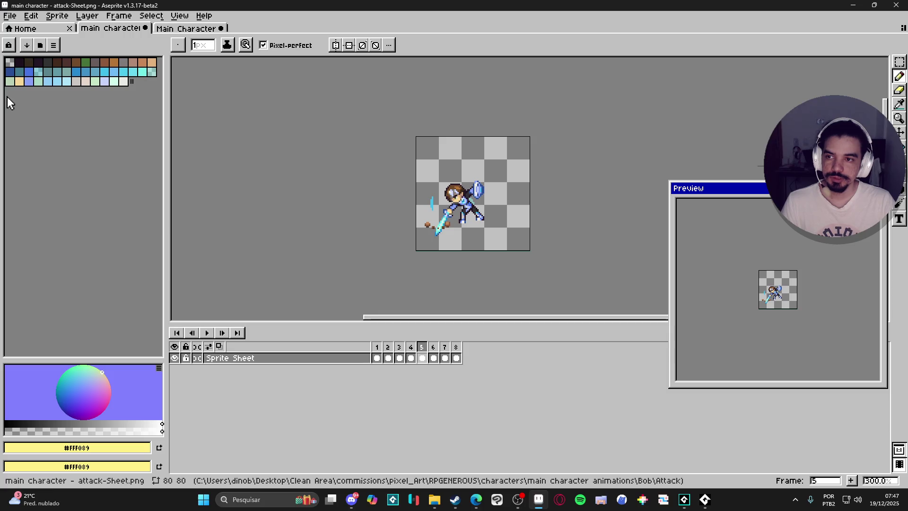
Open Save As for the attack sheet, then cancel without saving.
left_click(10, 15)
left_click(19, 74)
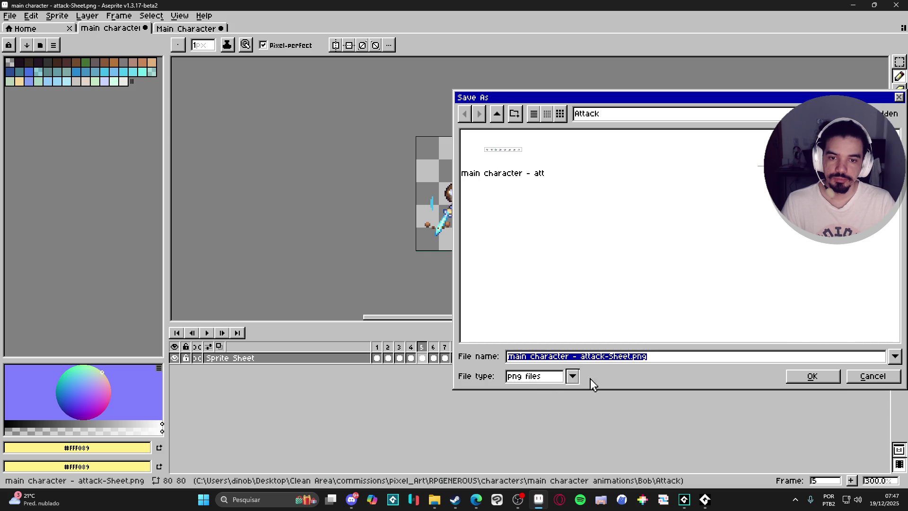
left_click(872, 376)
Step through the attack frames up to frame 6, play the dash sheet, then return to attack frame 1.
left_click(378, 358)
key("Right")
key("Right")
key("Right")
key("Return")
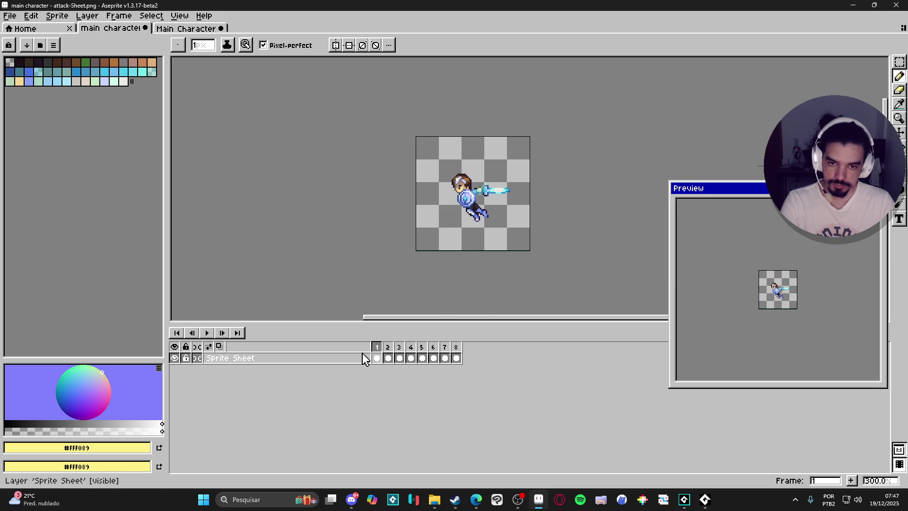
key("Return")
left_click(377, 357)
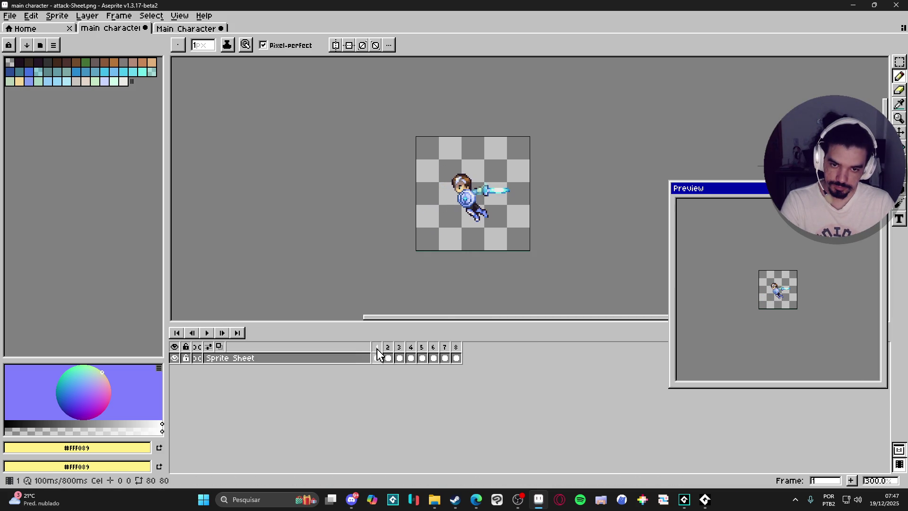
key("Right")
key("Right")
key("Right")
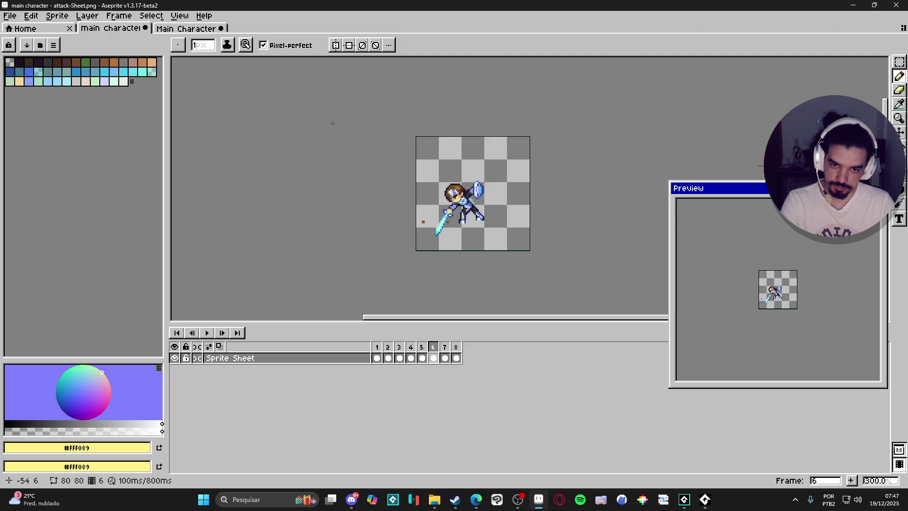
left_click(190, 28)
key("Return")
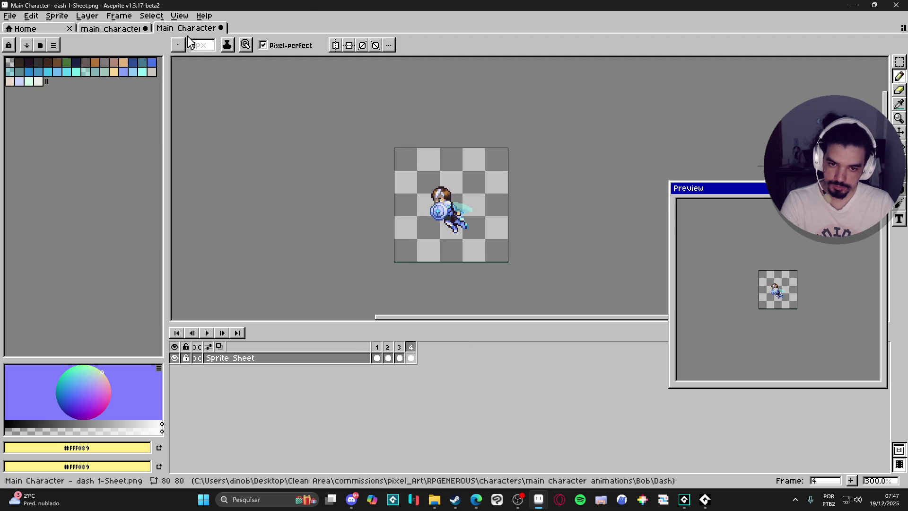
left_click(121, 27)
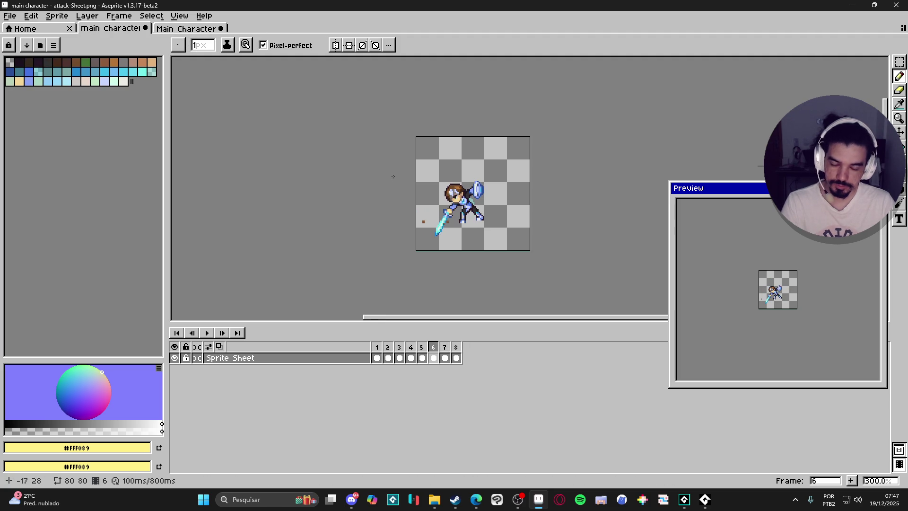
left_click(376, 347)
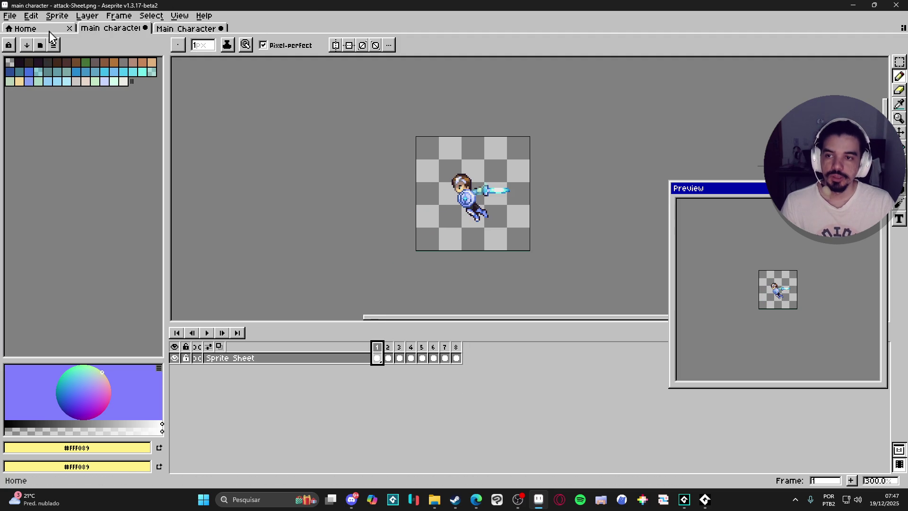
Close the File menu without choosing anything and bring GameMaker to the front.
left_click(11, 19)
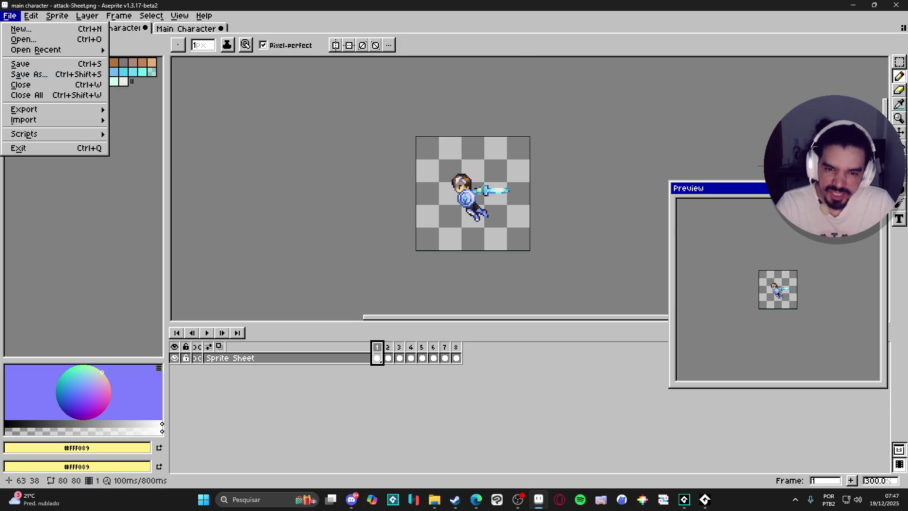
scroll(506, 189, "up", 2)
left_click(151, 15)
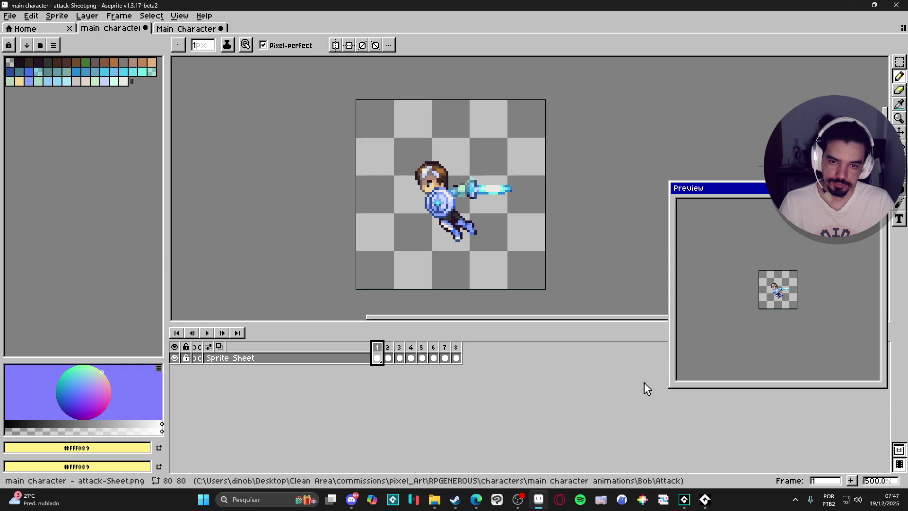
left_click(684, 499)
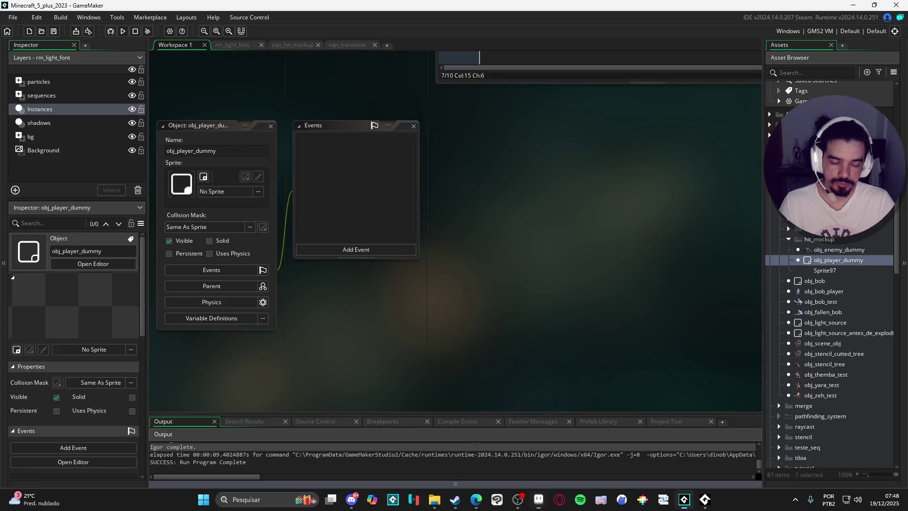
Delete the leftover Sprite97 asset.
left_click(825, 271)
key("Delete")
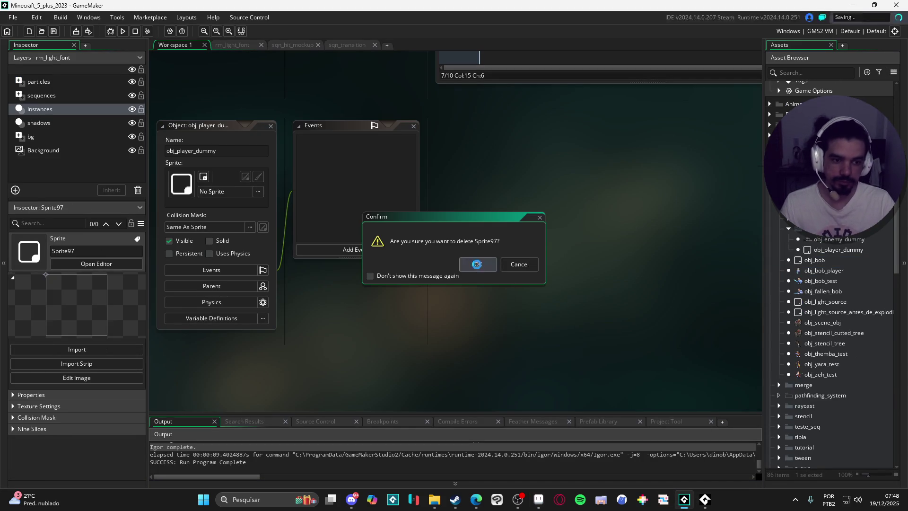
left_click(477, 268)
Create a new group named hit_mockup inside the light_font sprites folder.
scroll(858, 289, "down", 10)
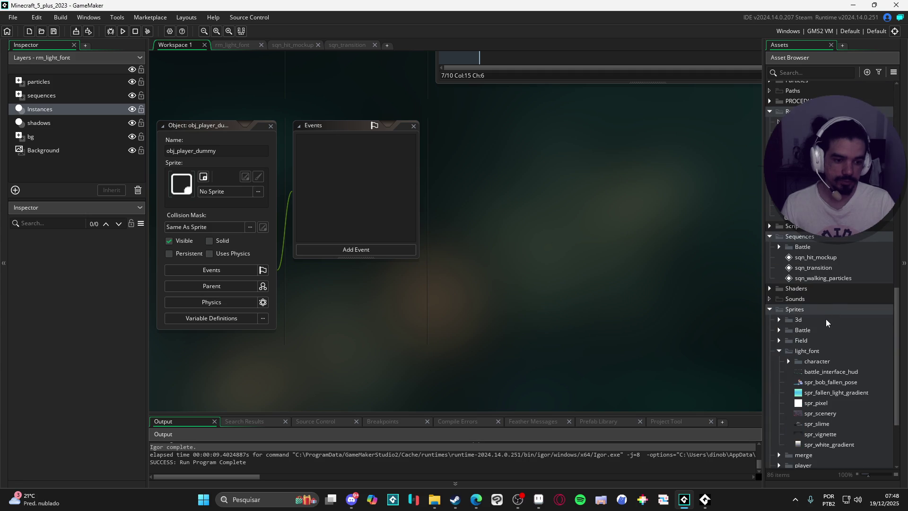
right_click(806, 311)
left_click(804, 330)
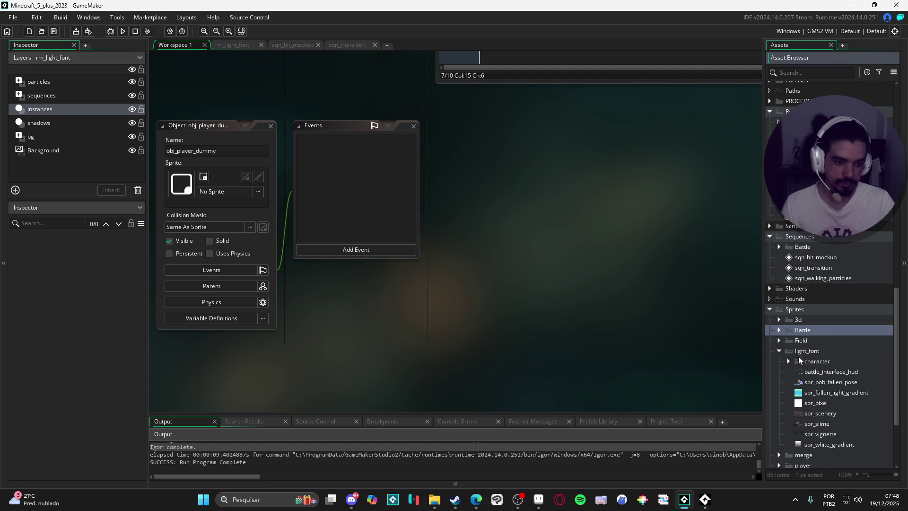
right_click(805, 354)
left_click(841, 286)
type("hi")
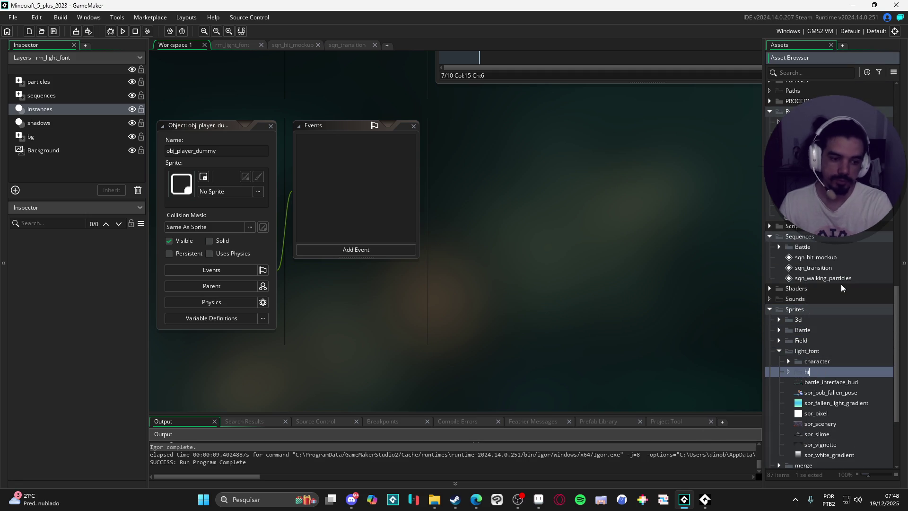
type("t_mockup")
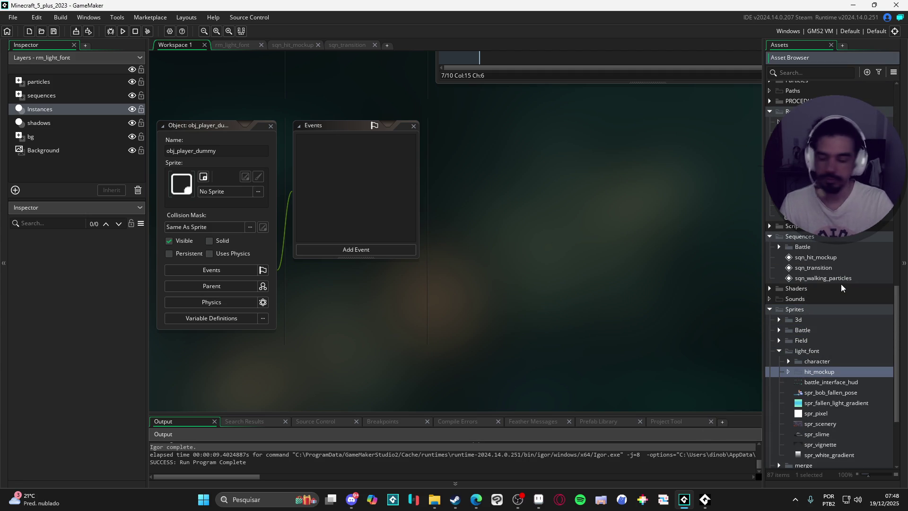
mouse_move(434, 499)
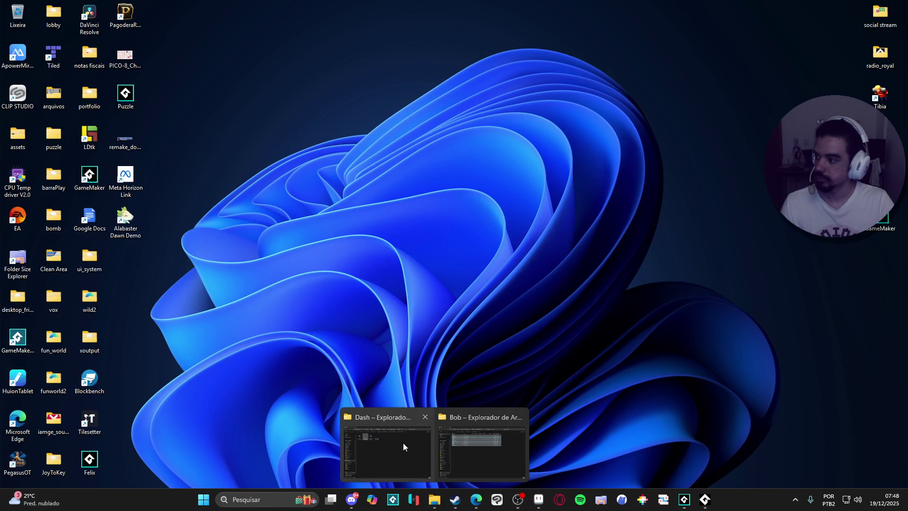
left_click(403, 443)
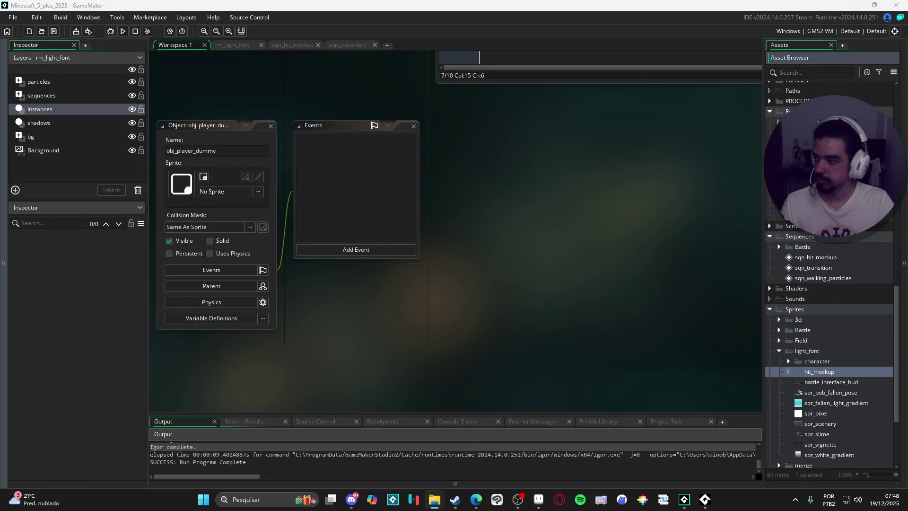
Import both dash sheets into hit_mockup, naming them spr_bob_going_dash and spr_bob_dashing.
left_click_drag(851, 357, 835, 370)
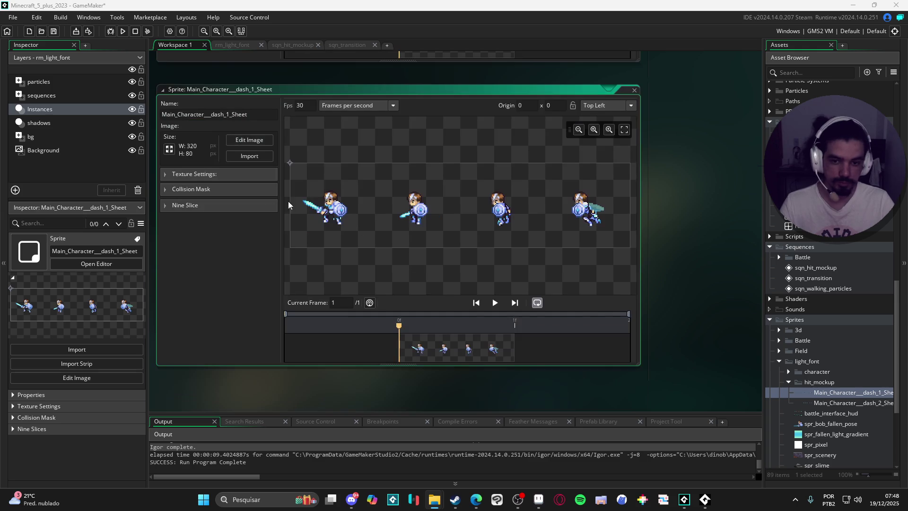
double_click(213, 114)
type("spr_bob_going_dash")
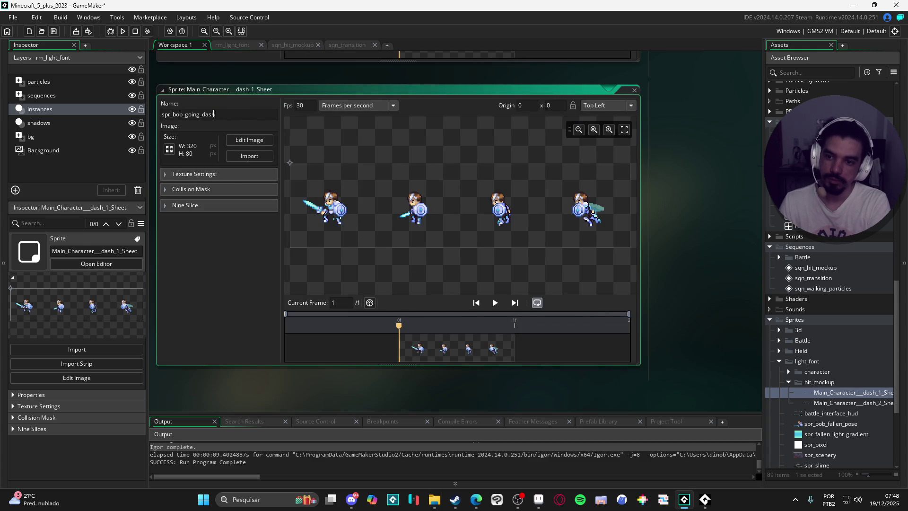
key("Return")
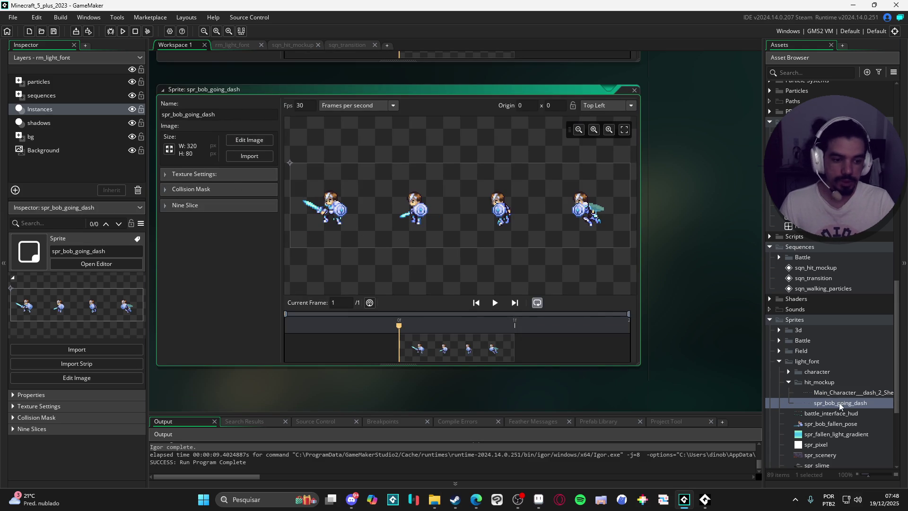
double_click(842, 392)
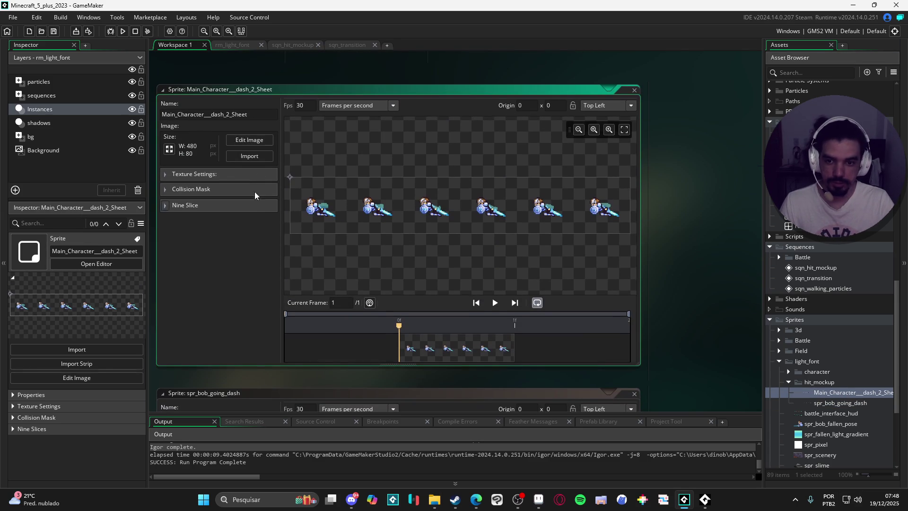
double_click(221, 117)
type("sp")
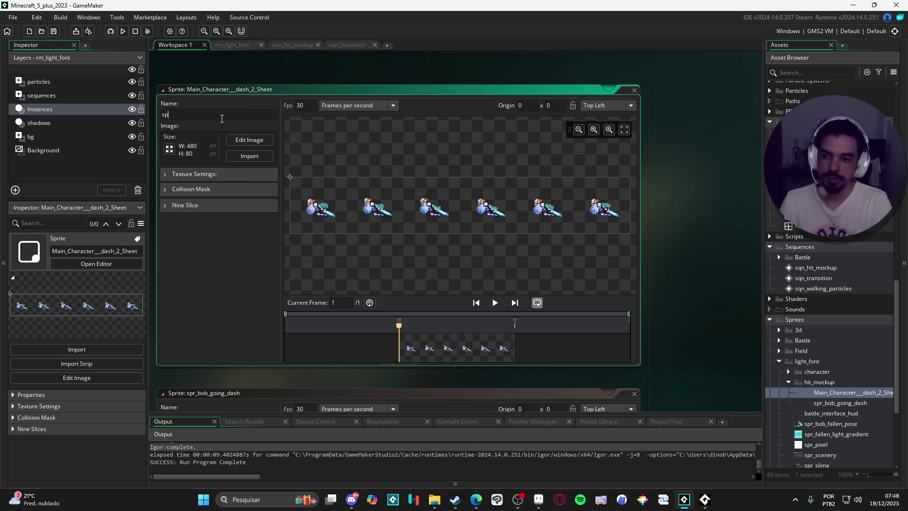
type("r_bob_dashing")
key("Return")
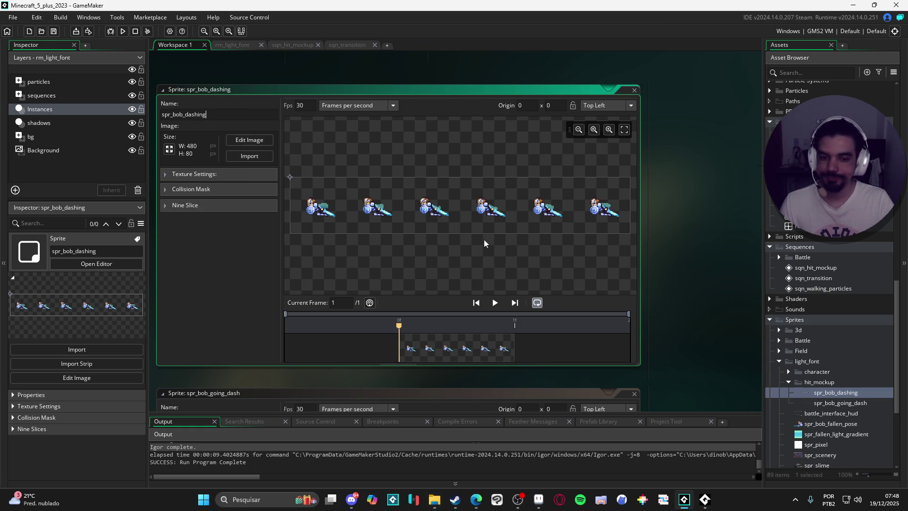
left_click(652, 288)
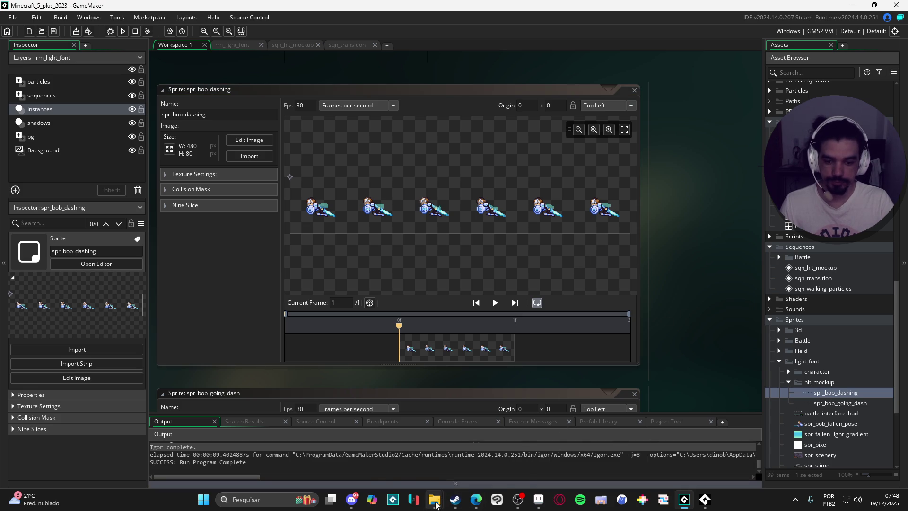
In File Explorer, go to the Bob character's Attack folder, then return to GameMaker.
left_click(434, 499)
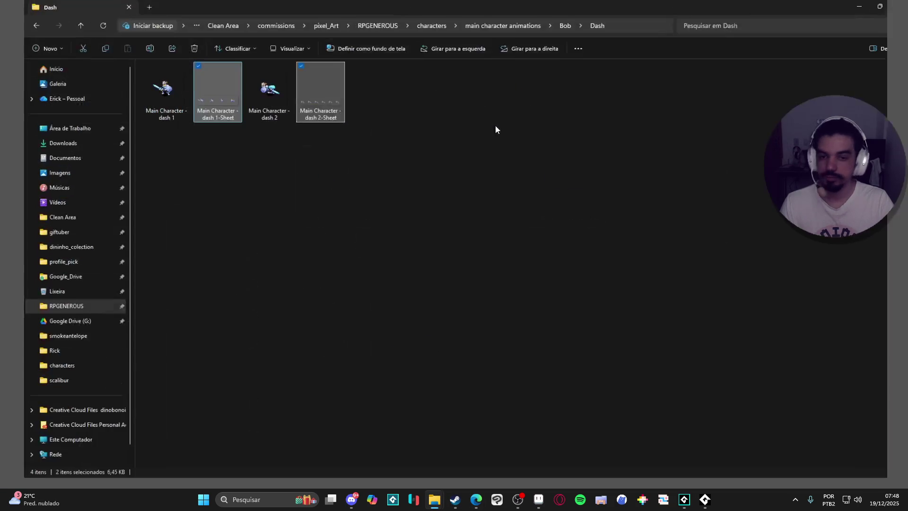
left_click(506, 27)
left_click(371, 267)
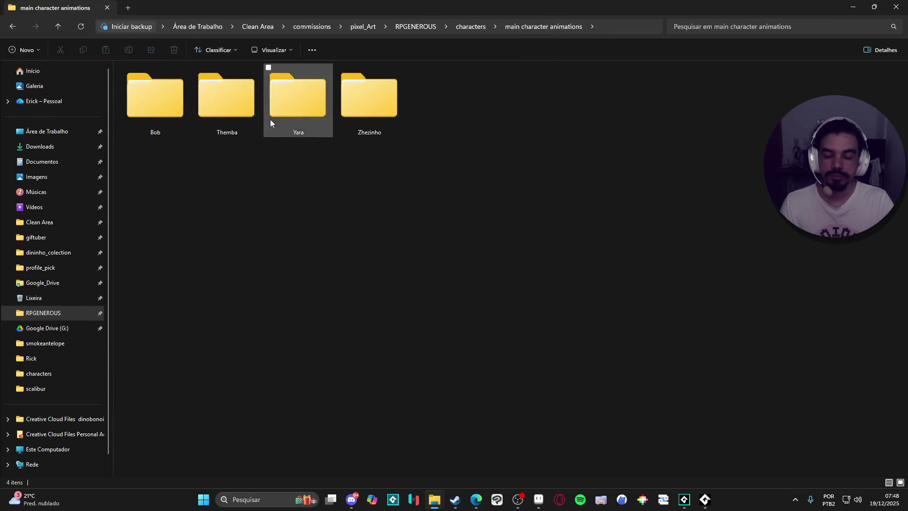
double_click(167, 118)
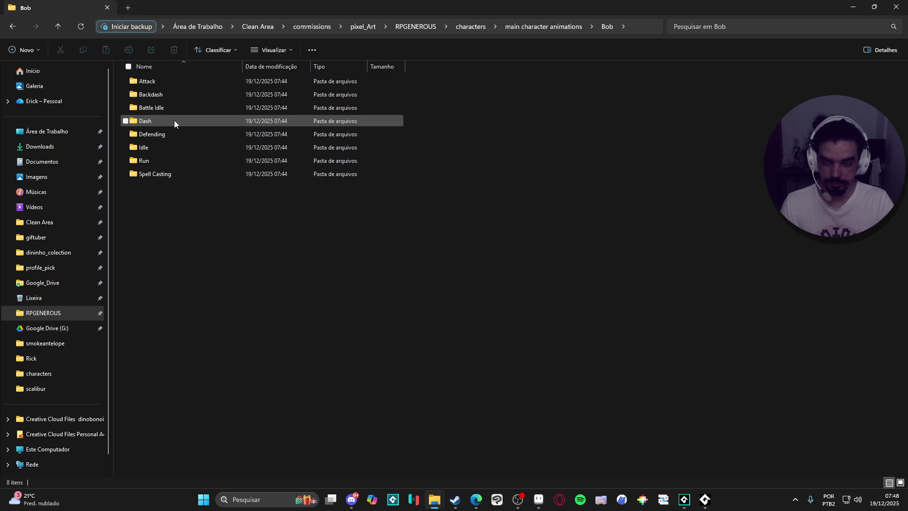
double_click(178, 83)
key("alt+Tab")
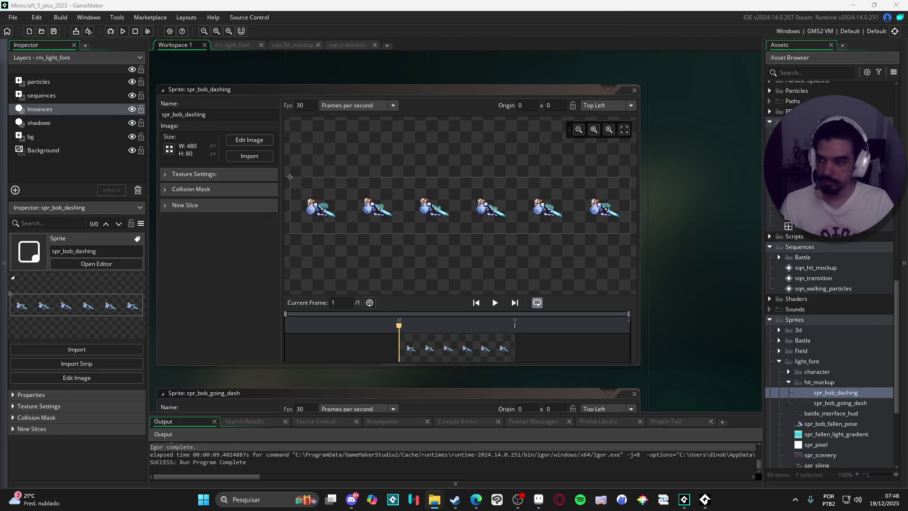
left_click_drag(885, 405, 821, 383)
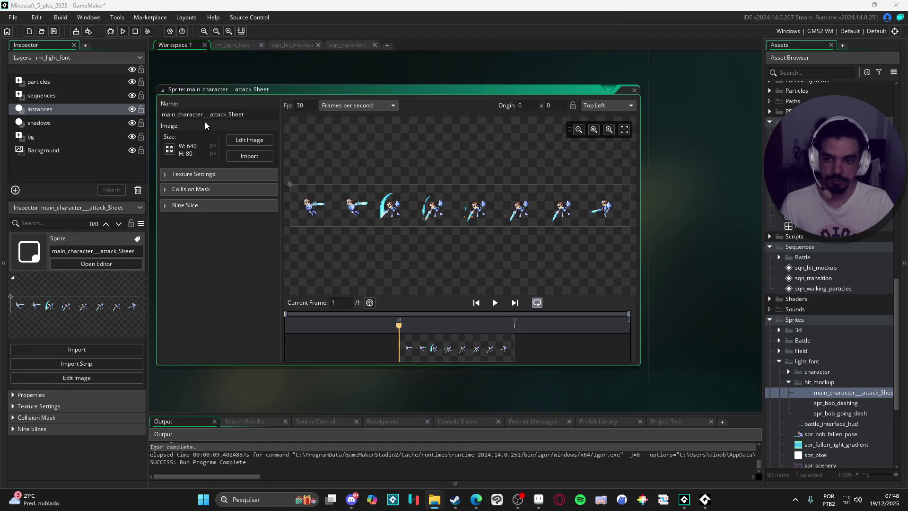
double_click(217, 115)
type("spr_bob_")
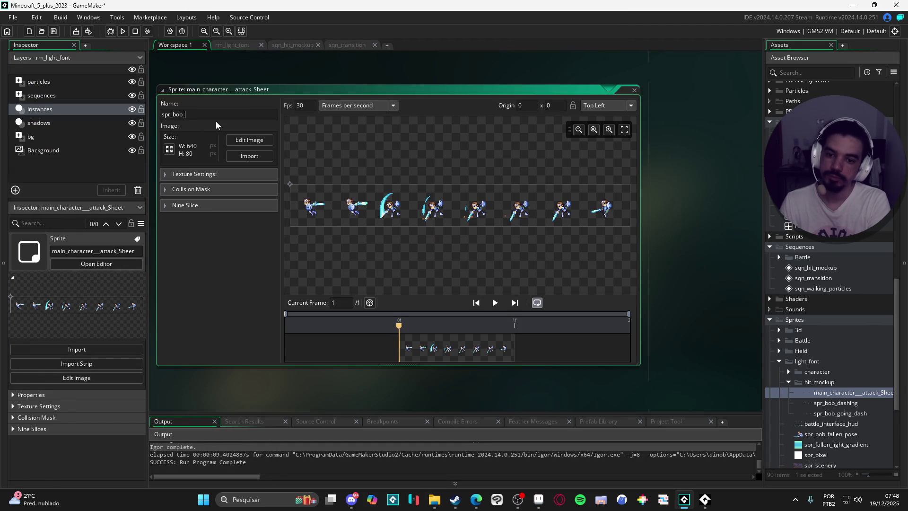
type("attacking")
key("Return")
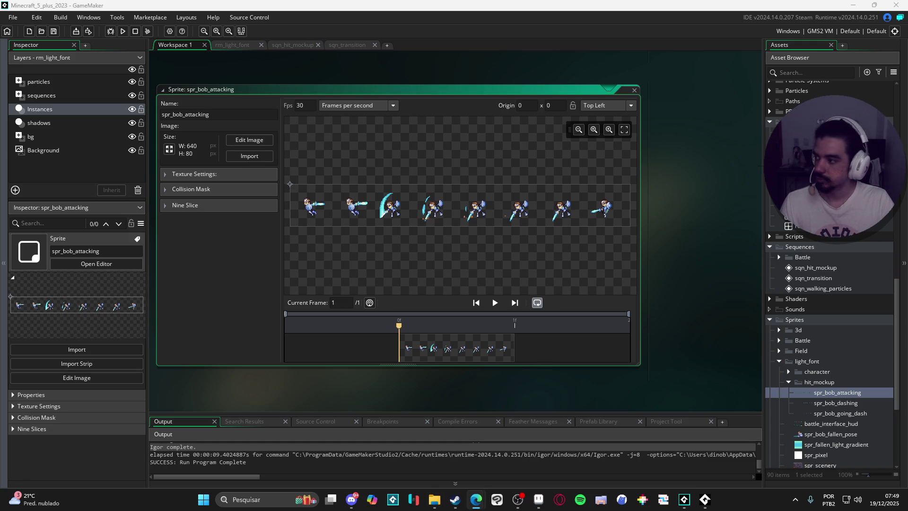
left_click(864, 396)
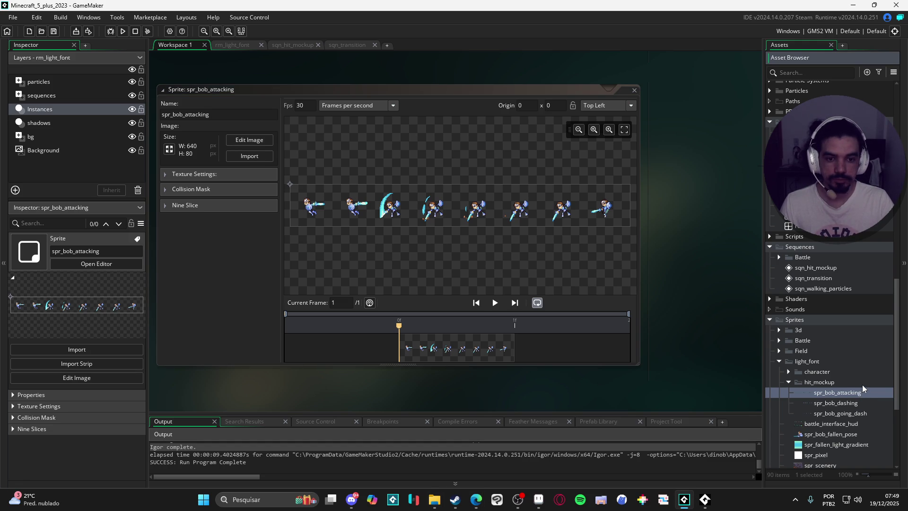
left_click(845, 404)
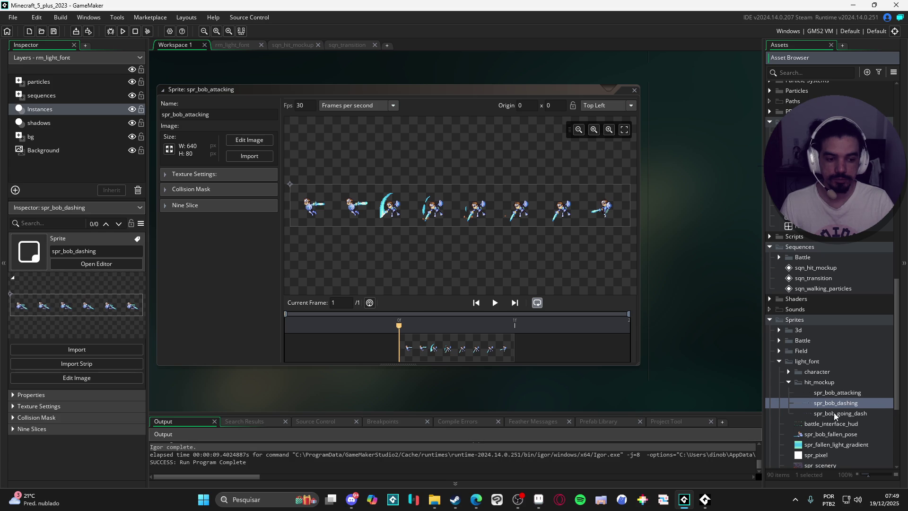
left_click(832, 414)
left_click(835, 403)
left_click(836, 385)
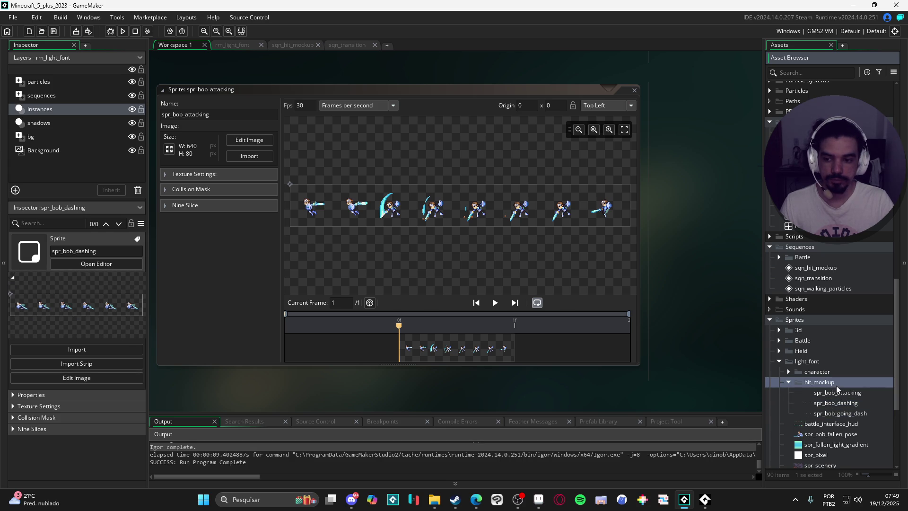
left_click(836, 393)
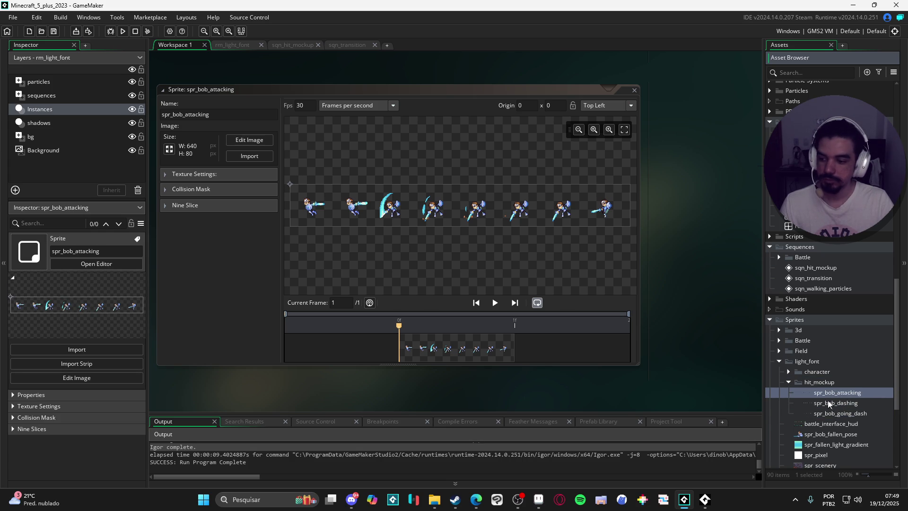
left_click(836, 402)
left_click(831, 423)
left_click(839, 412)
left_click(835, 403)
left_click(834, 393)
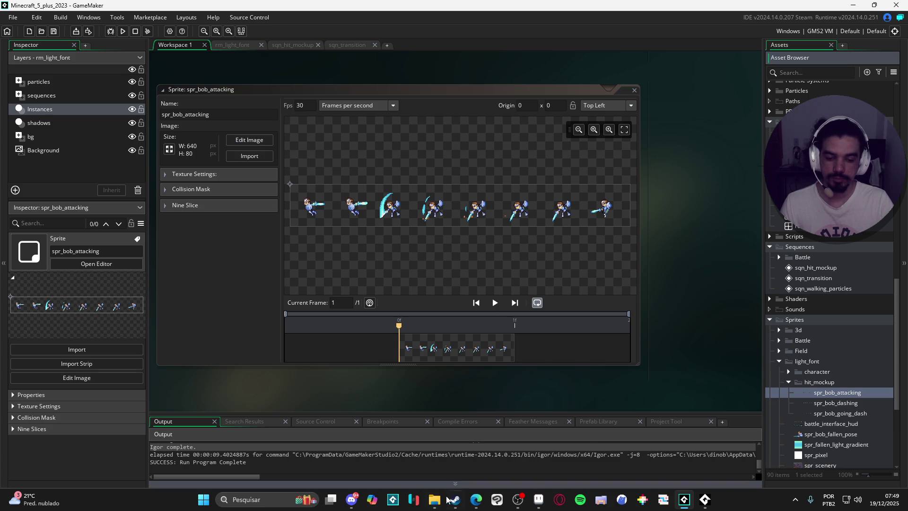
mouse_move(544, 506)
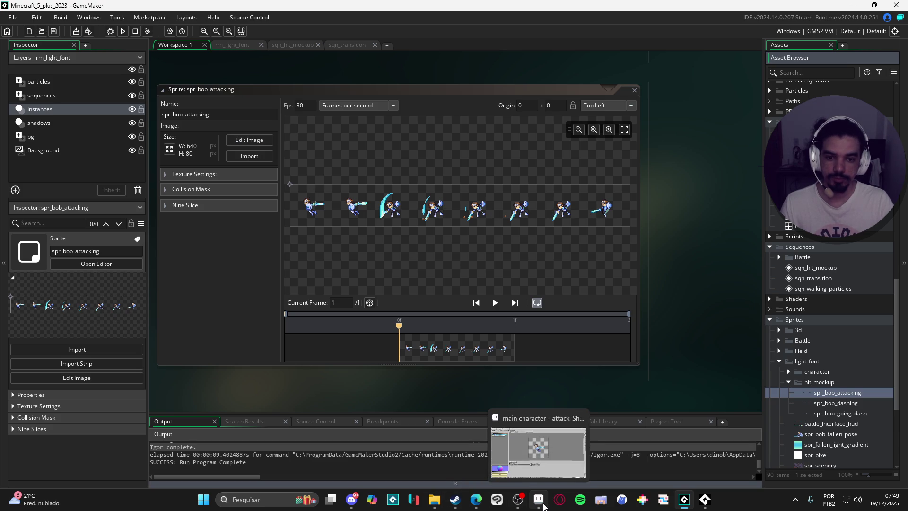
left_click(544, 506)
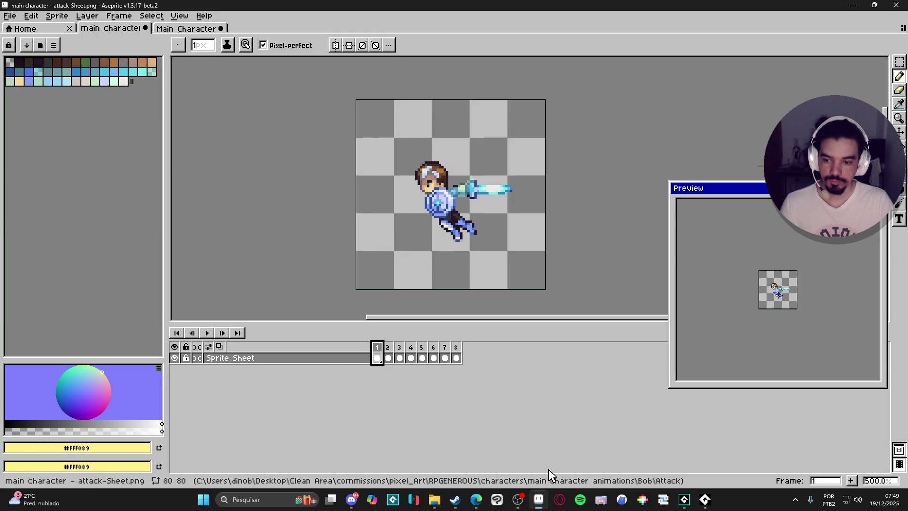
left_click(539, 499)
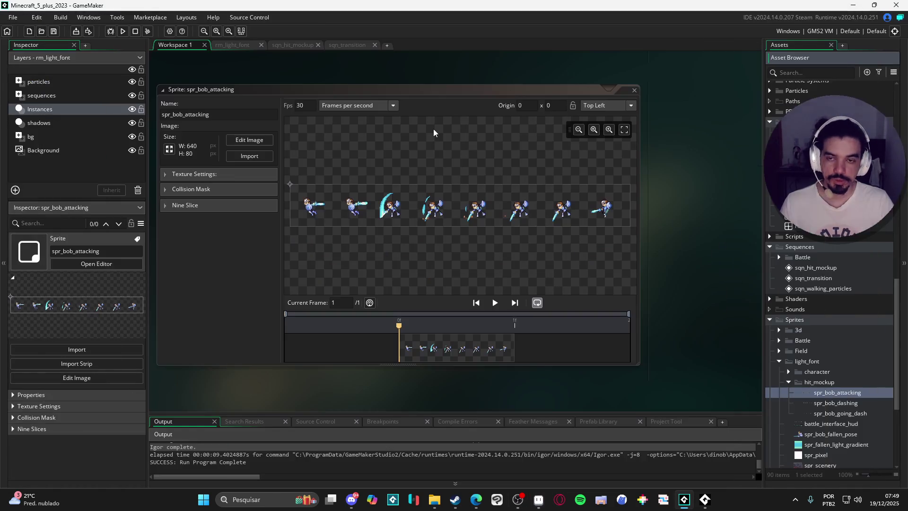
Convert the spr_bob_attacking strip into 80×80 frames, with the frame count raised to cover the strip.
left_click(249, 142)
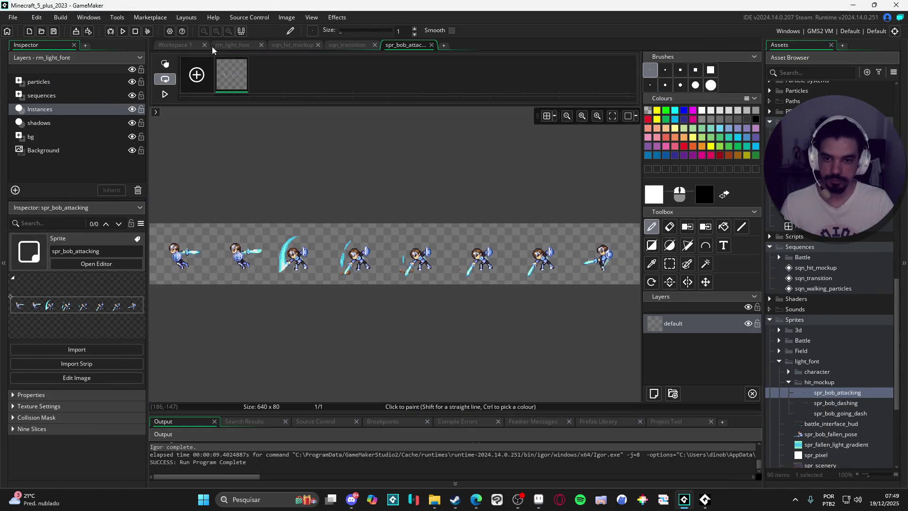
left_click(285, 17)
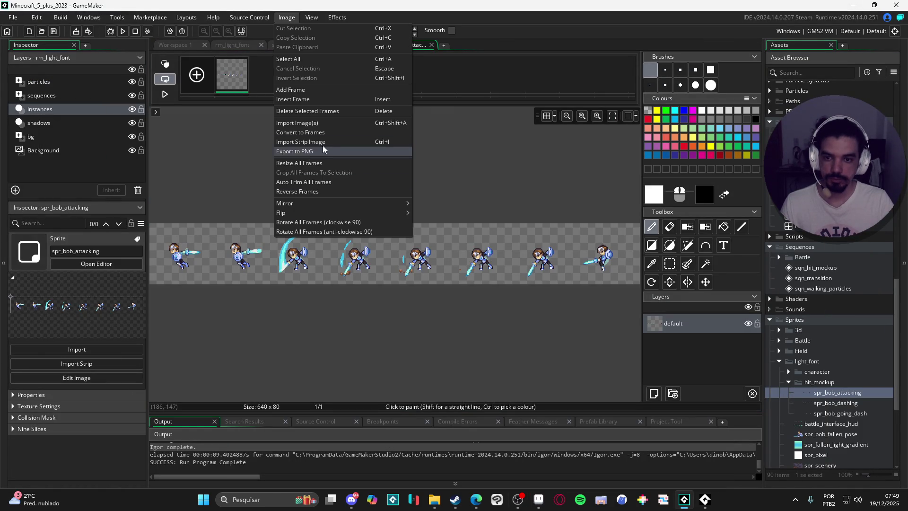
left_click(365, 132)
double_click(408, 105)
type("80")
key("Tab")
type("80")
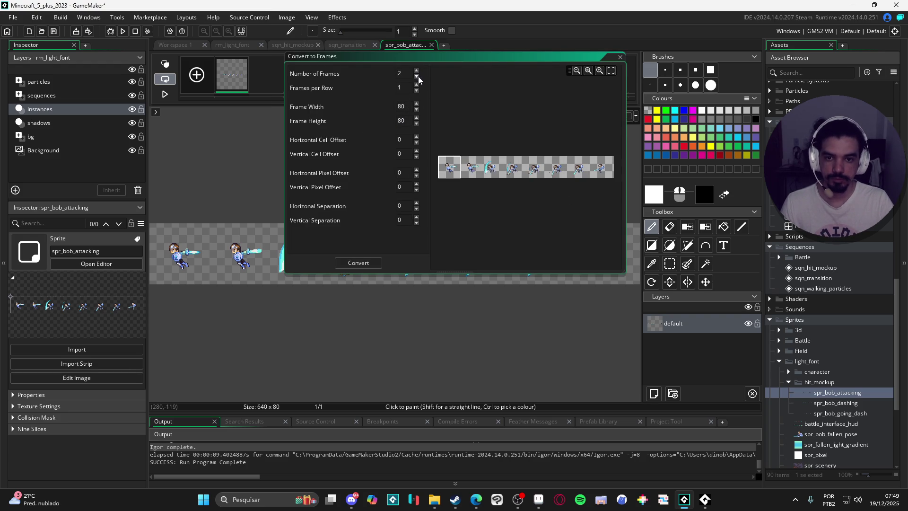
left_click(416, 86)
left_click(417, 85)
left_click(417, 85)
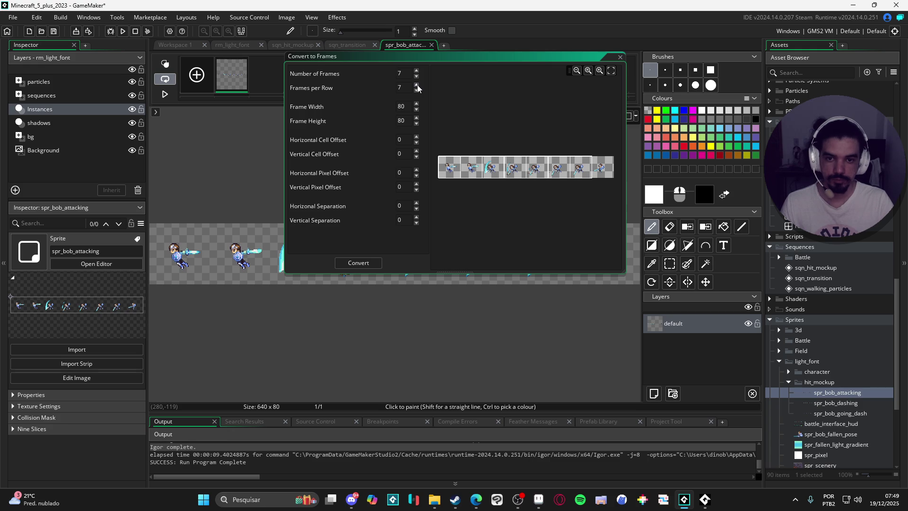
left_click(358, 262)
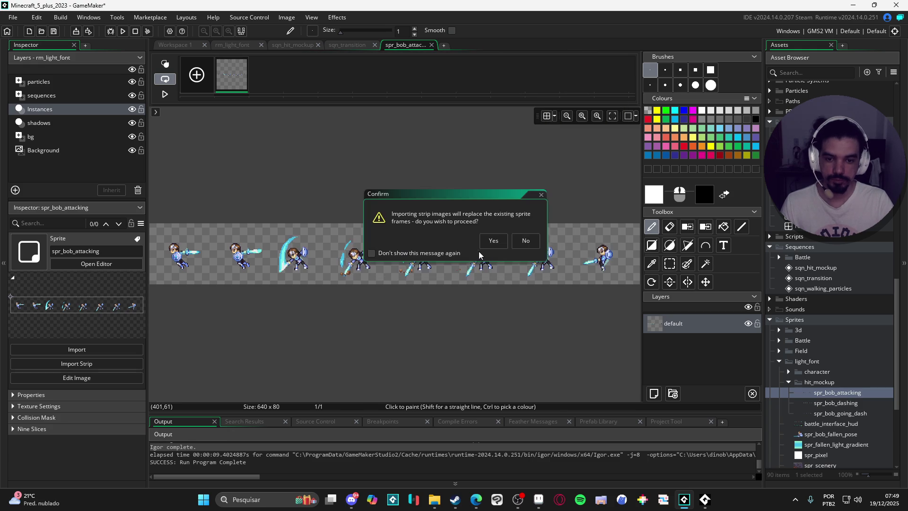
left_click(492, 240)
Convert spr_bob_dashing into six 80×80 frames and open spr_bob_going_dash's image editor.
double_click(835, 403)
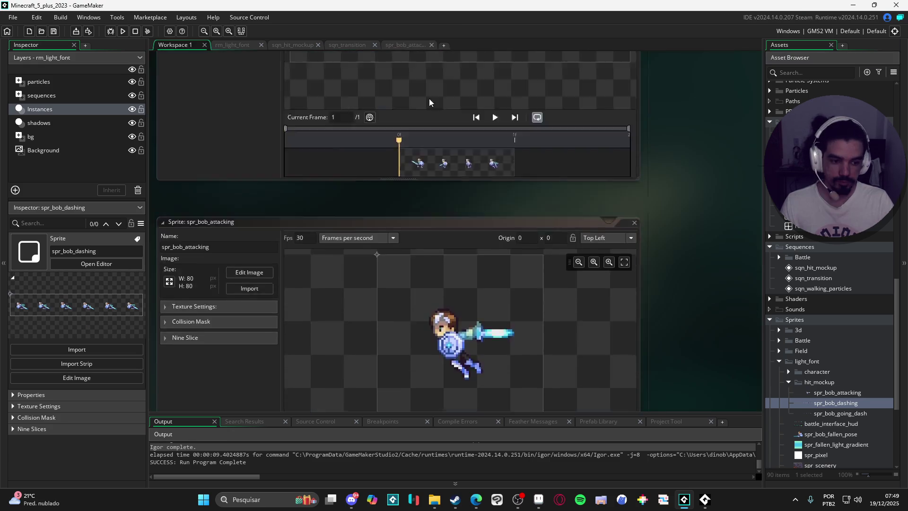
left_click(249, 140)
left_click(286, 17)
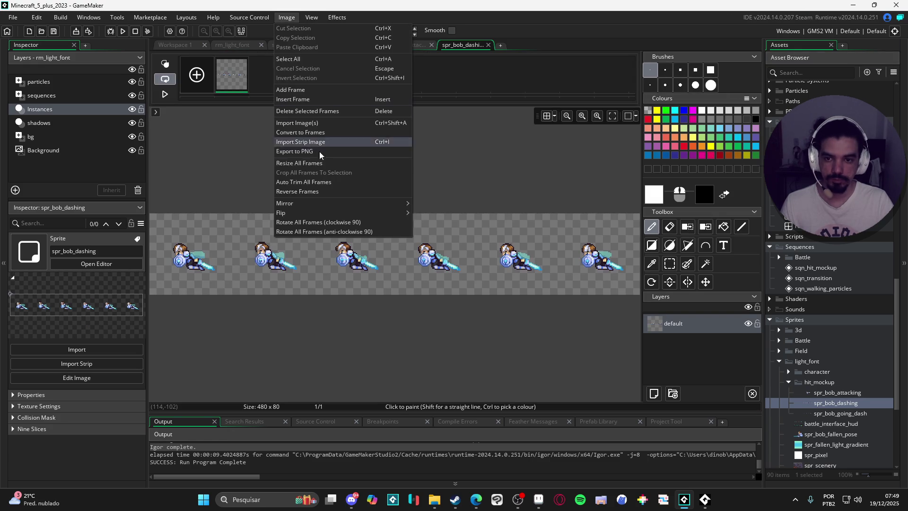
left_click(345, 135)
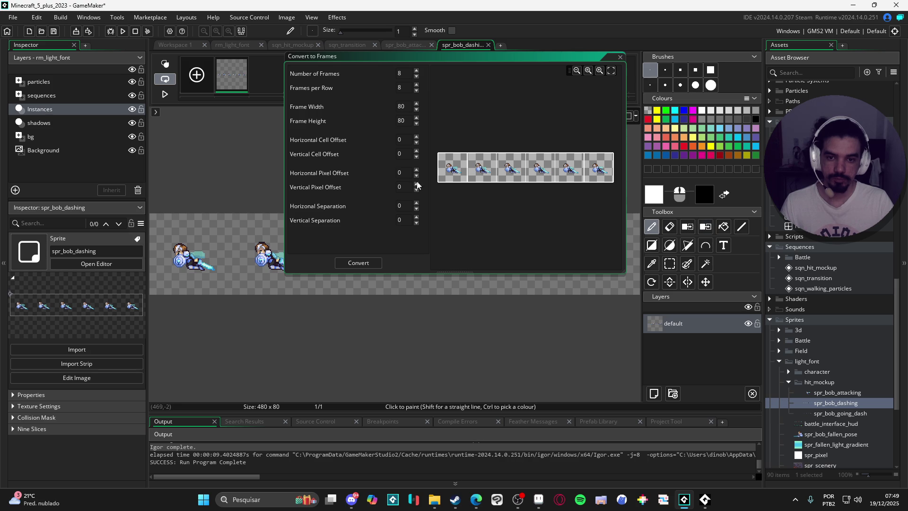
left_click(417, 77)
left_click(418, 76)
left_click(417, 77)
left_click(417, 70)
left_click(417, 70)
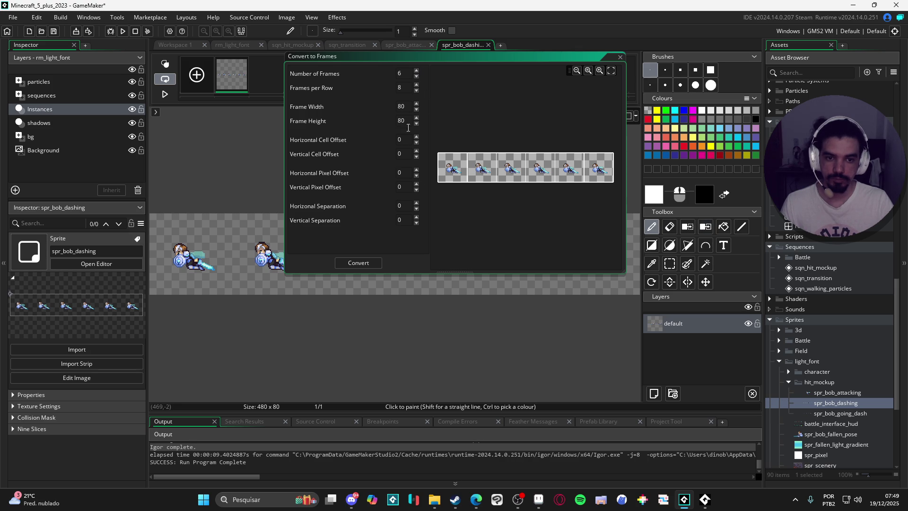
left_click(358, 263)
left_click(493, 241)
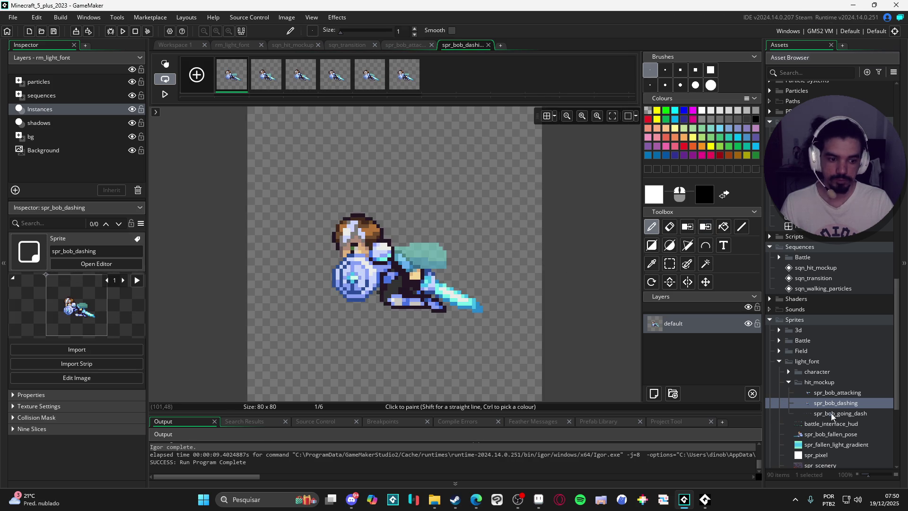
double_click(832, 413)
left_click(255, 140)
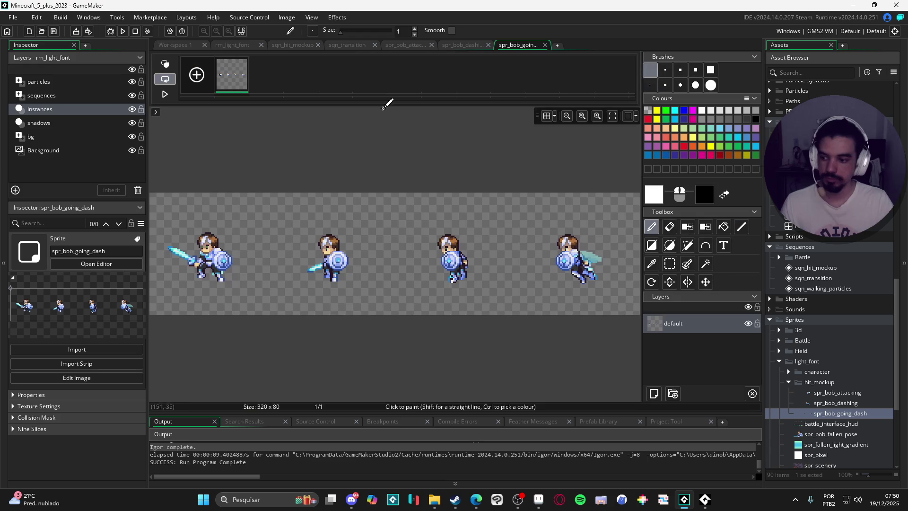
Convert spr_bob_going_dash's strip into four 80×80 frames, then reopen spr_bob_attacking.
left_click(286, 17)
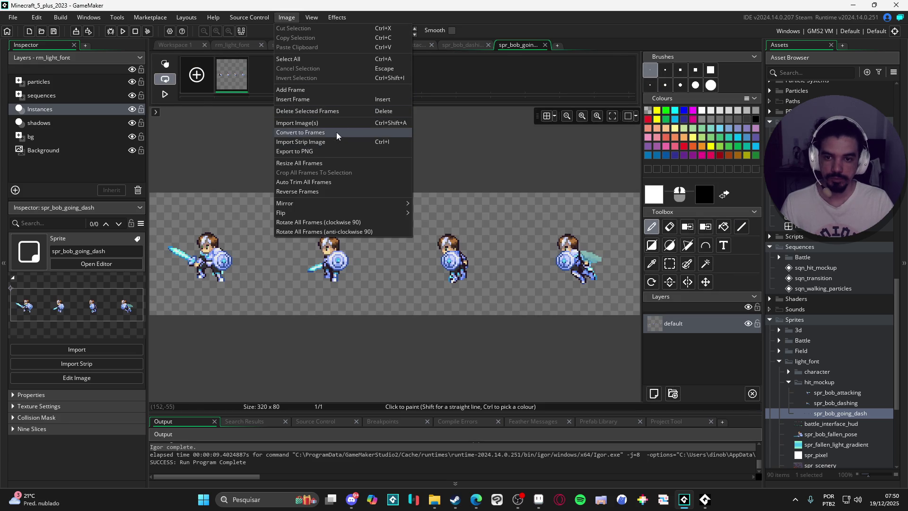
left_click(336, 131)
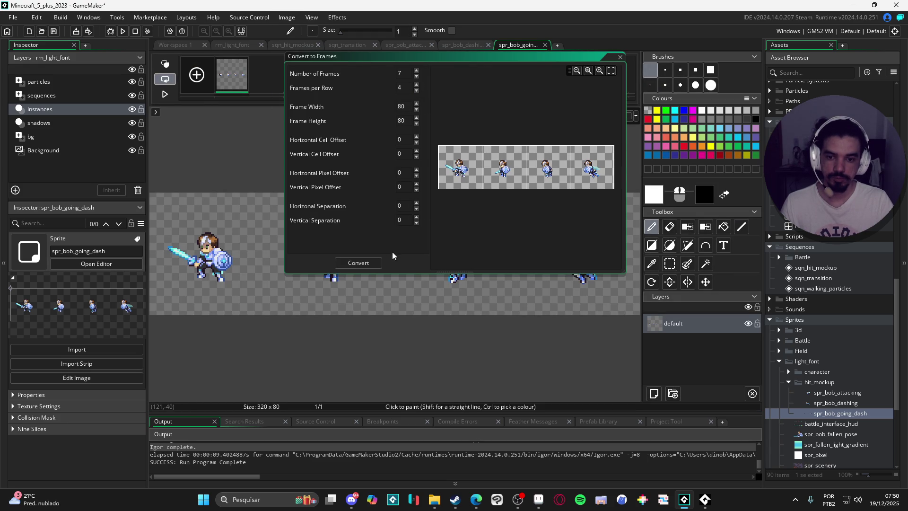
left_click(371, 262)
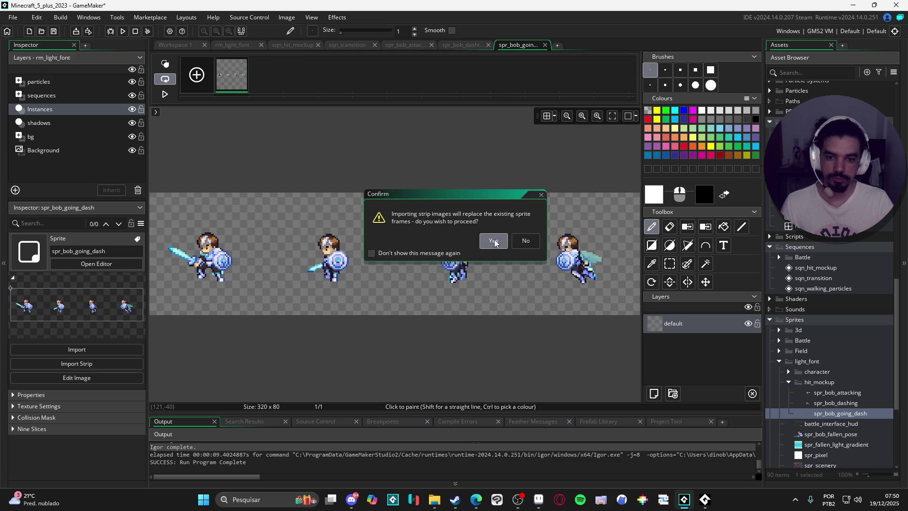
left_click(498, 242)
double_click(840, 393)
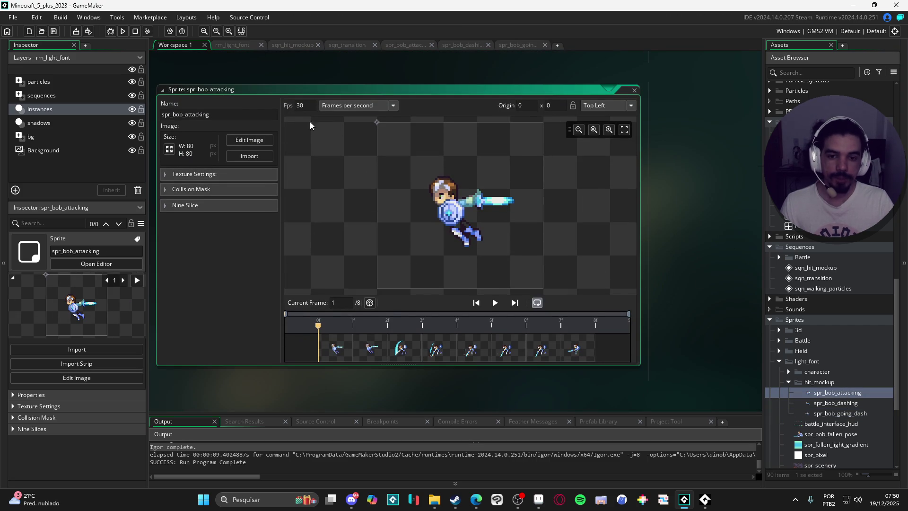
Trim empty space from all frames of spr_bob_attacking, spr_bob_dashing and spr_bob_going_dash (now 43×34).
left_click(247, 141)
left_click(280, 19)
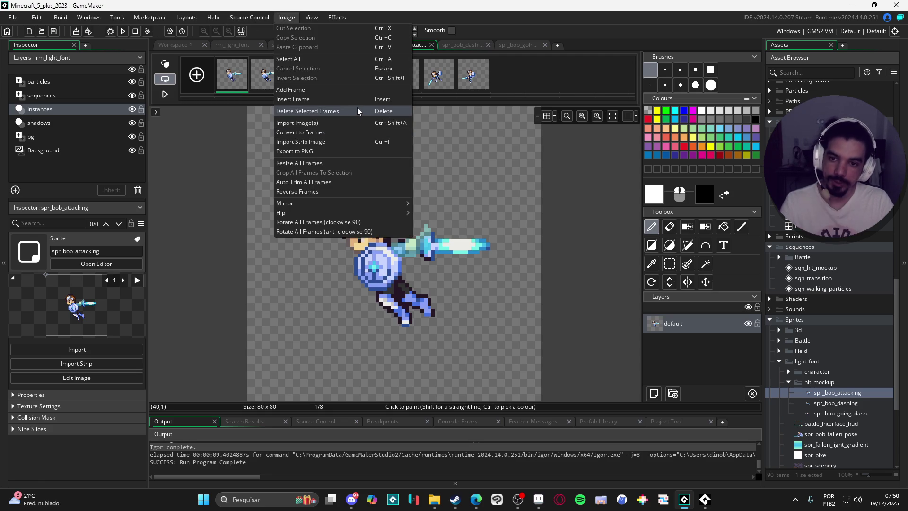
left_click(335, 185)
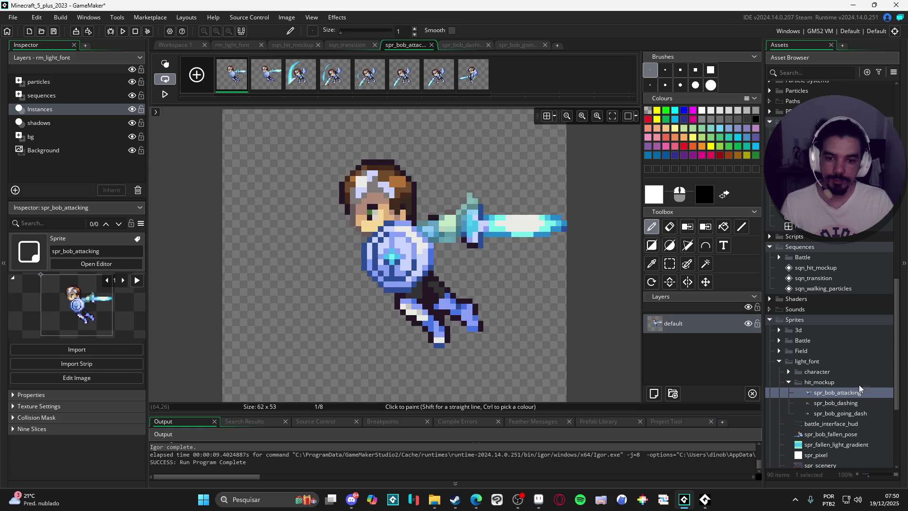
double_click(851, 403)
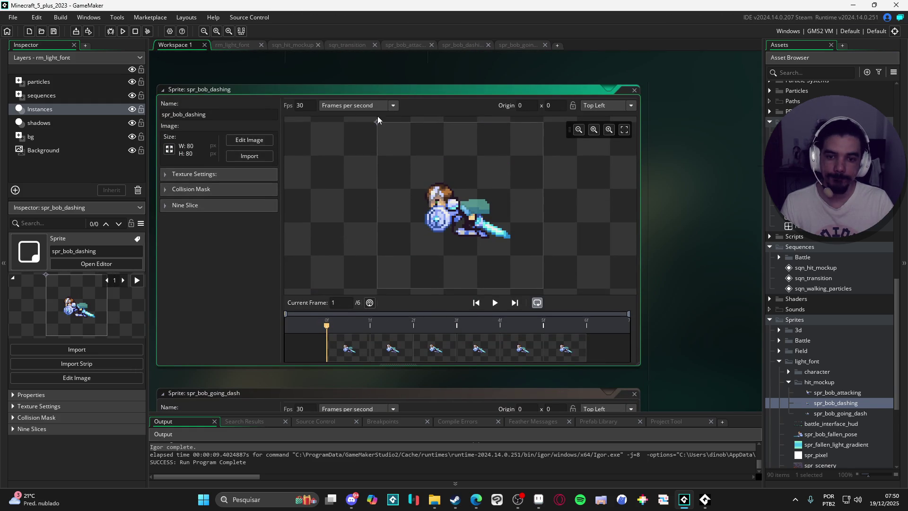
left_click(264, 143)
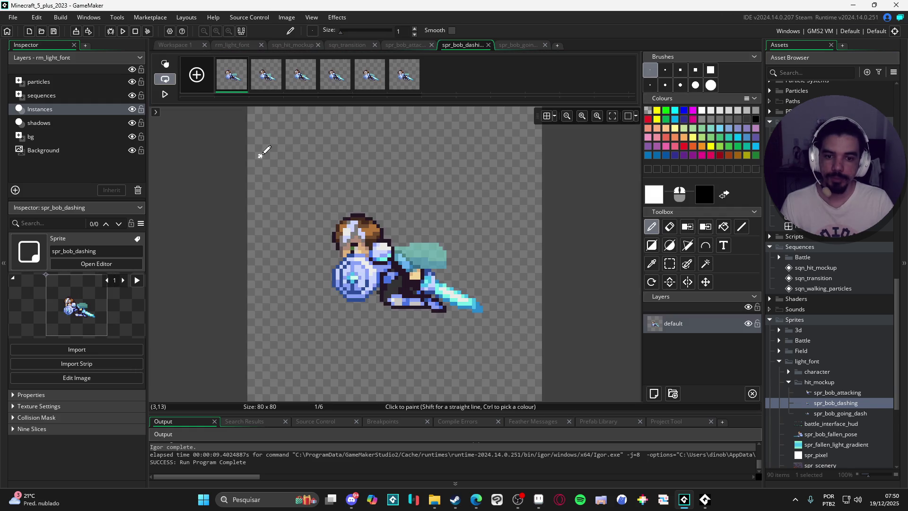
left_click(286, 19)
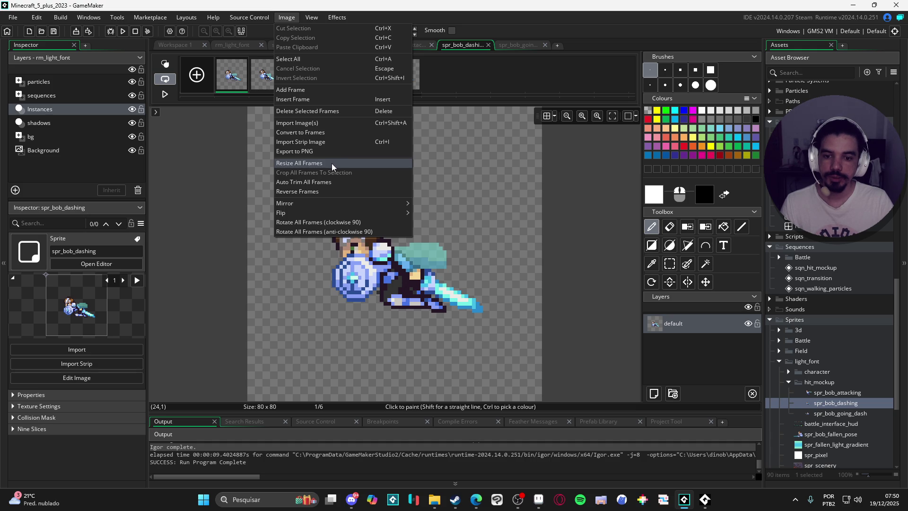
left_click(323, 184)
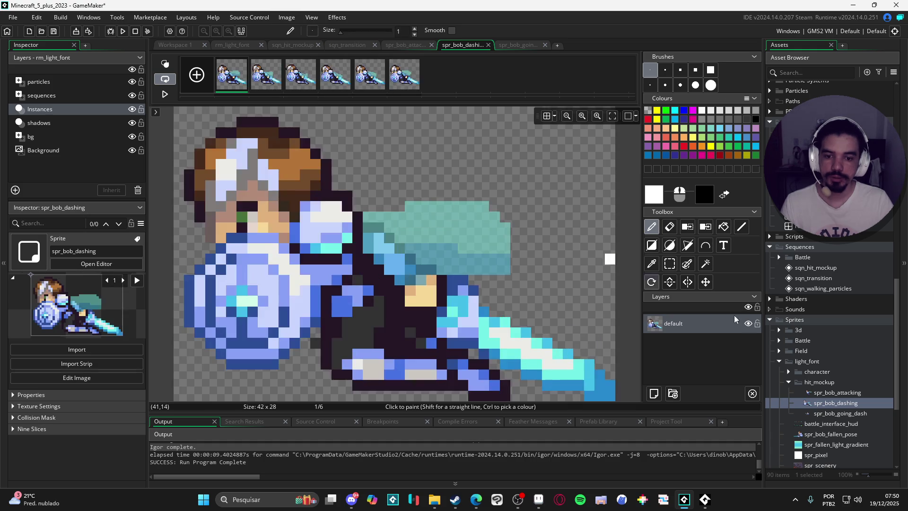
double_click(839, 413)
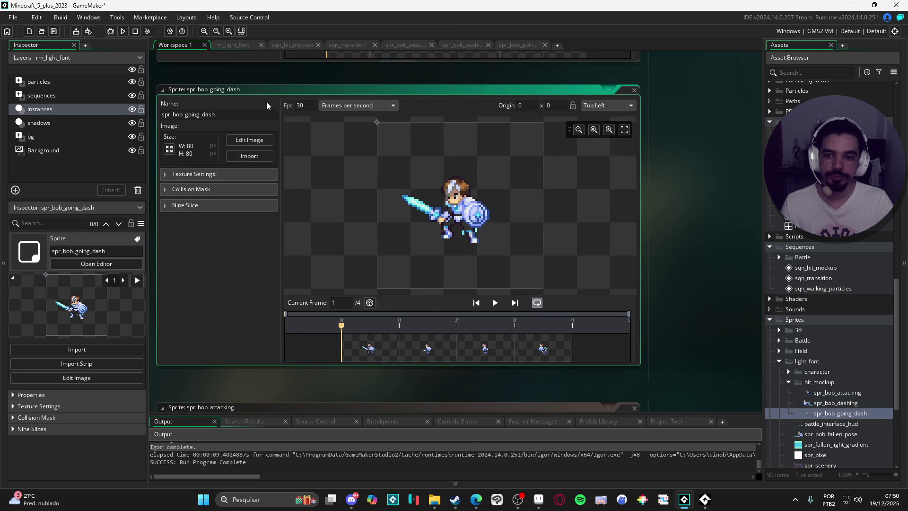
left_click(239, 138)
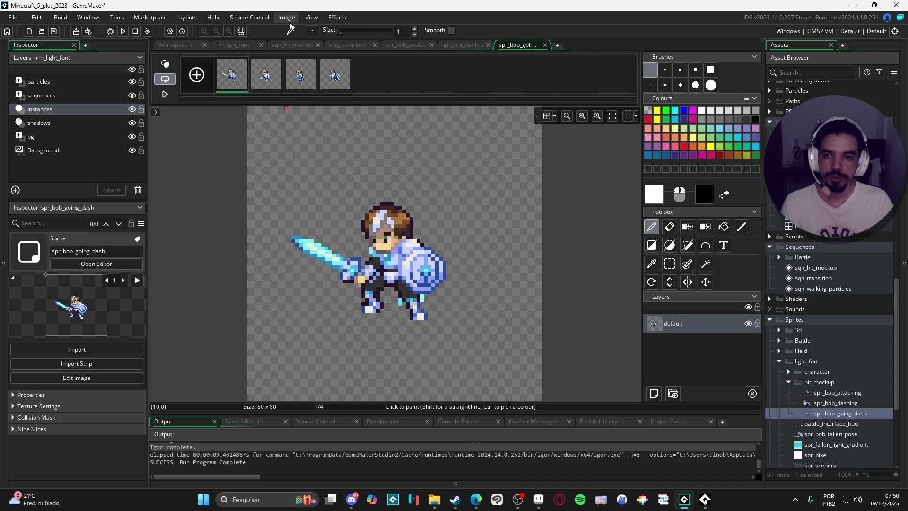
left_click(287, 18)
left_click(336, 183)
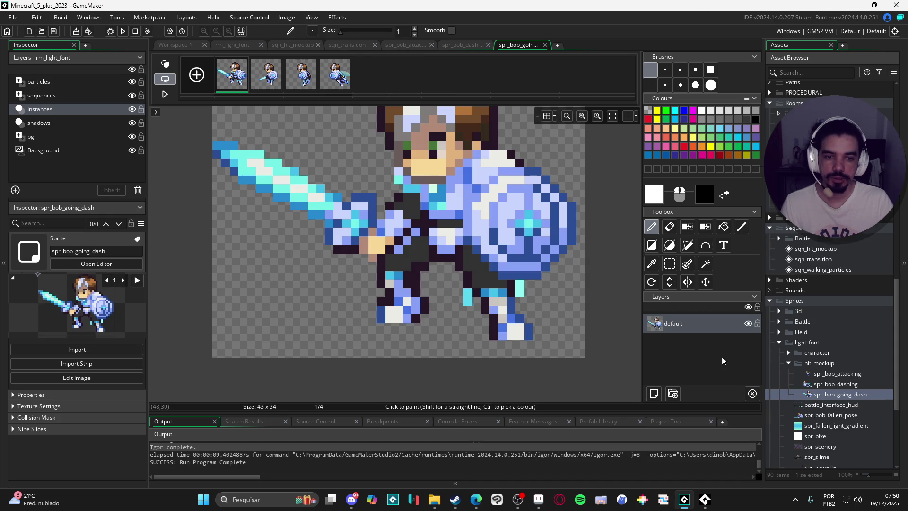
Review spr_bob_going_dash's four frames, then open its sprite window.
scroll(815, 383, "down", 1)
scroll(473, 270, "down", 1)
scroll(475, 256, "up", 2)
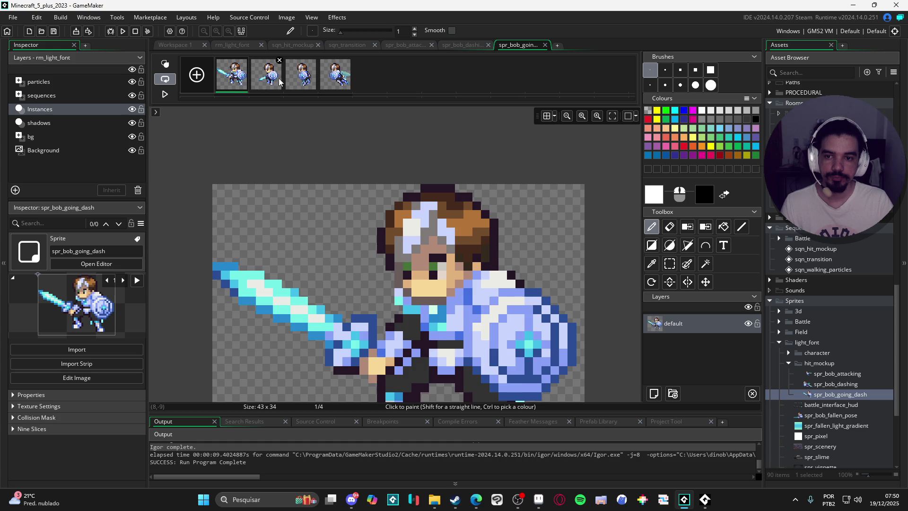
left_click(279, 61)
left_click(313, 61)
scroll(324, 236, "down", 2)
left_click(234, 76)
left_click(307, 84)
left_click(336, 76)
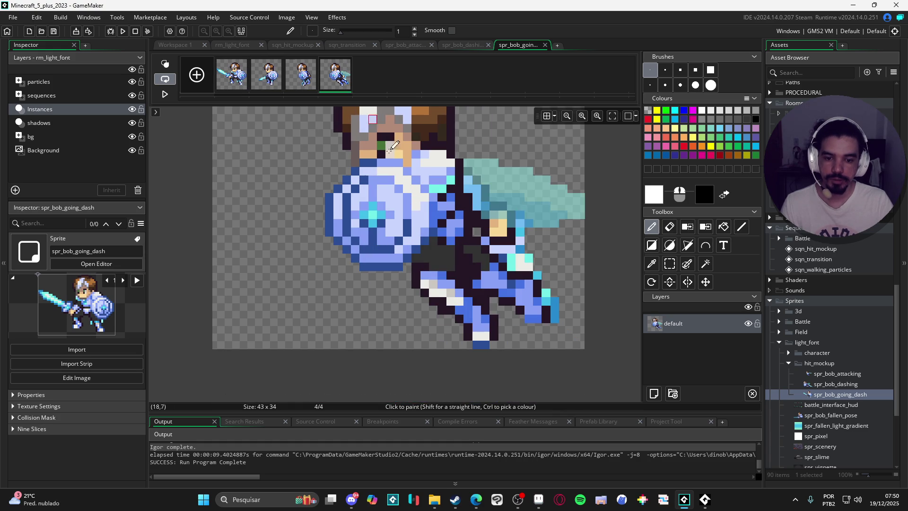
scroll(489, 281, "down", 1)
double_click(832, 394)
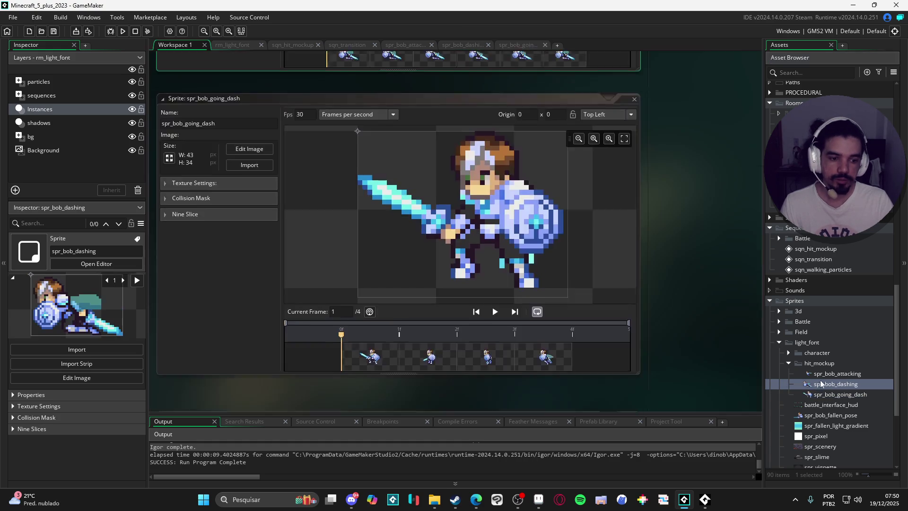
Place spr_bob_attacking's origin on the character at about 32,44.
double_click(830, 384)
double_click(823, 373)
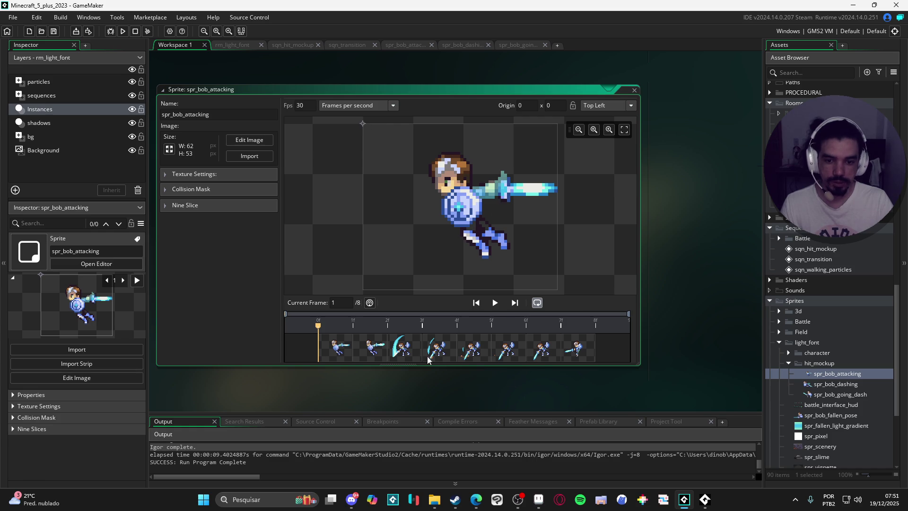
left_click(481, 354)
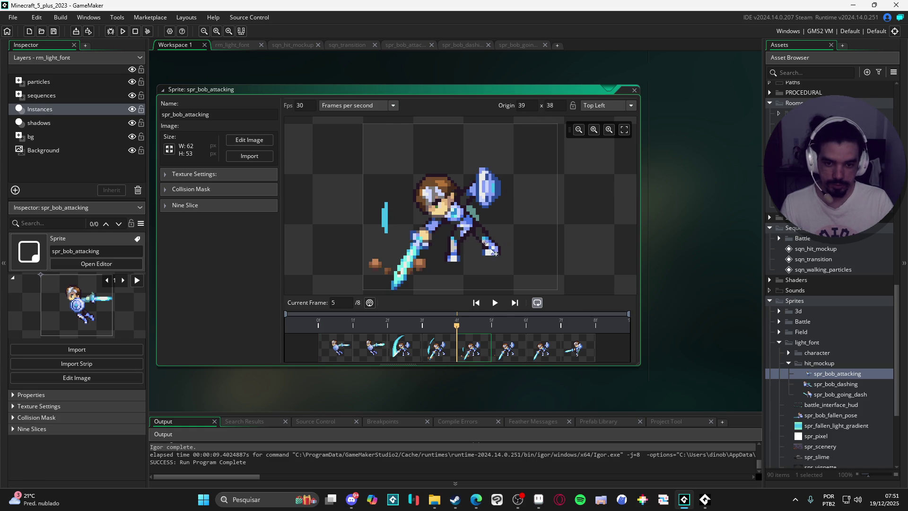
left_click(467, 264)
left_click(467, 217)
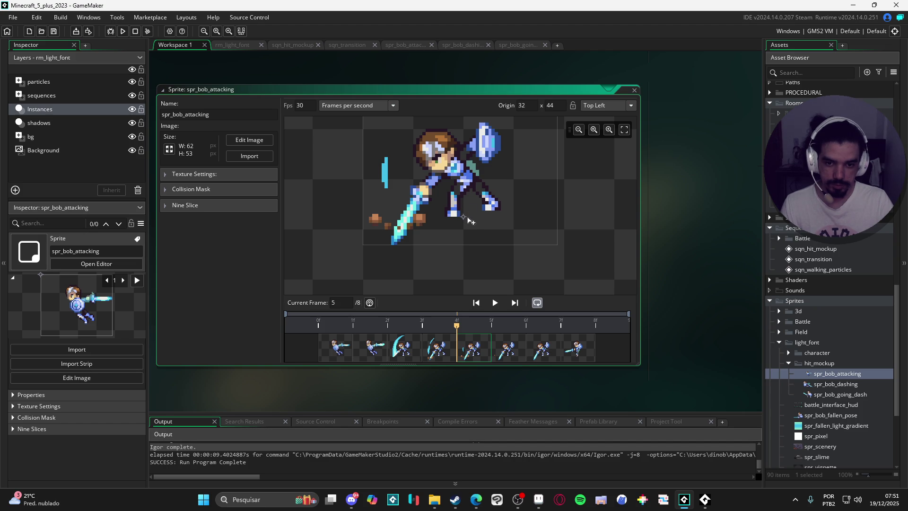
Set spr_bob_dashing's origin at the character's feet, 20,27.
double_click(834, 383)
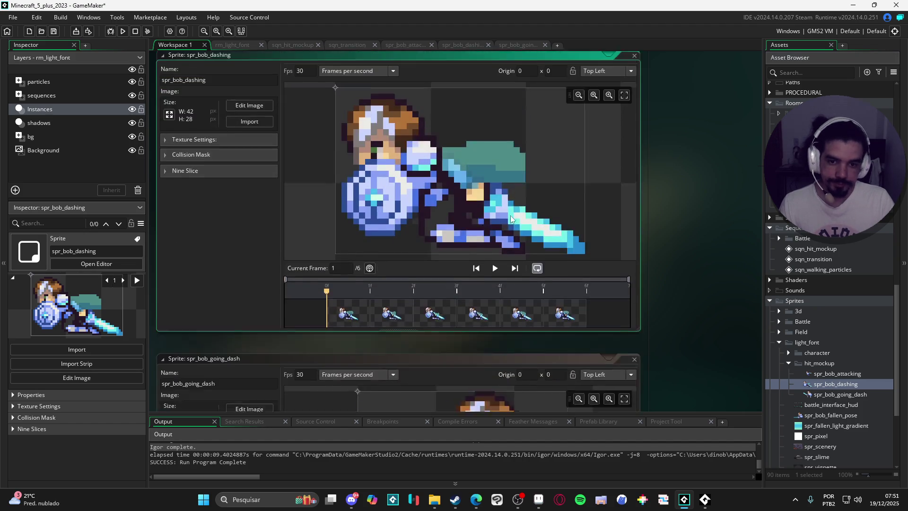
left_click(454, 293)
left_click(393, 353)
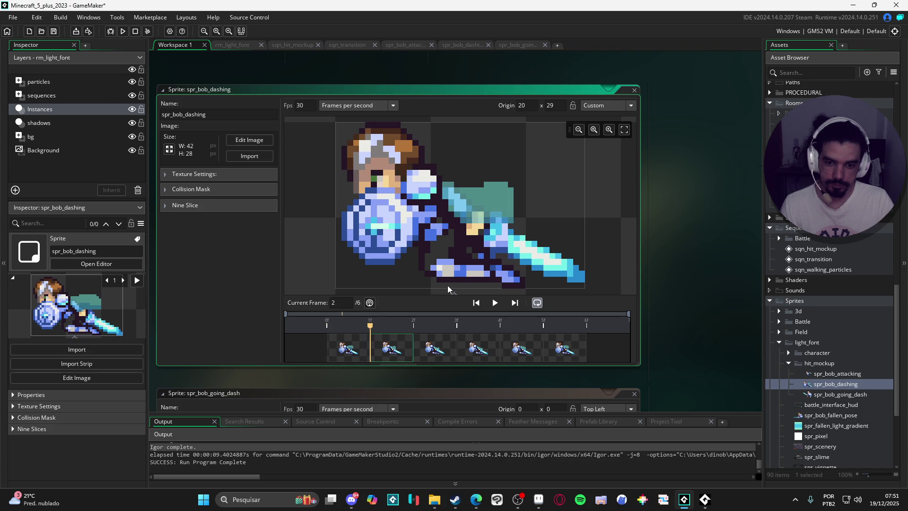
mouse_move(455, 294)
left_mouse_down()
mouse_move(456, 269)
mouse_move(455, 283)
left_mouse_up()
left_click(456, 285)
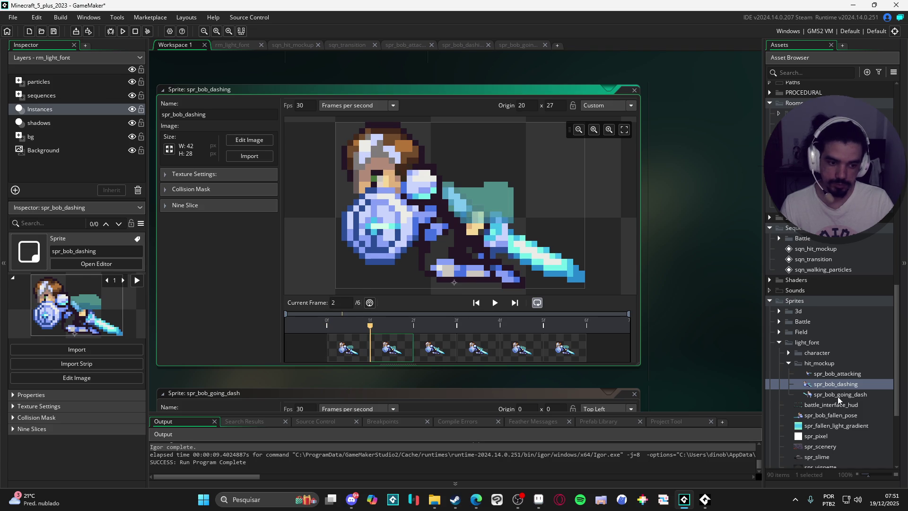
Move spr_bob_going_dash's origin to 27,29 and shift spr_bob_attacking's origin to 35,43.
double_click(835, 394)
mouse_move(359, 123)
left_mouse_down()
mouse_move(473, 232)
mouse_move(479, 274)
mouse_move(497, 271)
mouse_move(470, 274)
mouse_move(502, 272)
mouse_move(492, 274)
left_mouse_up()
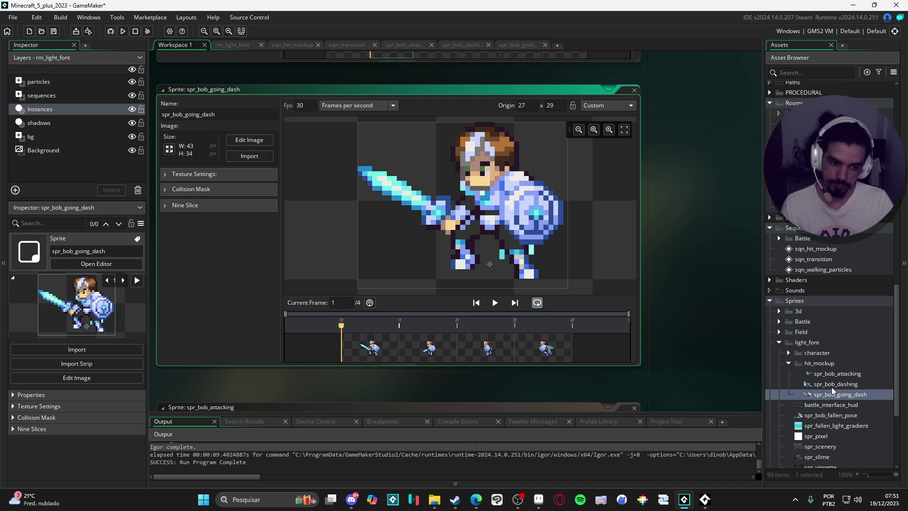
double_click(831, 386)
double_click(819, 375)
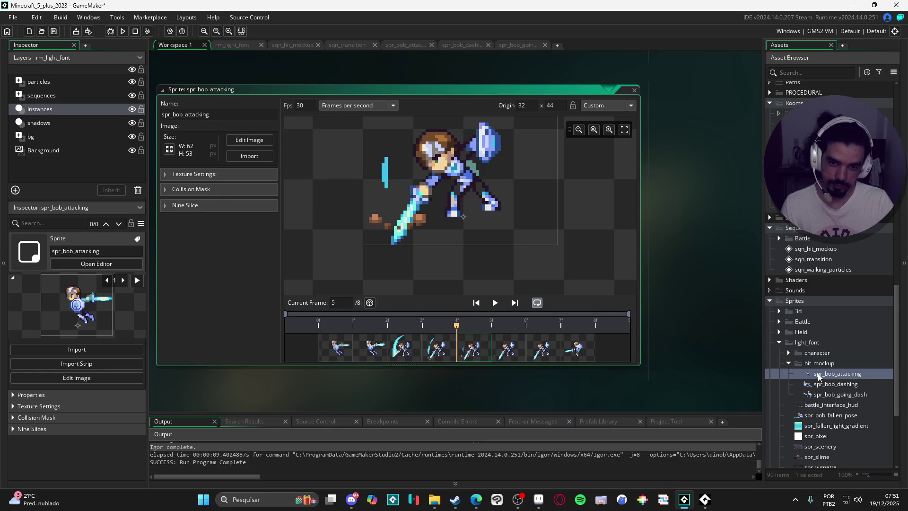
left_click_drag(467, 220, 476, 214)
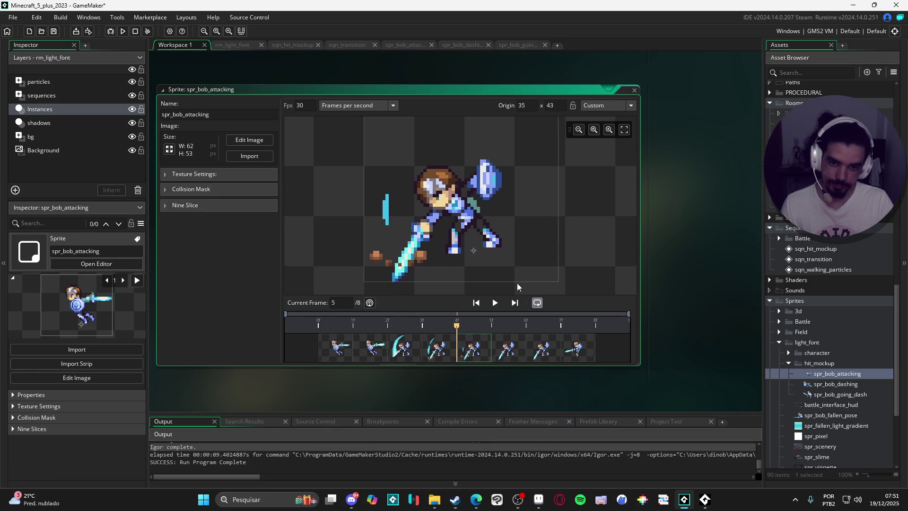
double_click(830, 395)
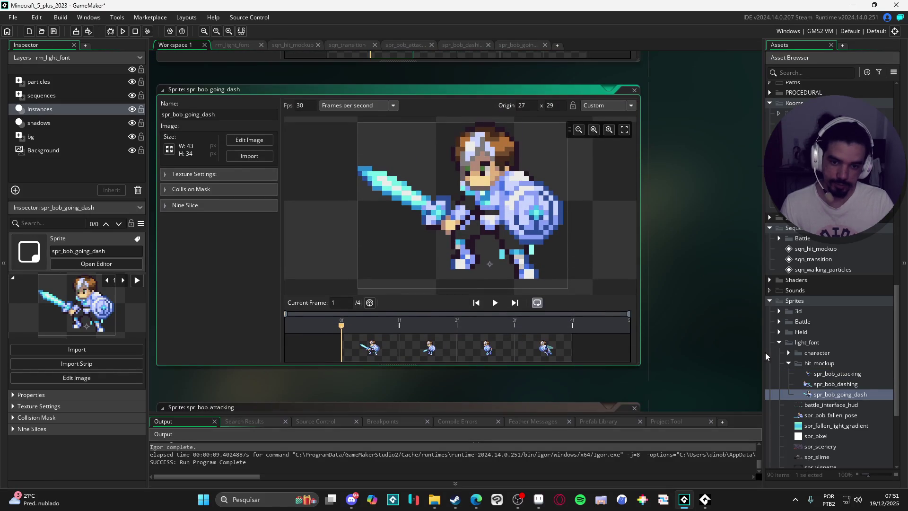
double_click(820, 386)
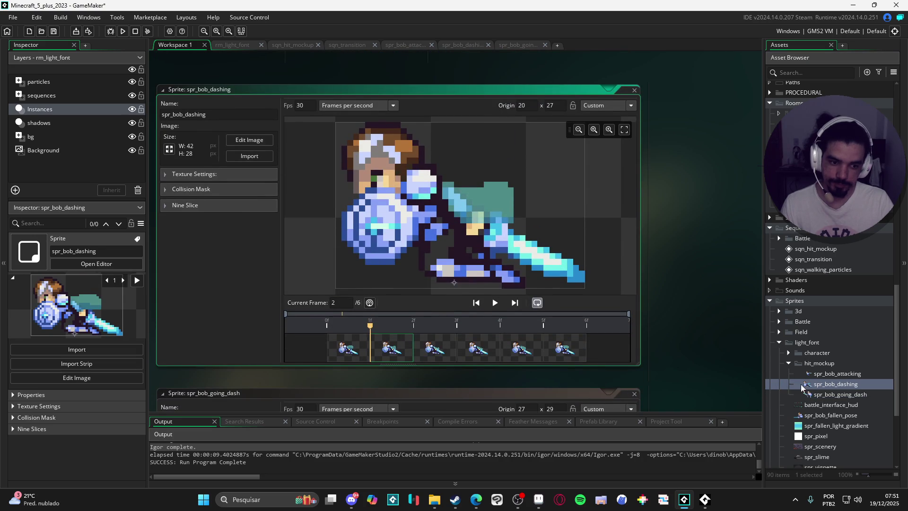
Bring spr_bob_attacking's sprite window, origin 35,43, back to the front.
double_click(815, 374)
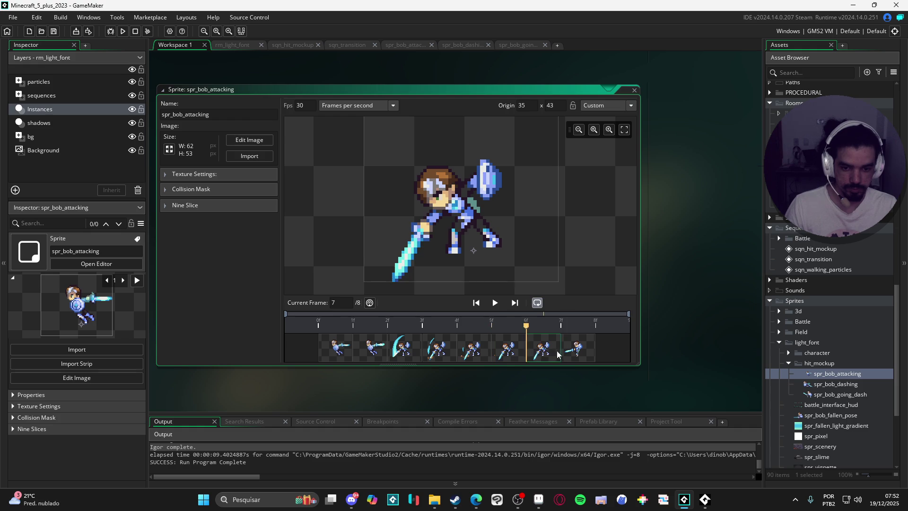
left_click(349, 345)
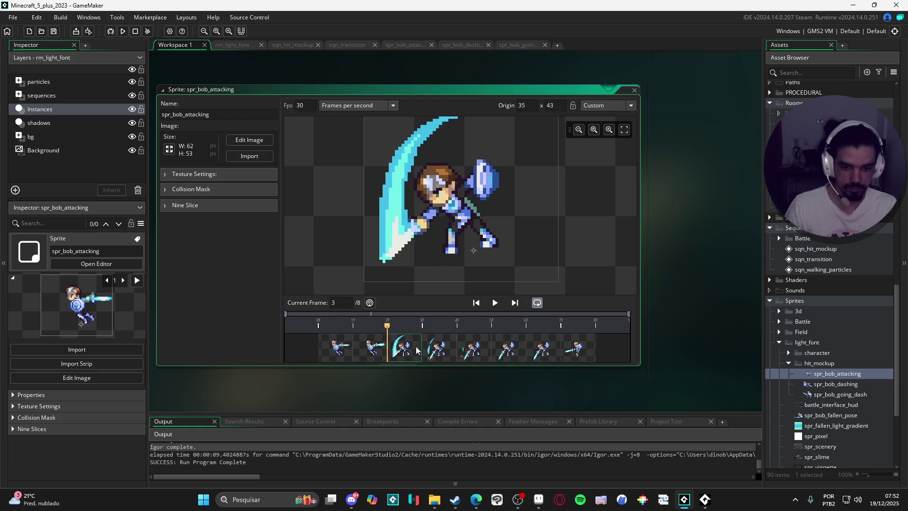
left_click(577, 358)
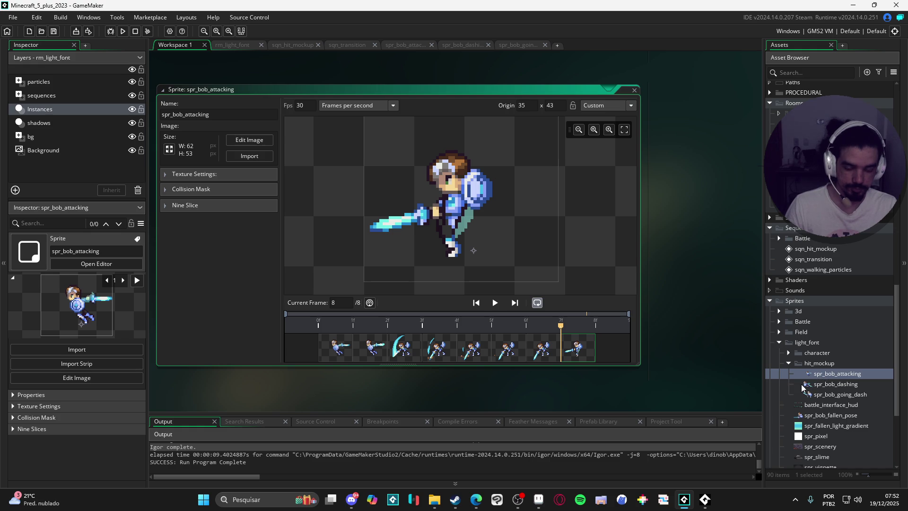
scroll(827, 387, "down", 2)
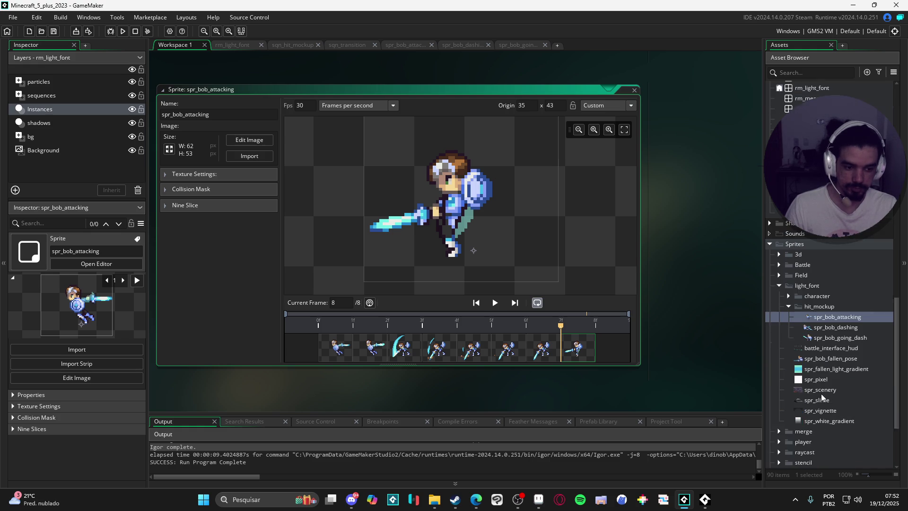
scroll(827, 388, "up", 10)
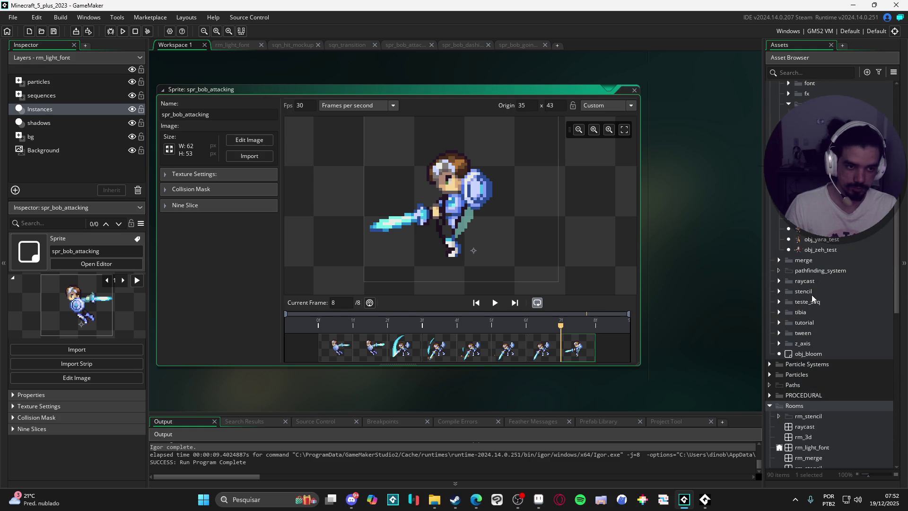
left_click(813, 124)
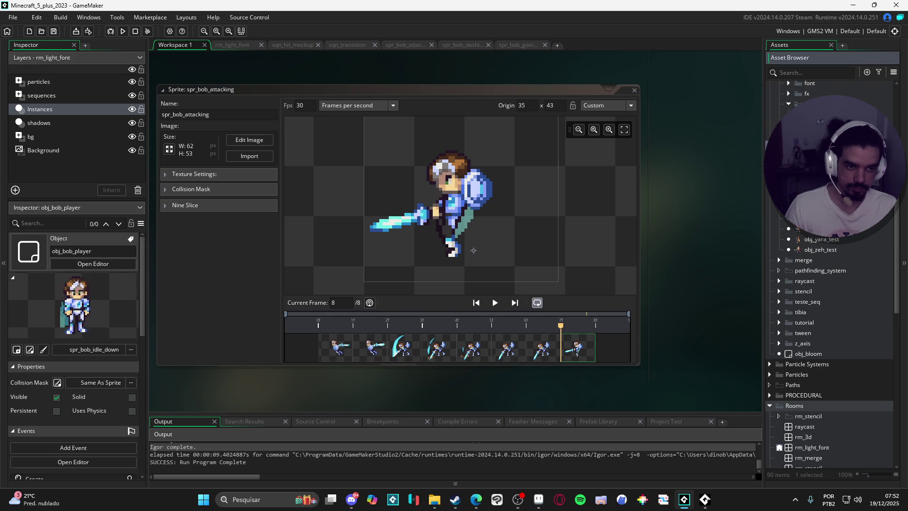
Open obj_player_dummy, select spr_bob_dashing and spr_bob_going_dash, then switch to Aseprite.
left_click(93, 263)
scroll(841, 330, "down", 5)
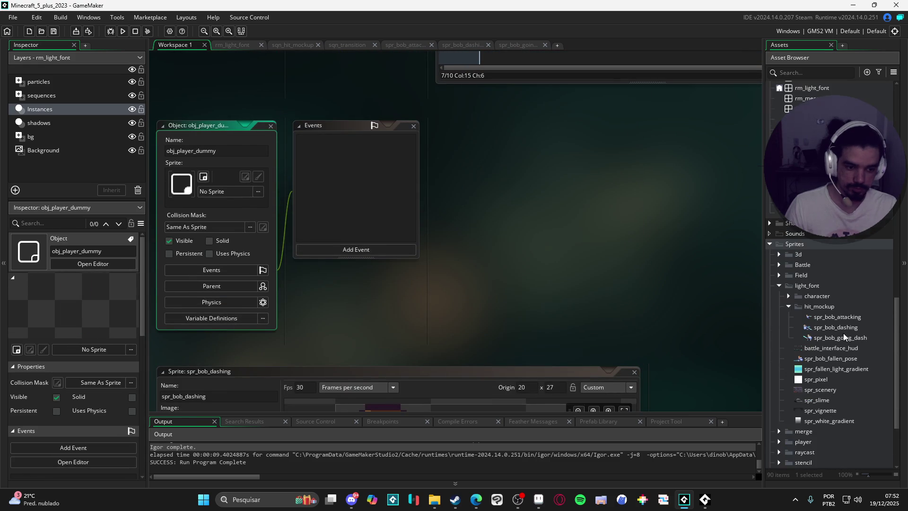
left_click(845, 328)
left_click(857, 338)
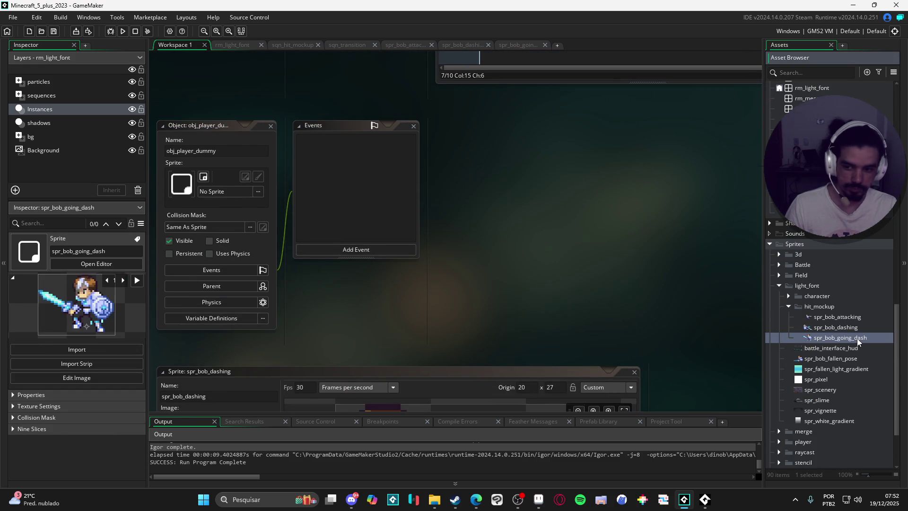
mouse_move(444, 507)
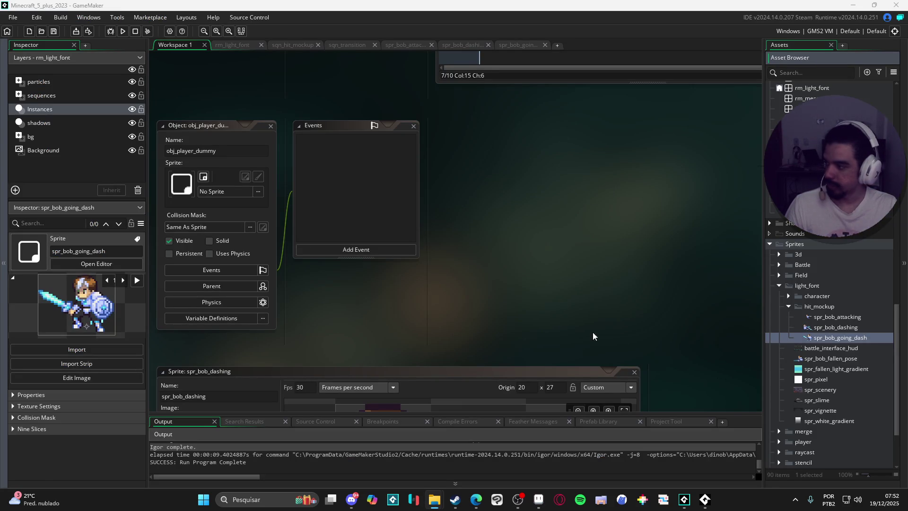
left_click(539, 499)
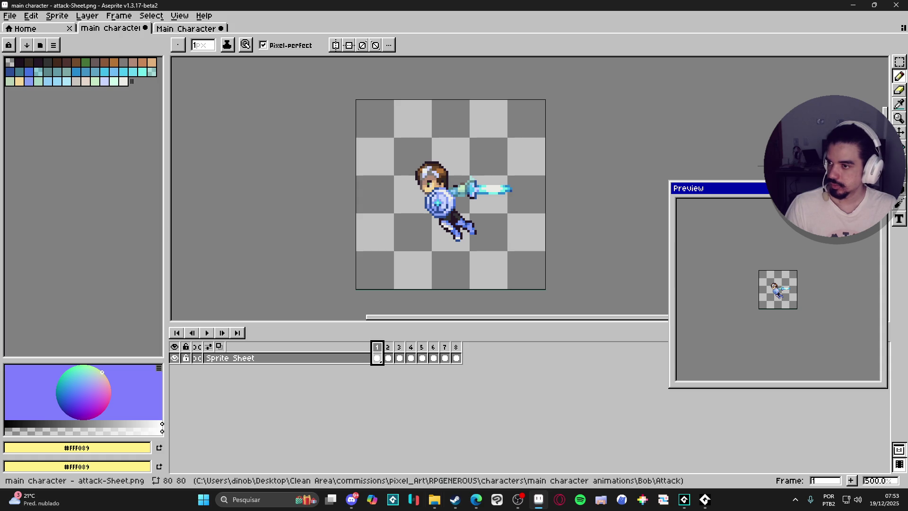
Open bob backdash 3.png, close the bob backdash.gif preview, and minimize Aseprite.
left_click(434, 499)
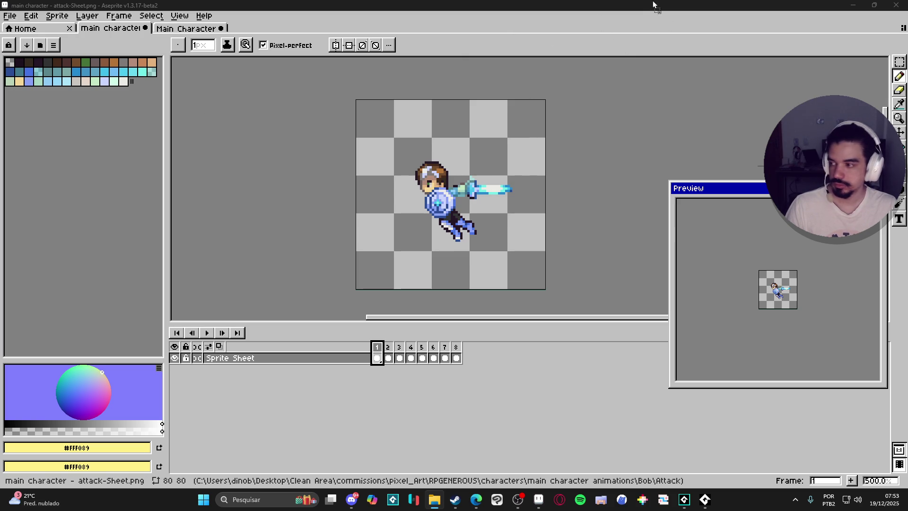
scroll(572, 181, "right", 3)
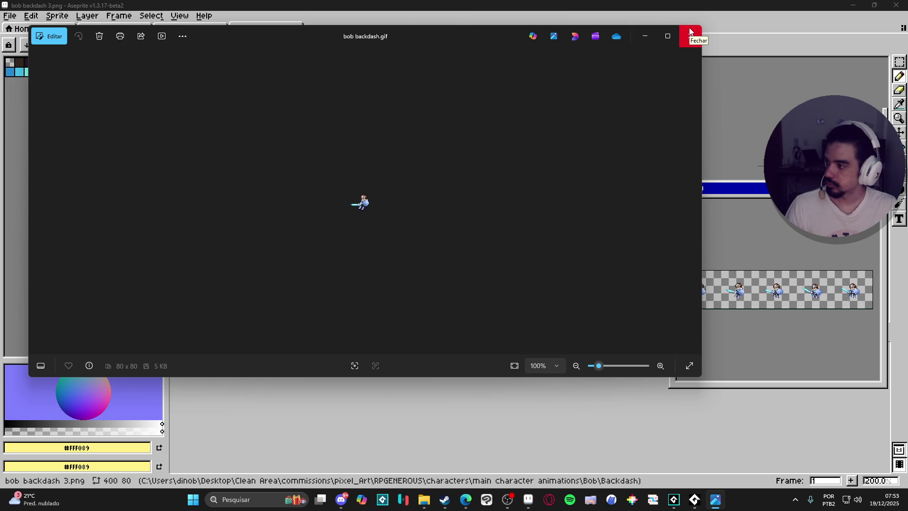
left_click(689, 29)
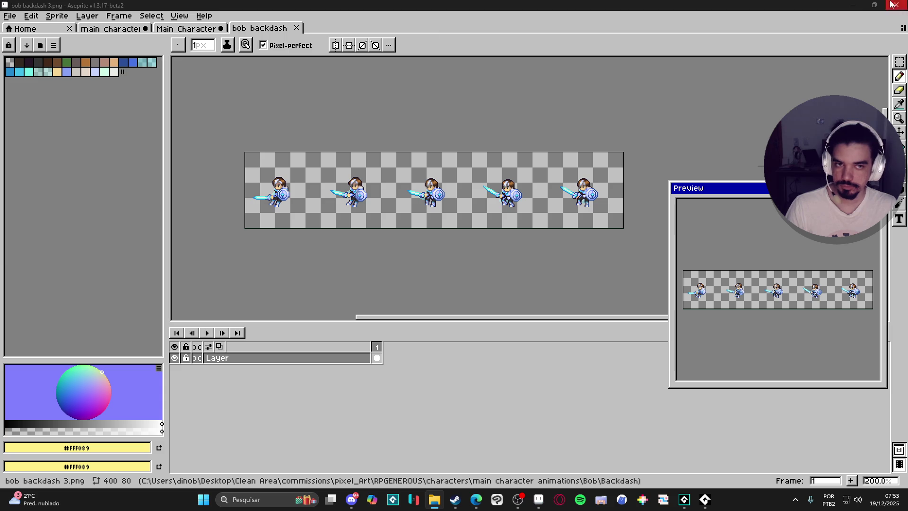
left_click(853, 5)
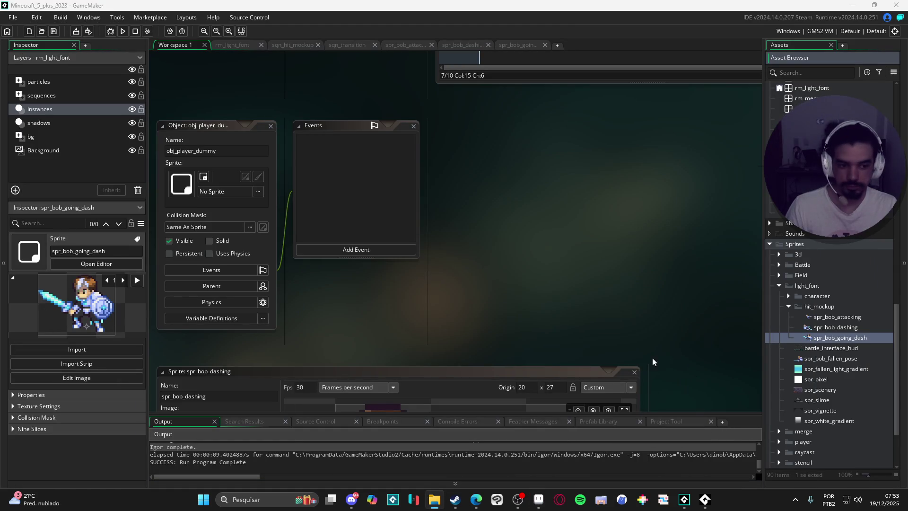
Import the backdash strip into hit_mockup and rename it spr_bob_backdash.
left_click_drag(830, 306, 844, 319)
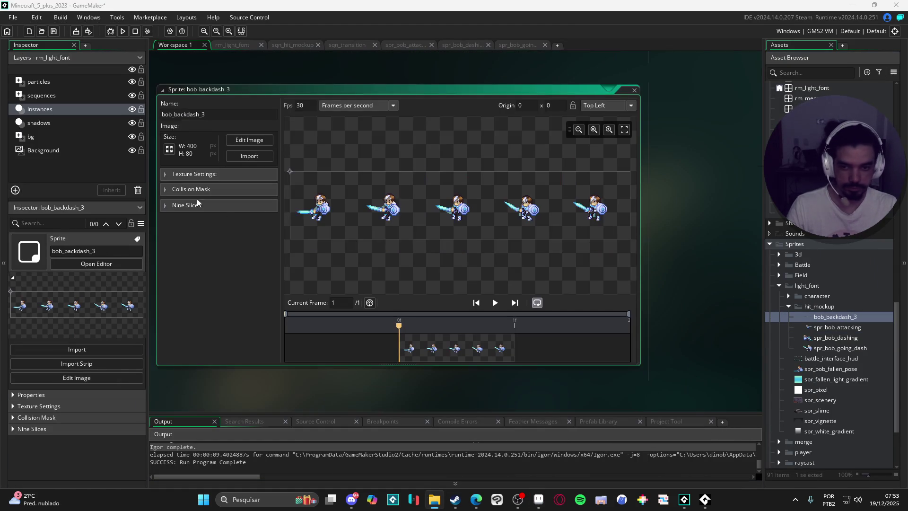
left_click(831, 317)
key("F2")
type("spr_bob_backdas")
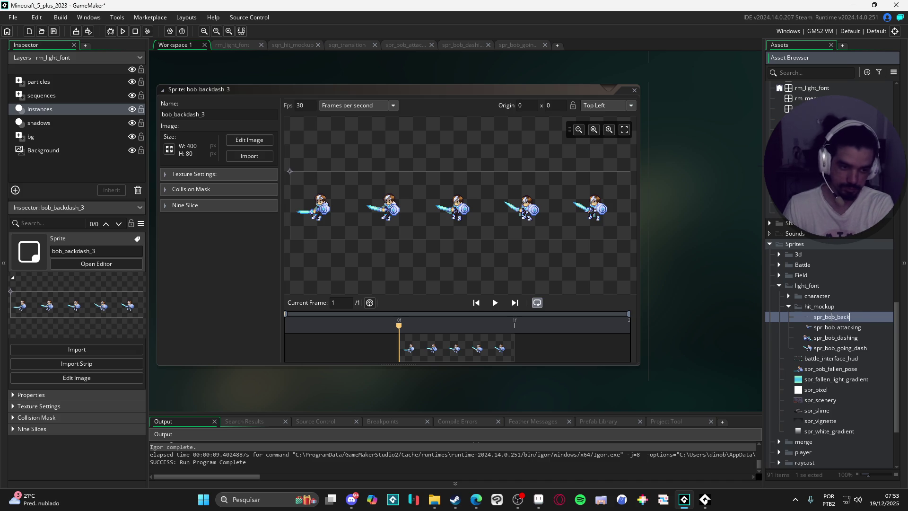
type("h")
key("Return")
Open the spr_bob_attacking, spr_bob_going_dash, spr_bob_dashing and spr_bob_backdash sprite editors.
double_click(832, 316)
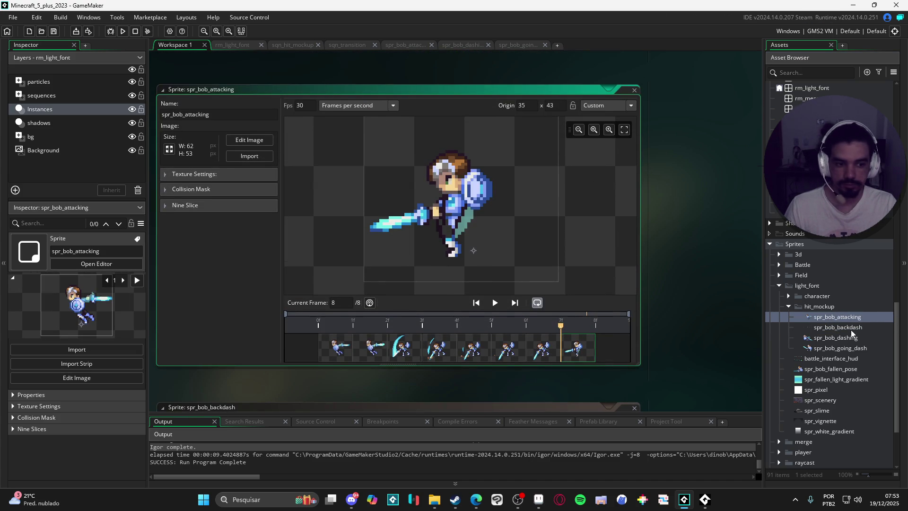
double_click(850, 348)
double_click(832, 336)
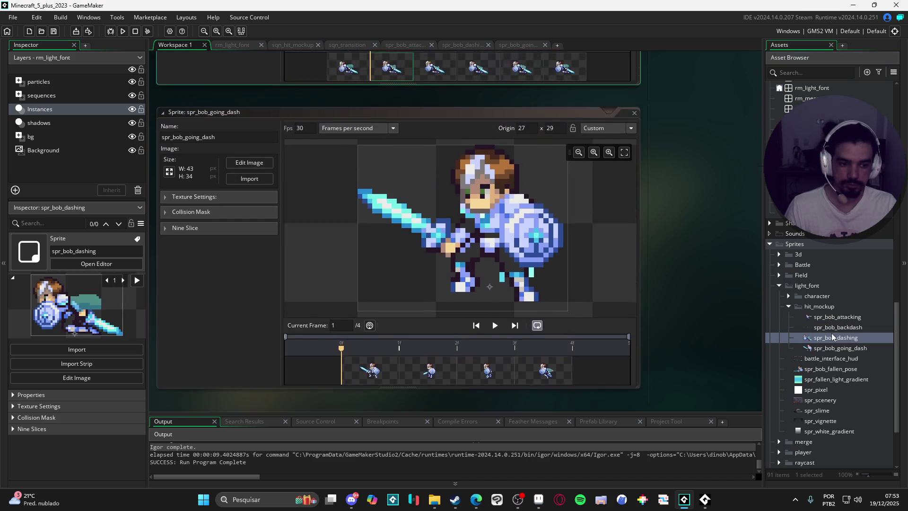
left_click(839, 327)
double_click(839, 324)
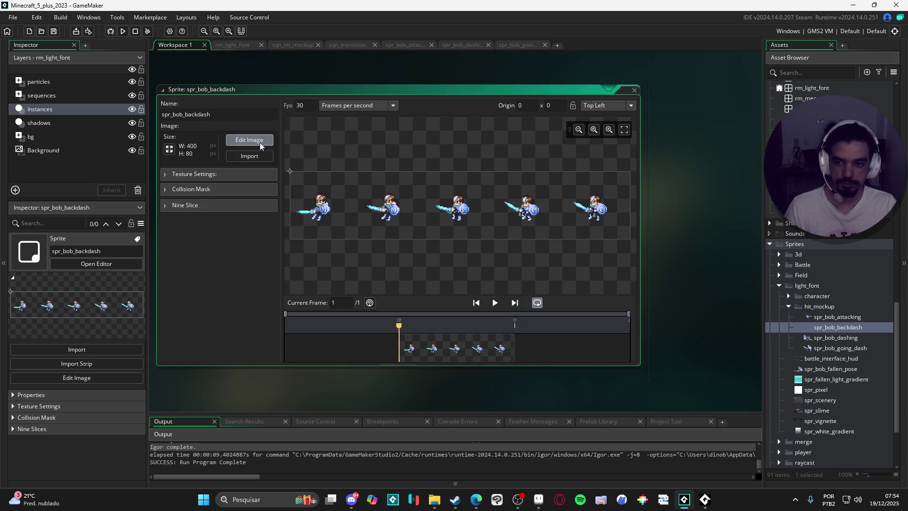
Edit the backdash strip and try Convert to Frames, cancelling at the replace prompt.
left_click(260, 143)
left_click(187, 17)
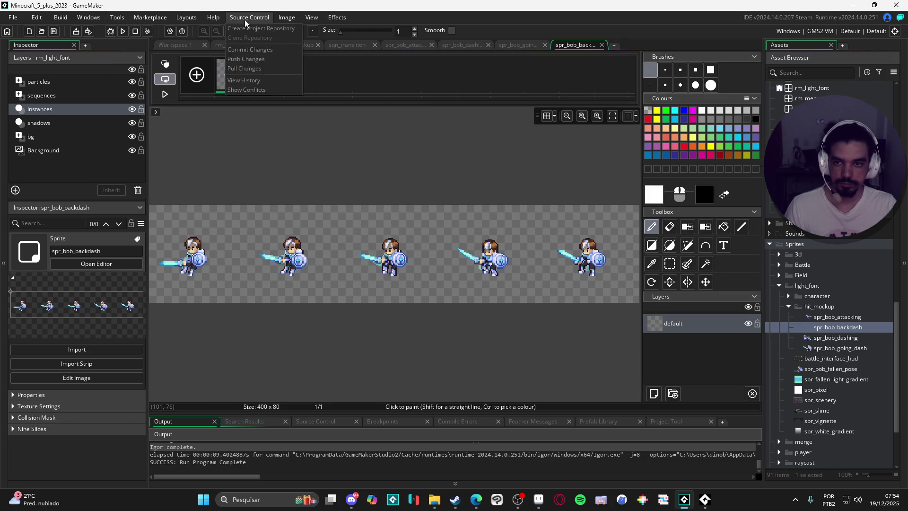
left_click(61, 18)
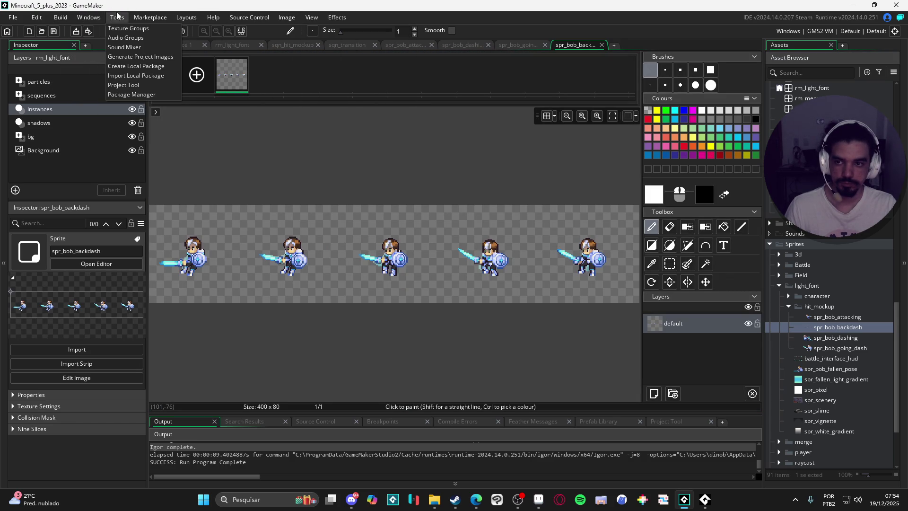
mouse_move(304, 18)
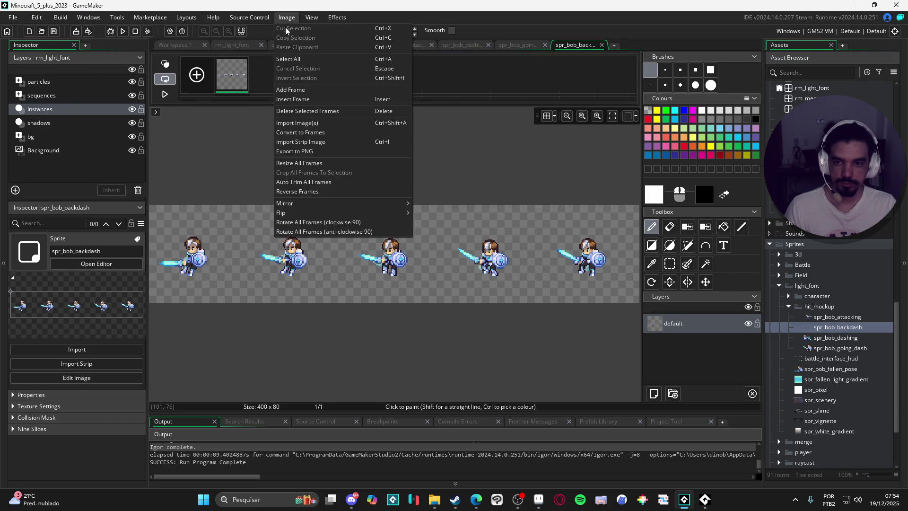
left_click(345, 132)
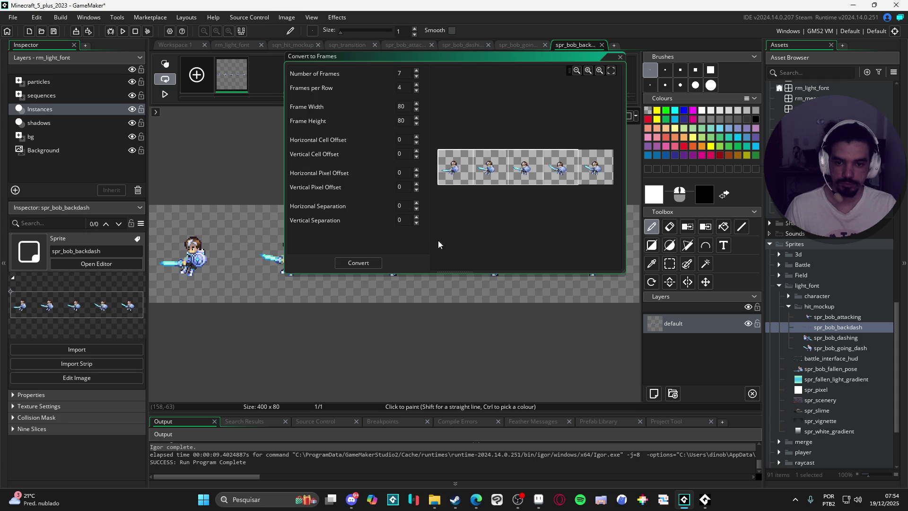
left_click(367, 267)
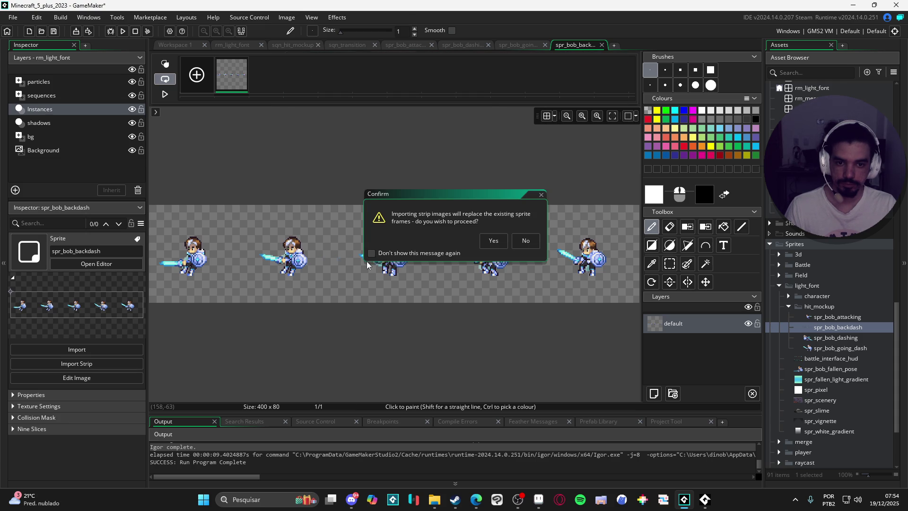
left_click(522, 240)
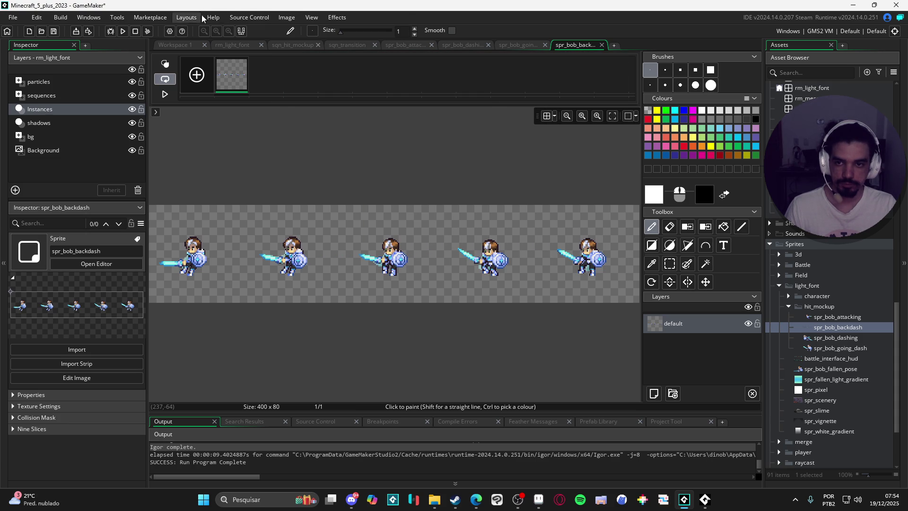
Convert the backdash strip into five 80×80 frames, replacing the original image.
left_click(286, 18)
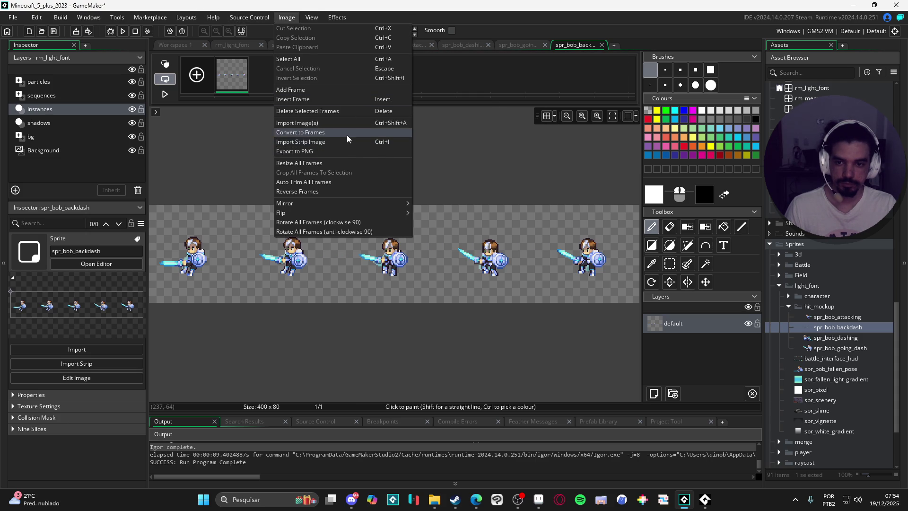
left_click(346, 133)
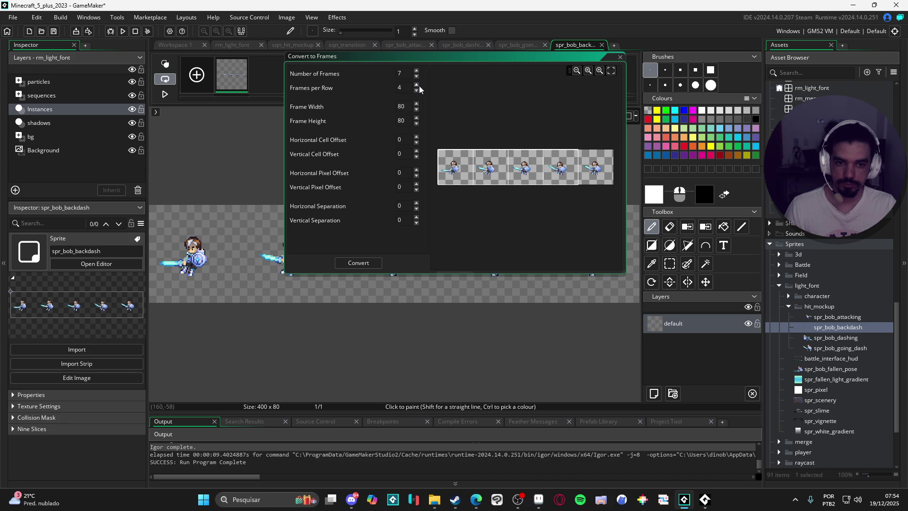
left_click(374, 264)
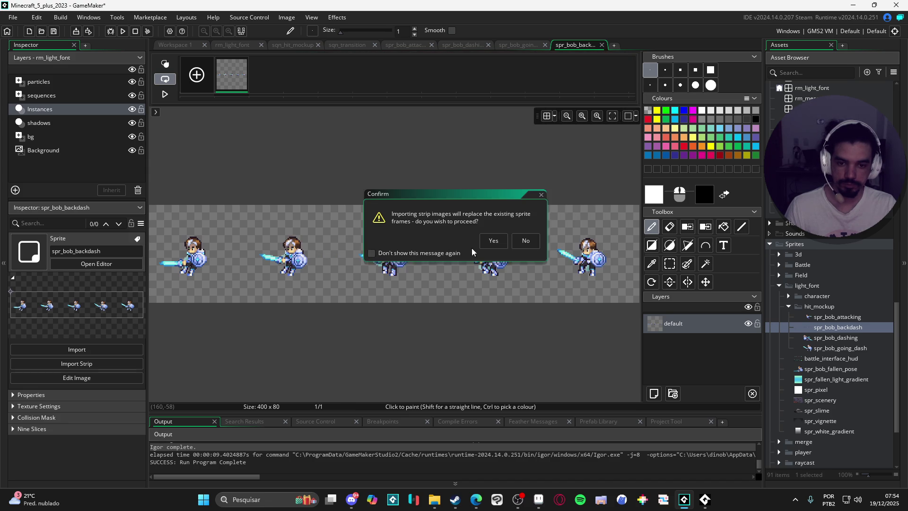
left_click(493, 240)
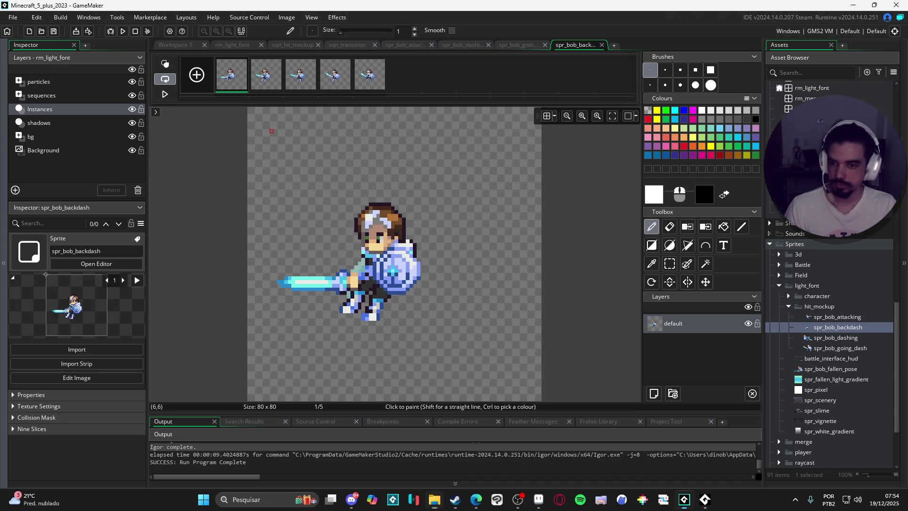
double_click(837, 327)
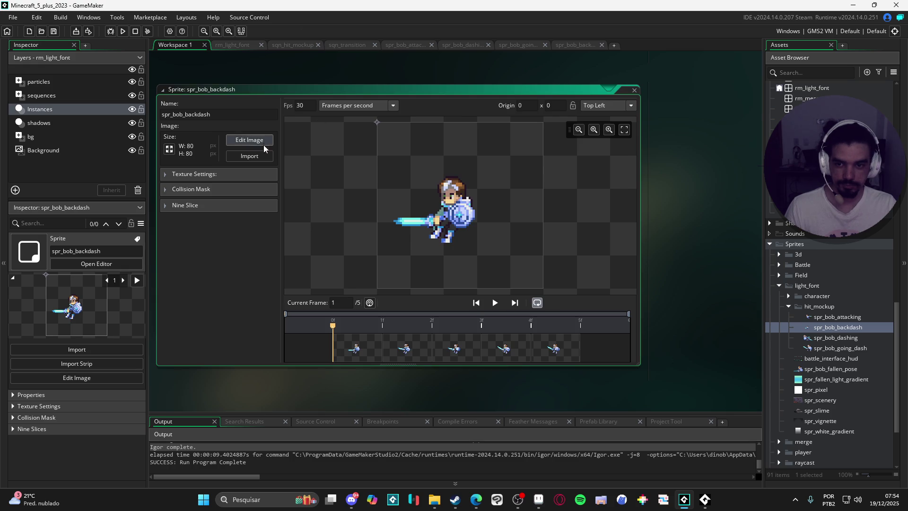
Auto-trim all spr_bob_backdash frames to 45×32, then check frames 4 and 5 in the preview.
left_click(261, 141)
left_click(286, 17)
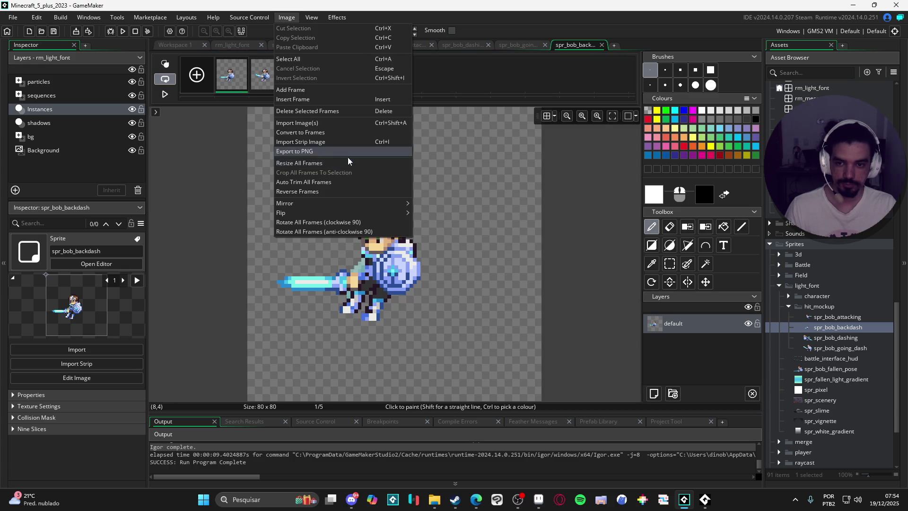
left_click(344, 181)
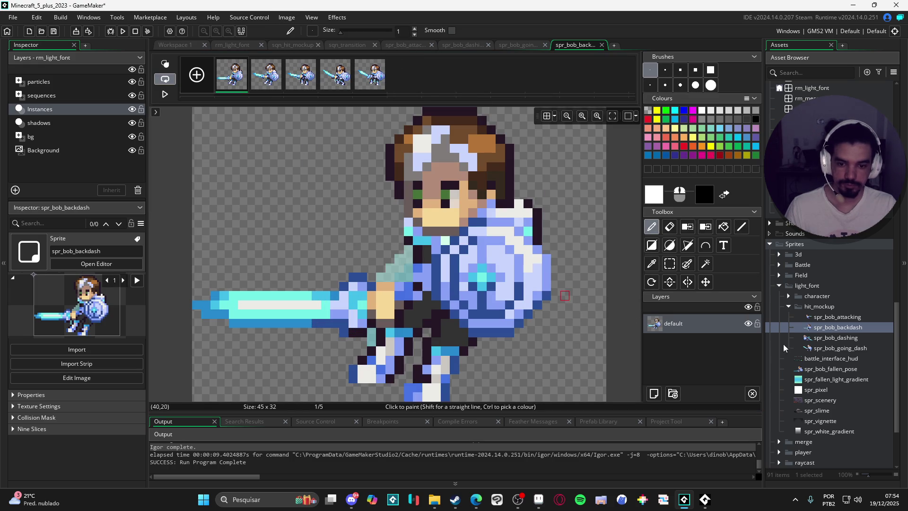
left_click(886, 330)
double_click(887, 330)
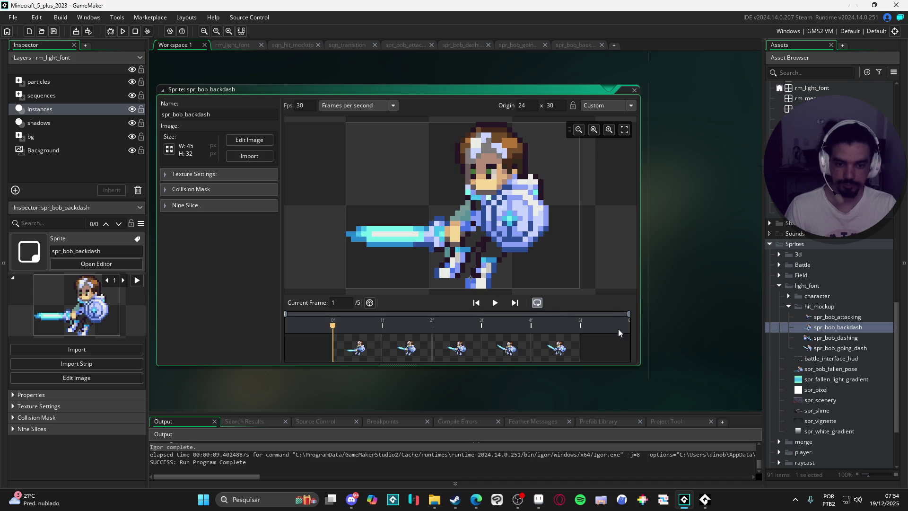
left_click_drag(402, 352, 511, 356)
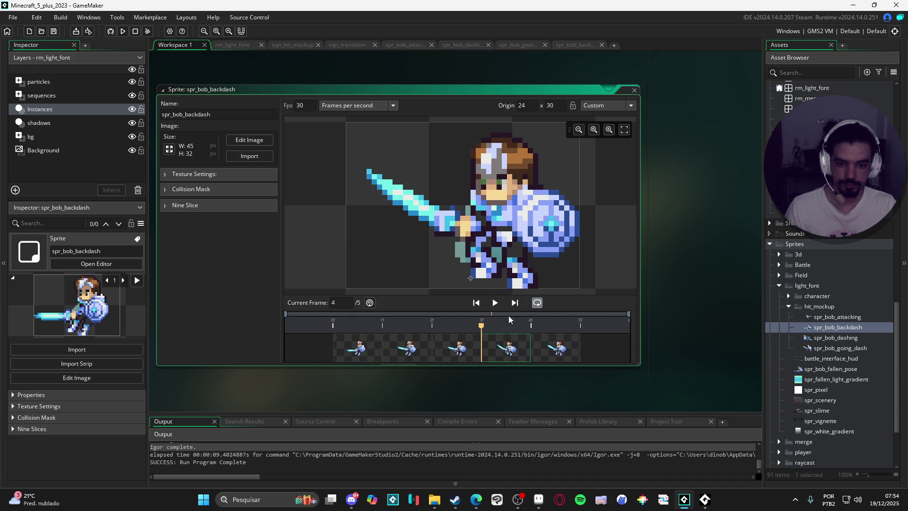
left_click(559, 349)
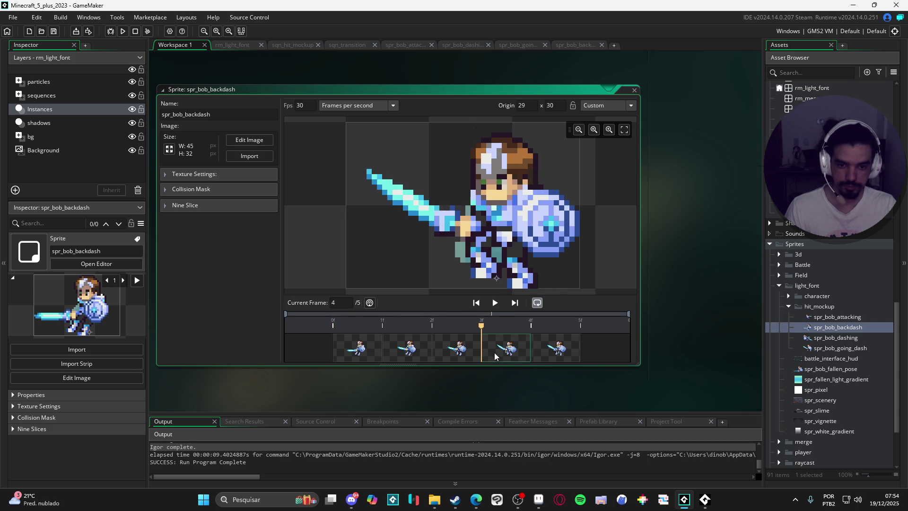
left_click(848, 337)
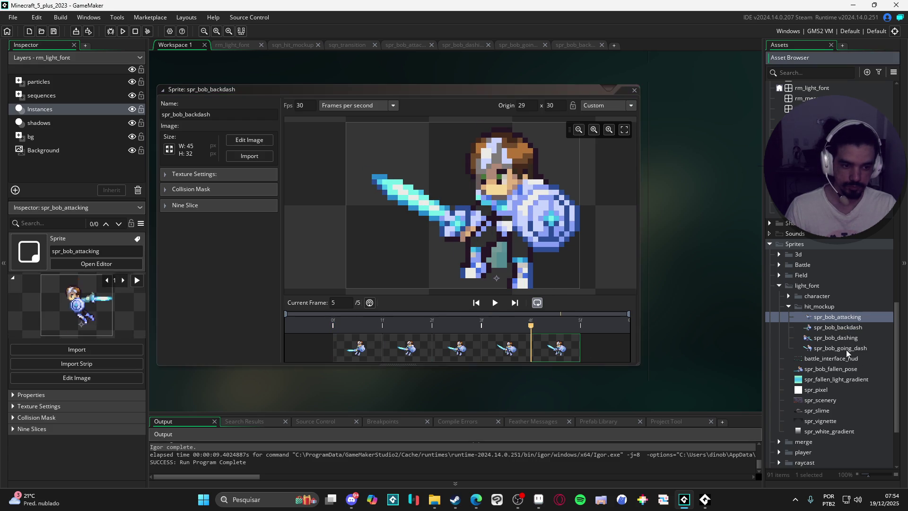
Compare the origins of spr_bob_going_dash, spr_bob_dashing and spr_bob_attacking at attack frames 7 and 2.
double_click(843, 349)
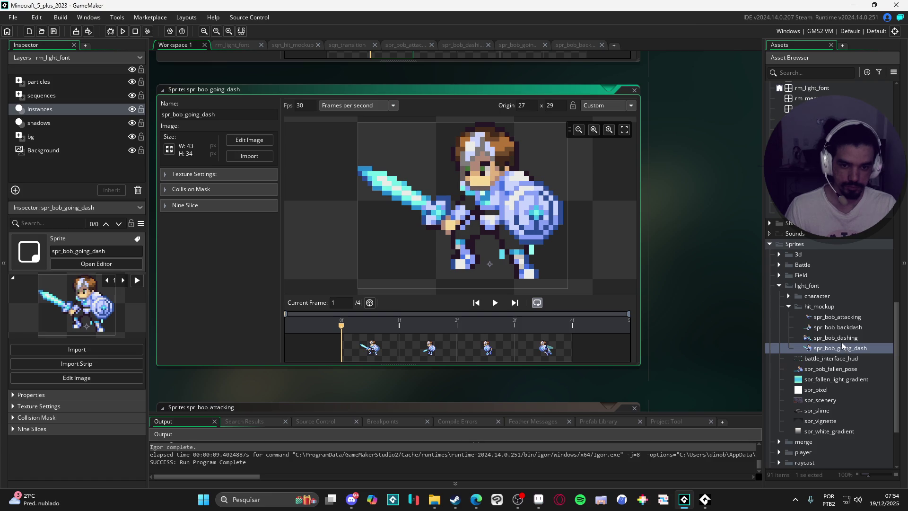
double_click(842, 337)
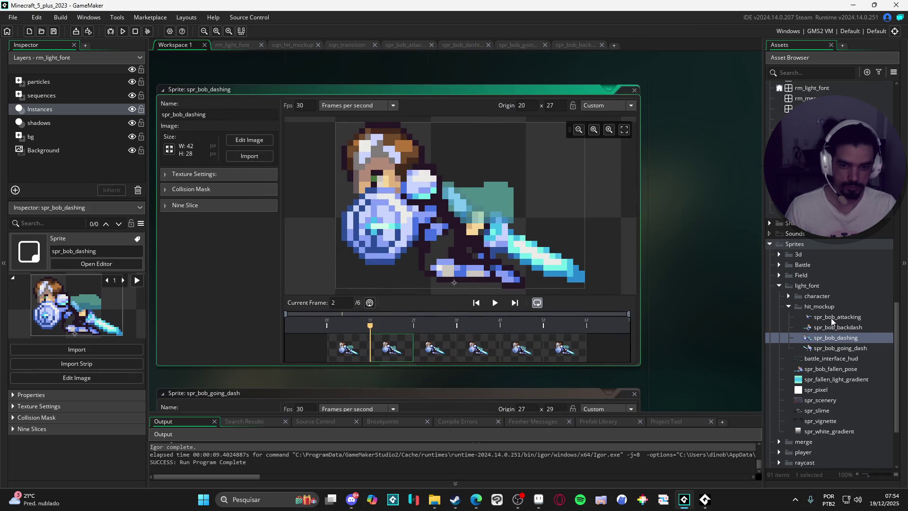
double_click(830, 318)
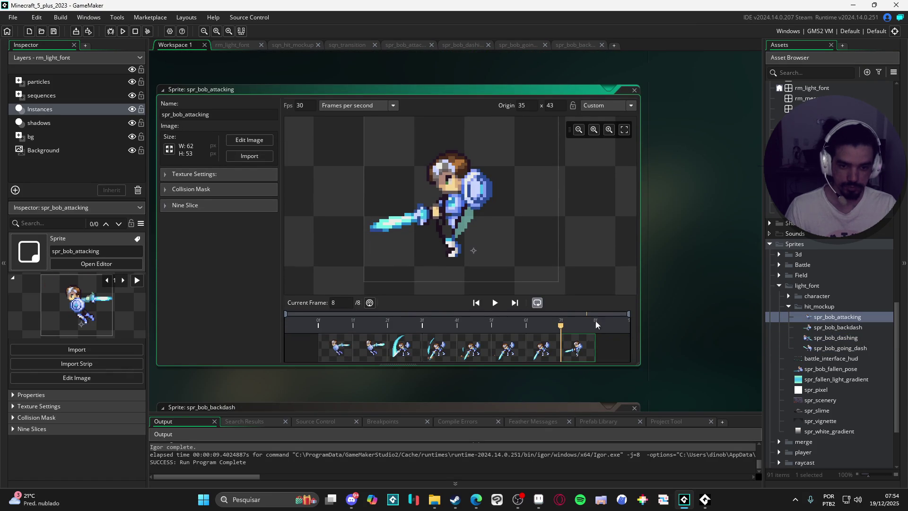
left_click(551, 354)
left_click(373, 352)
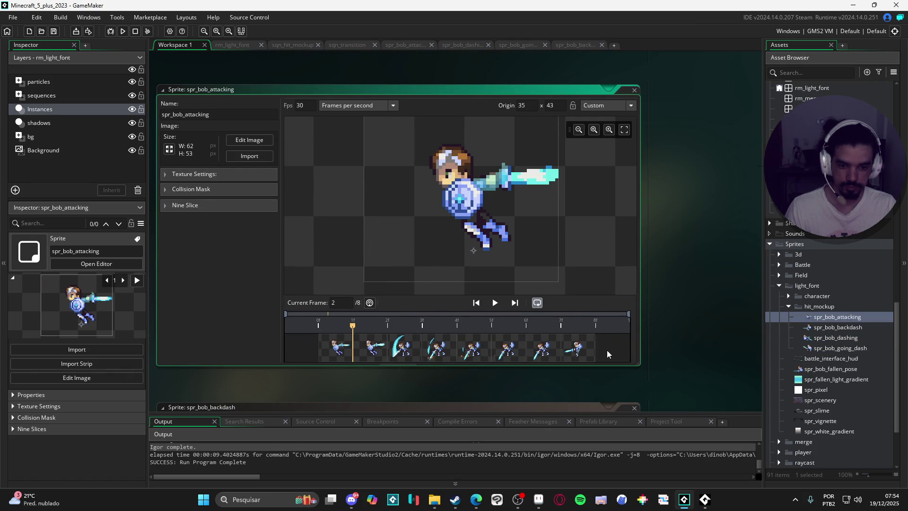
Reopen spr_bob_backdash, visit the file explorer, then refocus the asset list.
double_click(844, 331)
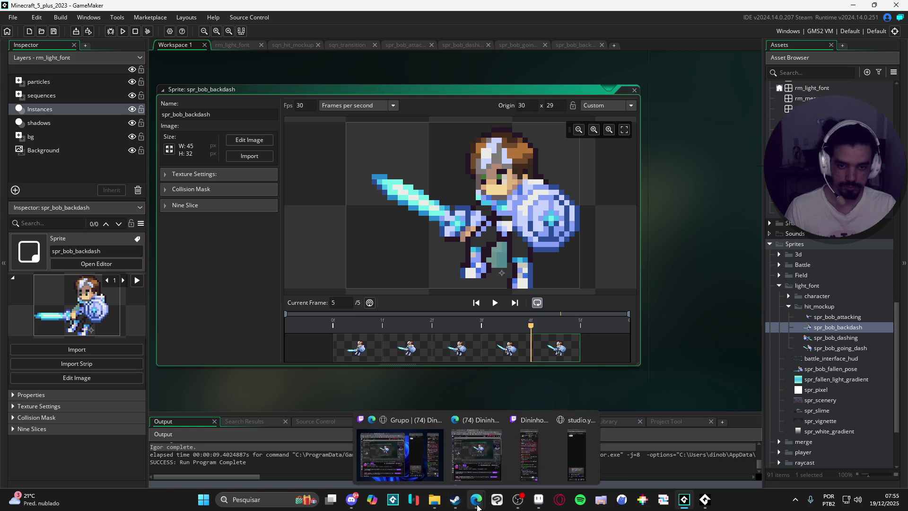
mouse_move(466, 508)
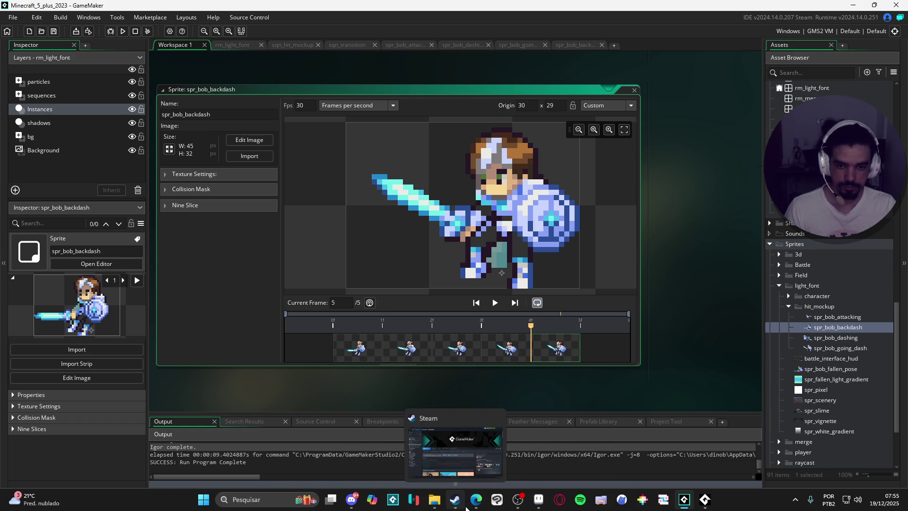
left_click(434, 500)
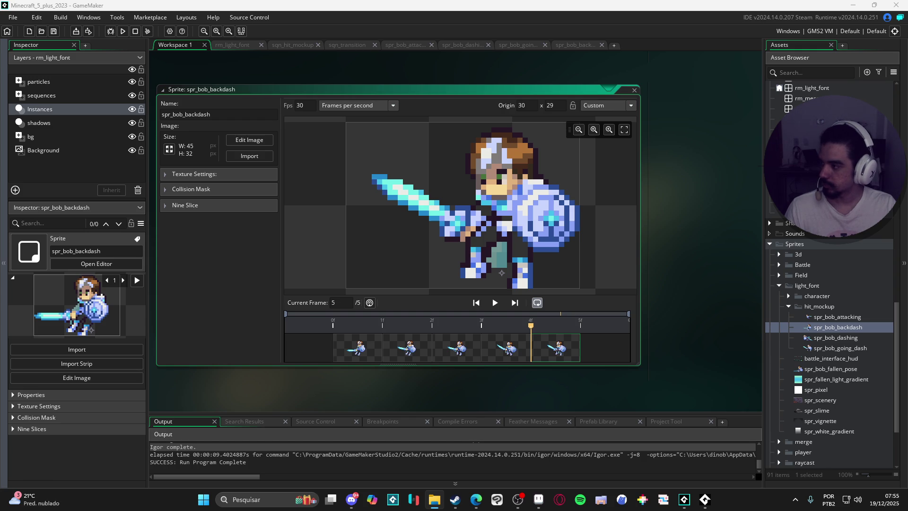
left_click(830, 326)
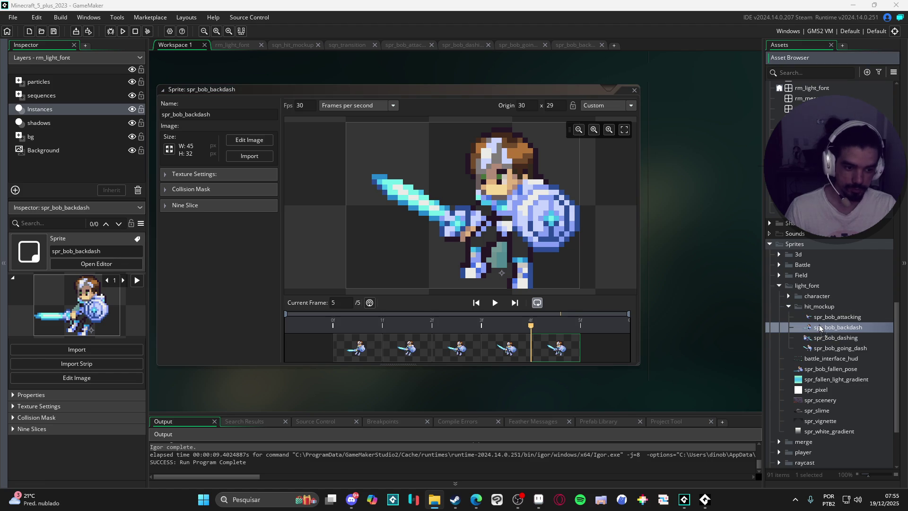
Paste the Bob battle sheet as a new sprite named spr_bob_battle_idle.
key("ctrl+v")
key("F2")
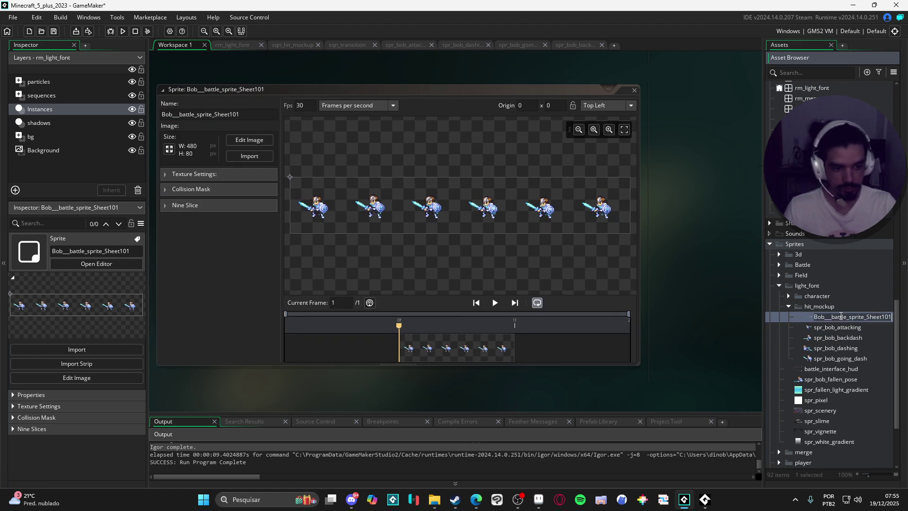
type("spr_bob_batt")
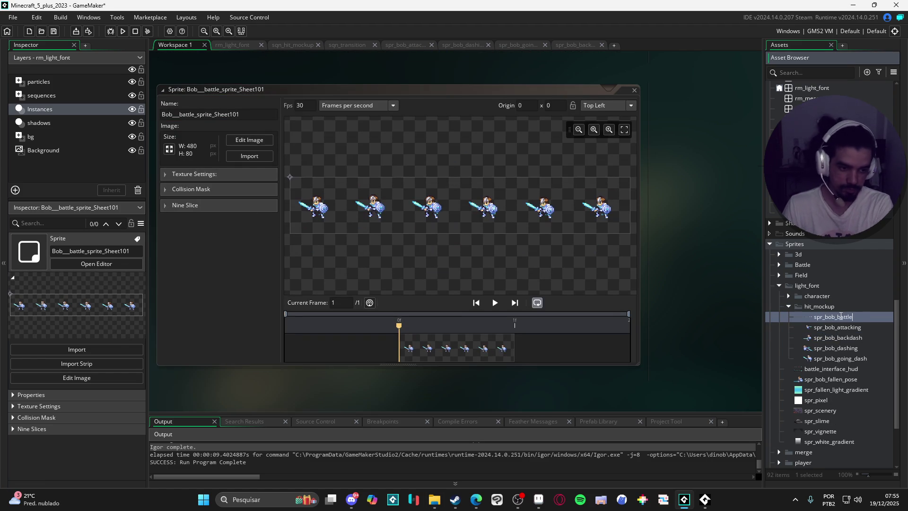
type("le")
key("Return")
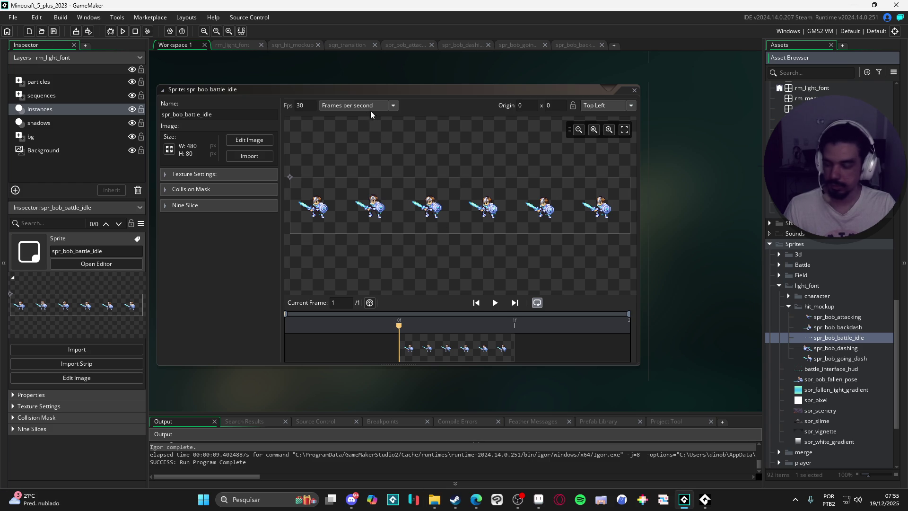
Split the idle strip into six 80×80 frames.
left_click(246, 139)
left_click(287, 18)
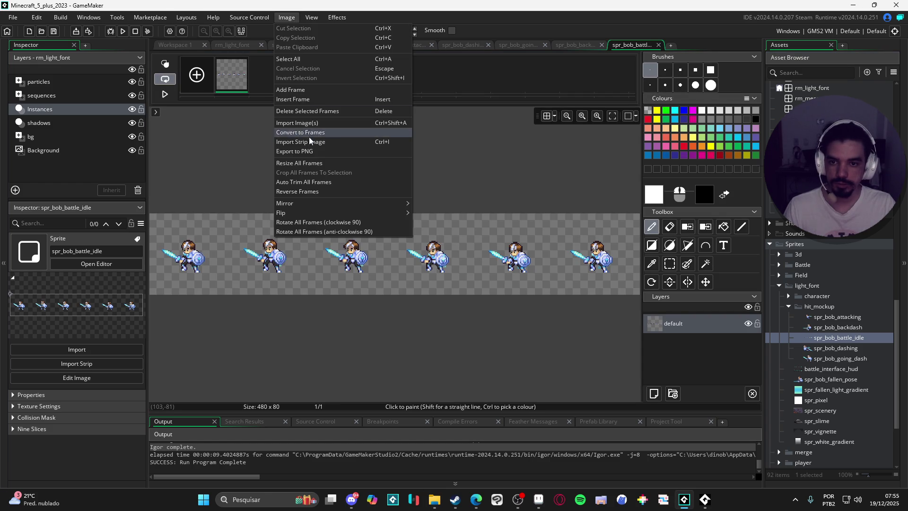
left_click(345, 136)
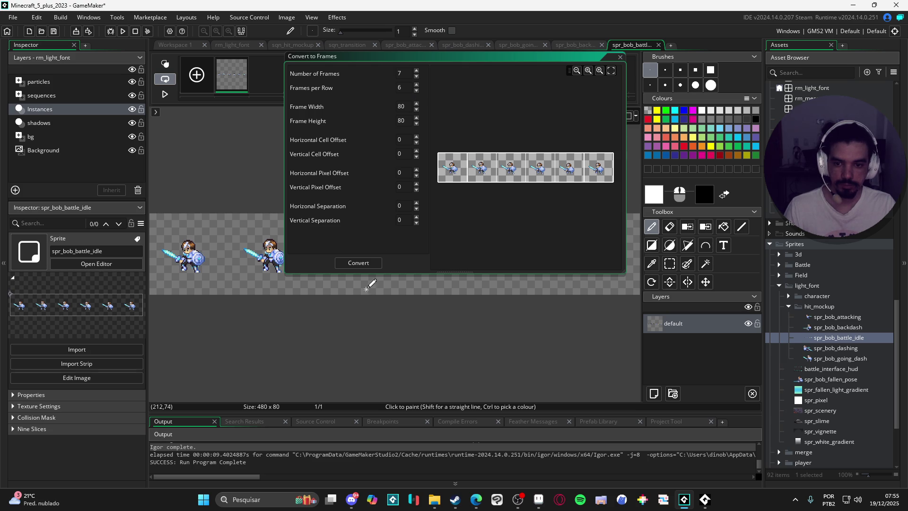
left_click(358, 263)
left_click(492, 240)
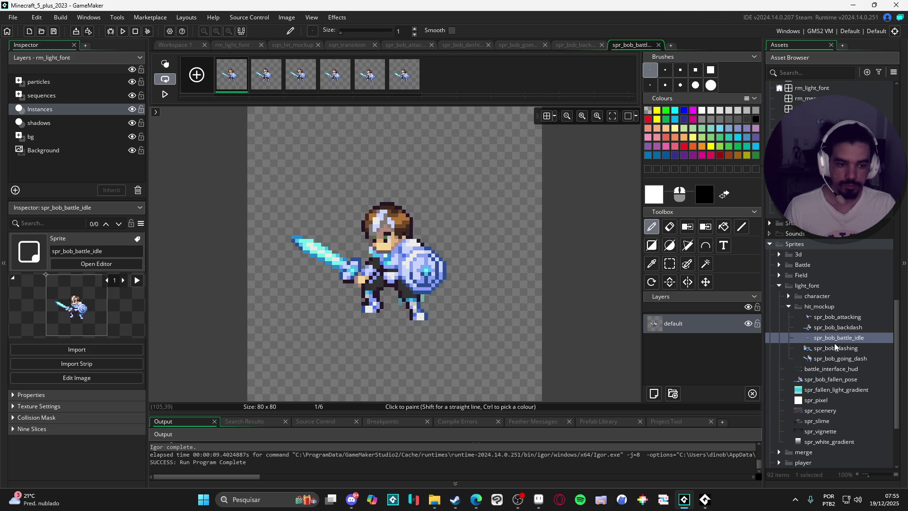
double_click(832, 341)
Auto-trim all idle frames from 80×80 down to 42×33.
left_click(249, 140)
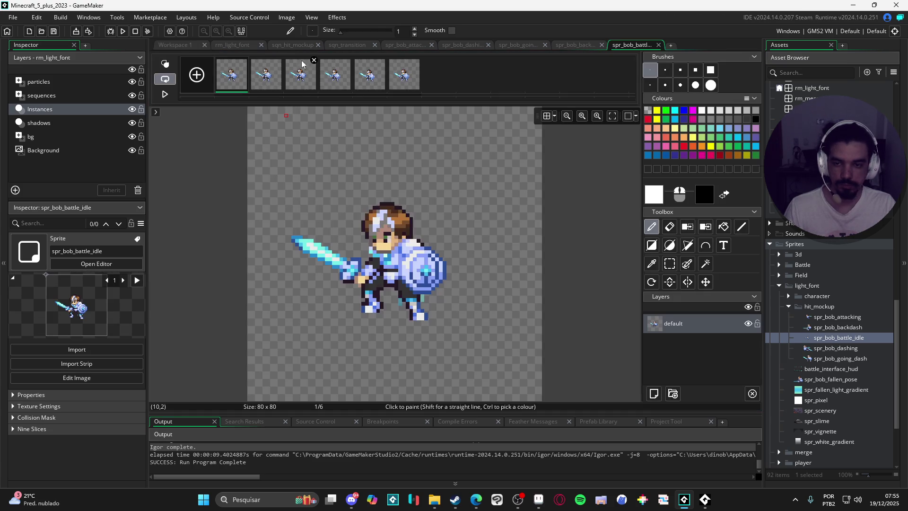
left_click(286, 17)
left_click(322, 182)
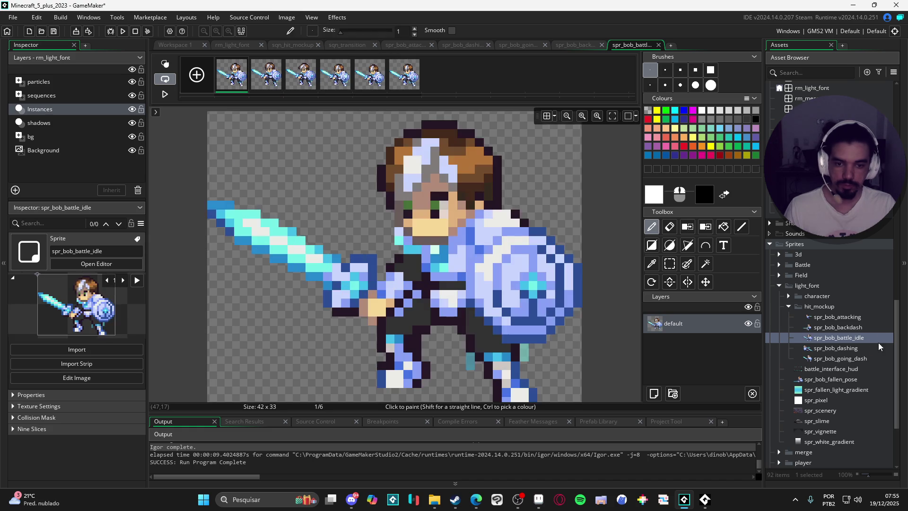
Play the idle preview and lower its frame rate through 10, 8 and 7 to 6 fps.
left_click(175, 45)
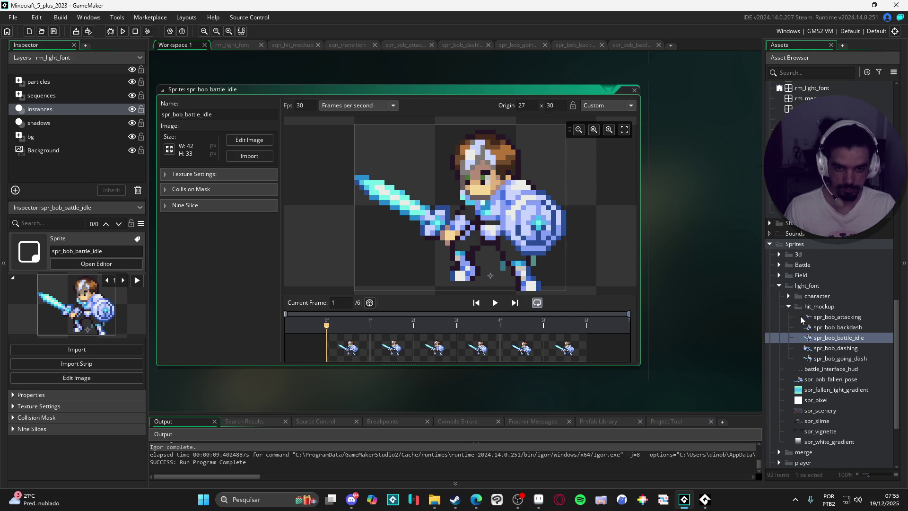
left_click(494, 304)
left_click(305, 105)
key("BackSpace")
key("BackSpace")
type("10")
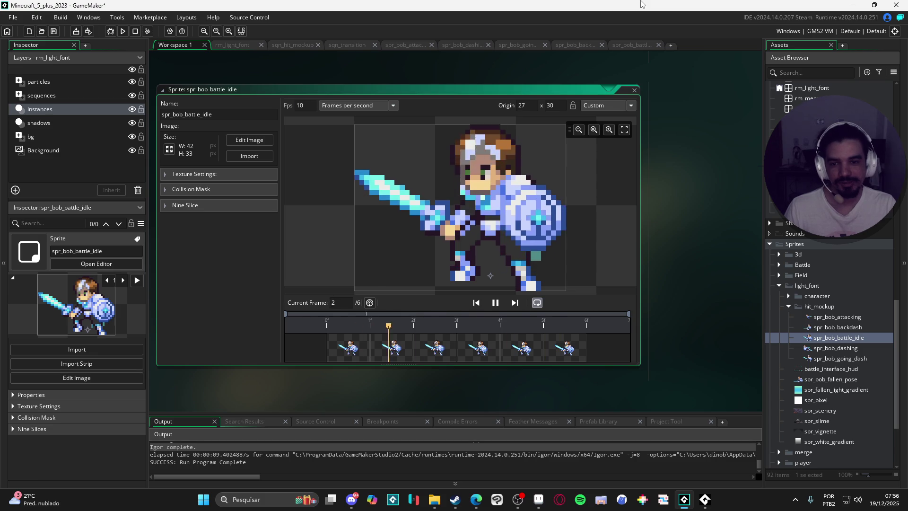
key("BackSpace")
key("BackSpace")
type("8")
key("BackSpace")
type("7")
key("BackSpace")
type("6")
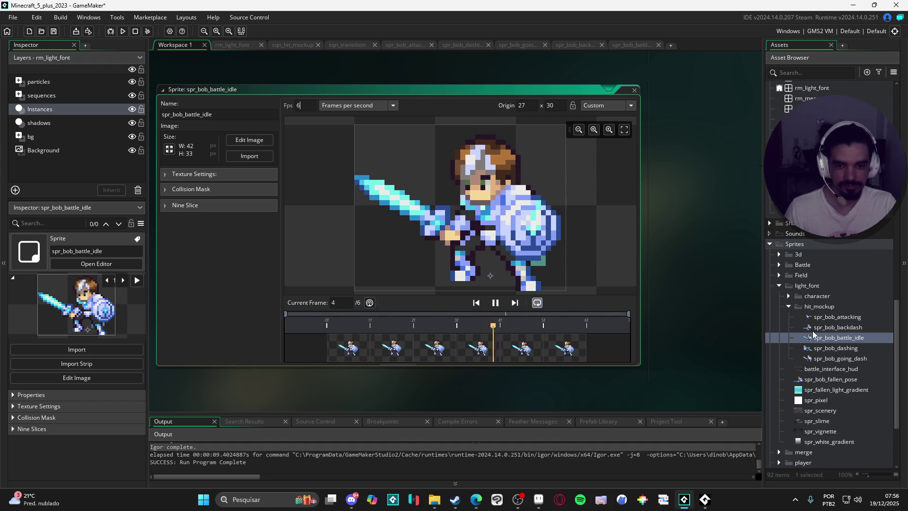
Preview spr_bob_dashing and settle its frame rate at 18 fps after trying 20 and 15.
left_click(833, 349)
double_click(833, 349)
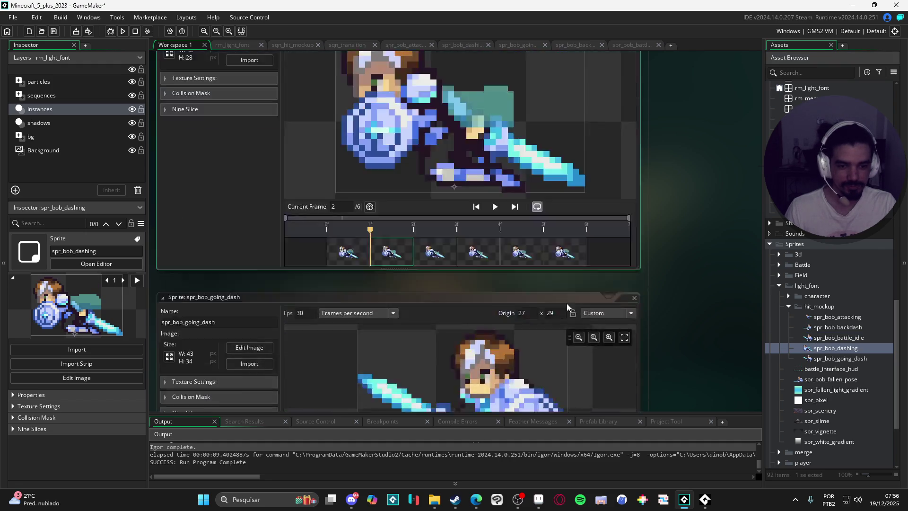
left_click(497, 303)
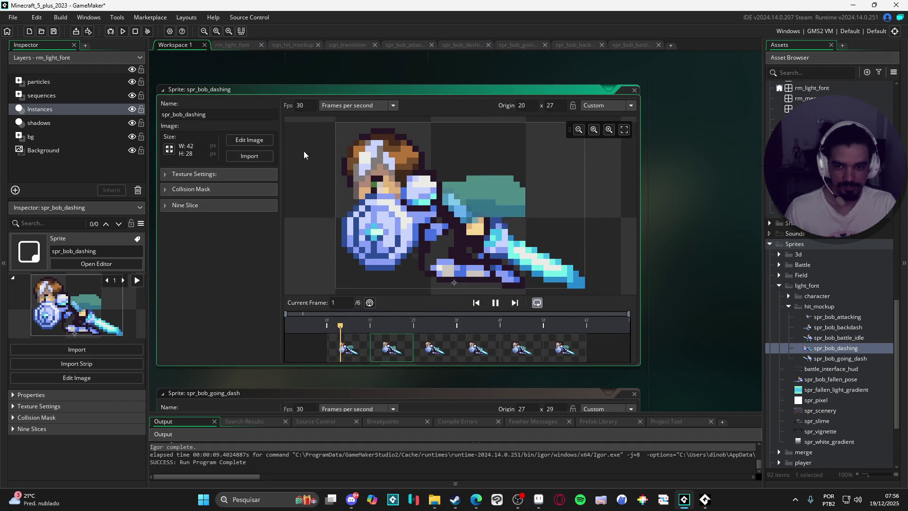
double_click(306, 109)
type("20")
key("Return")
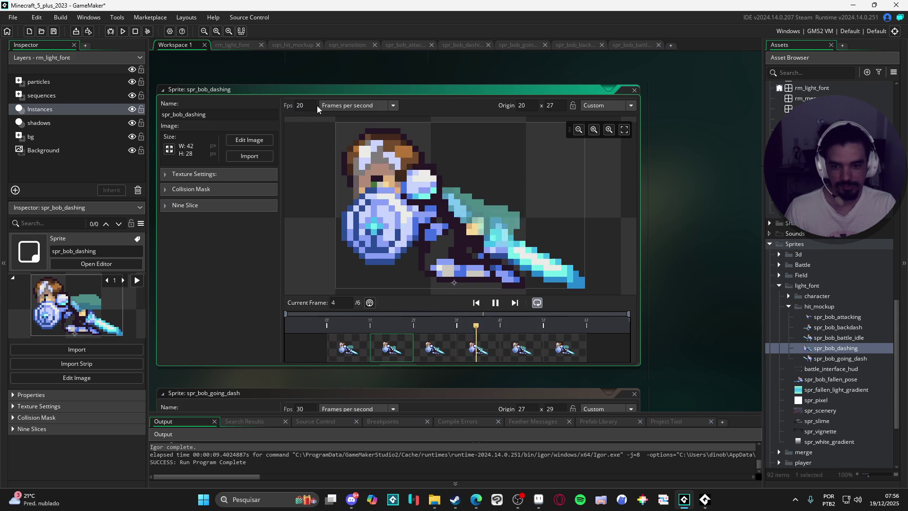
type("15")
key("Return")
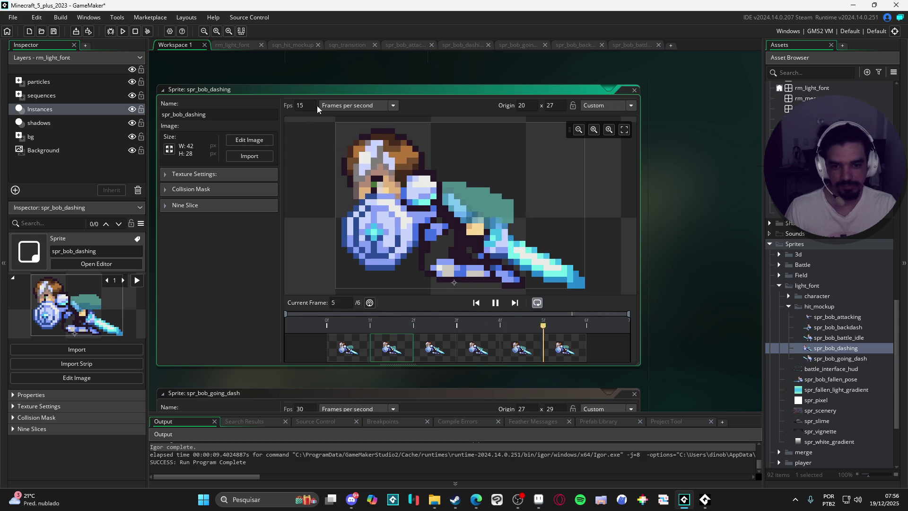
double_click(305, 105)
type("18")
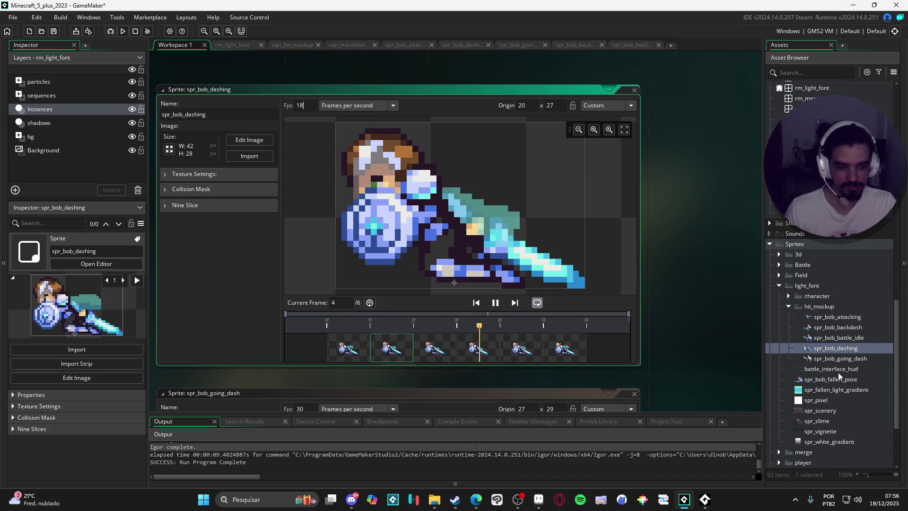
Set spr_bob_going_dash to 18 fps.
double_click(842, 359)
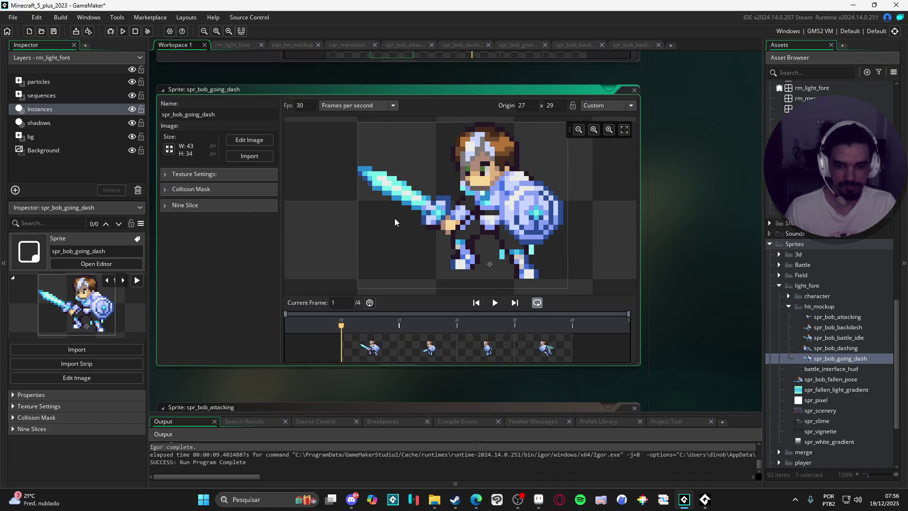
double_click(305, 105)
type("18")
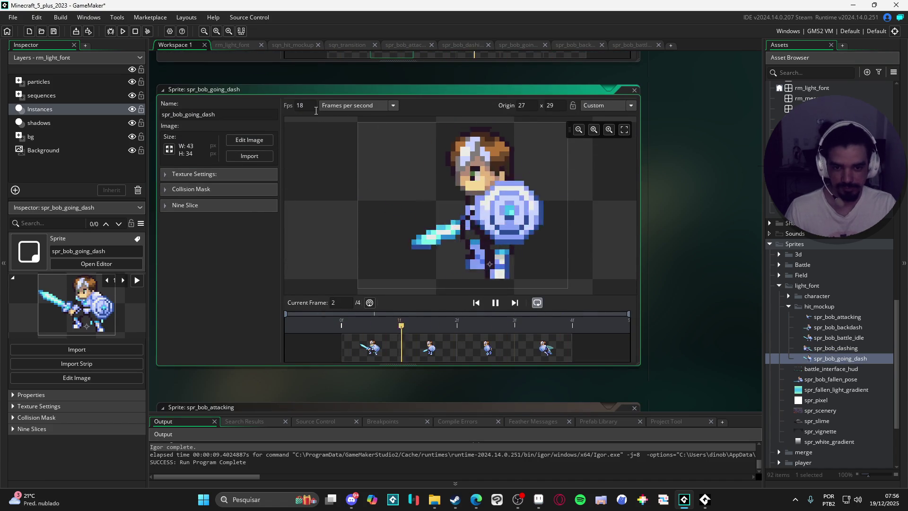
Review the spr_bob_battle_idle and spr_bob_backdash animations, then open spr_bob_attacking.
double_click(838, 338)
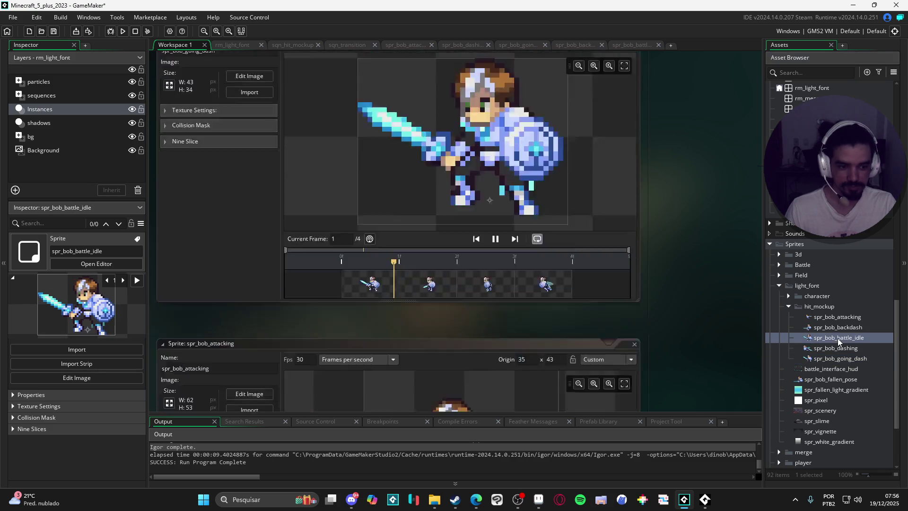
left_click(842, 327)
double_click(841, 326)
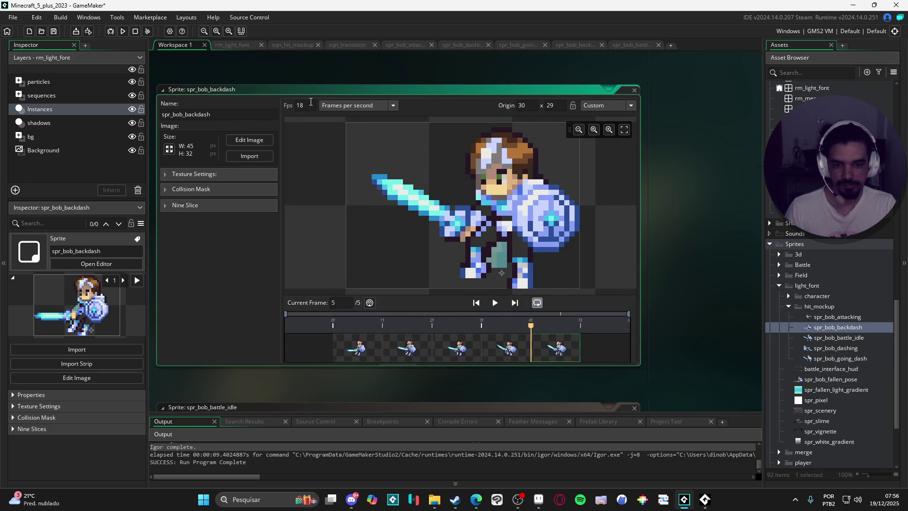
left_click(494, 303)
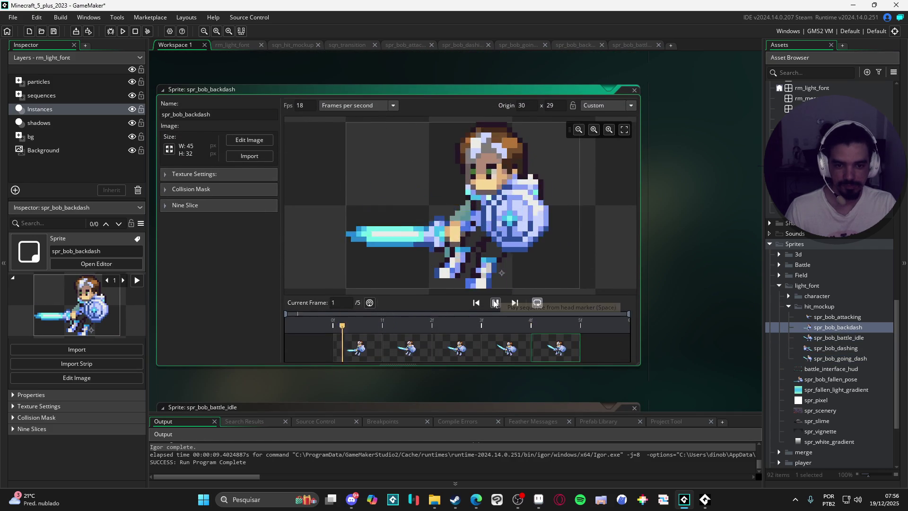
double_click(848, 320)
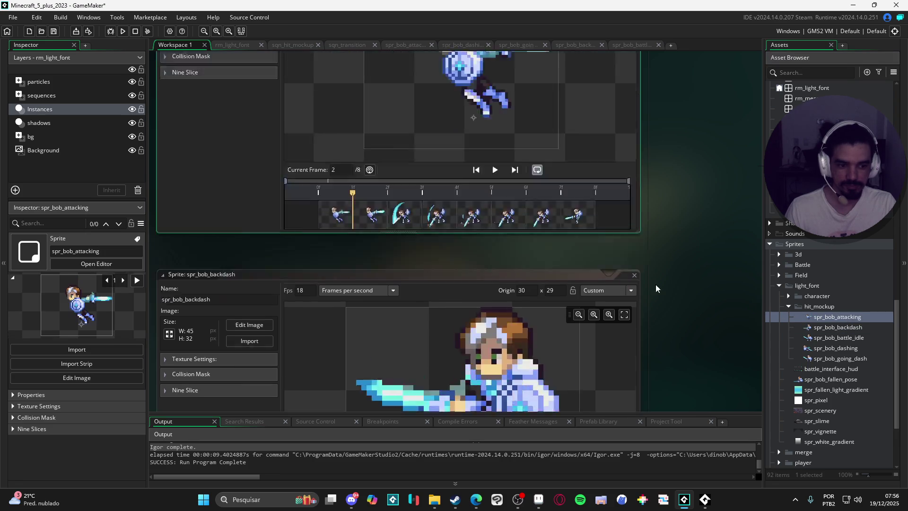
Play the attacking preview and set its frame rate to 25 fps.
left_click(494, 303)
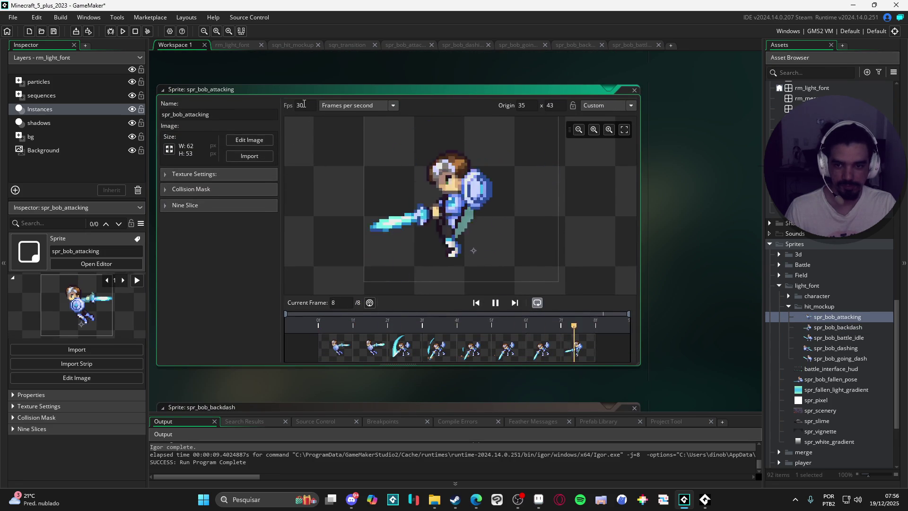
key("BackSpace")
key("BackSpace")
type("25")
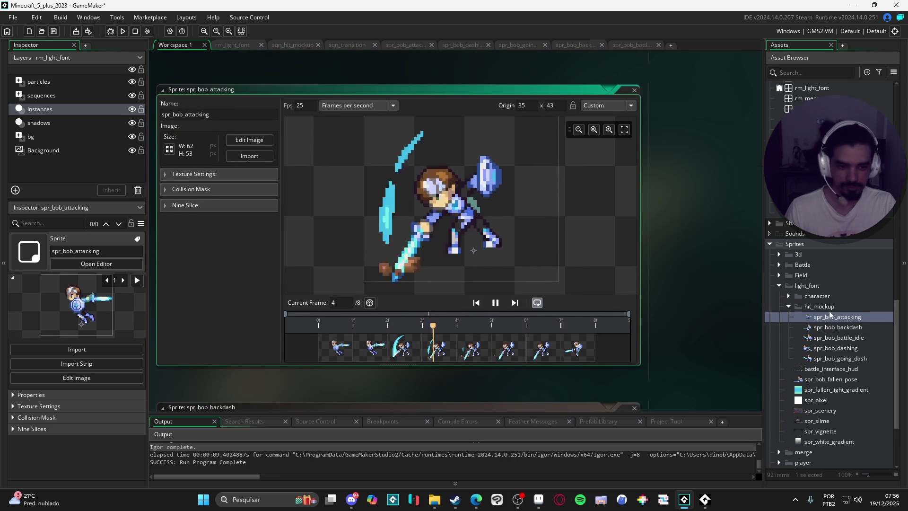
Review the backdash, battle idle, dashing, going-dash and attacking sprite editors in turn.
double_click(830, 326)
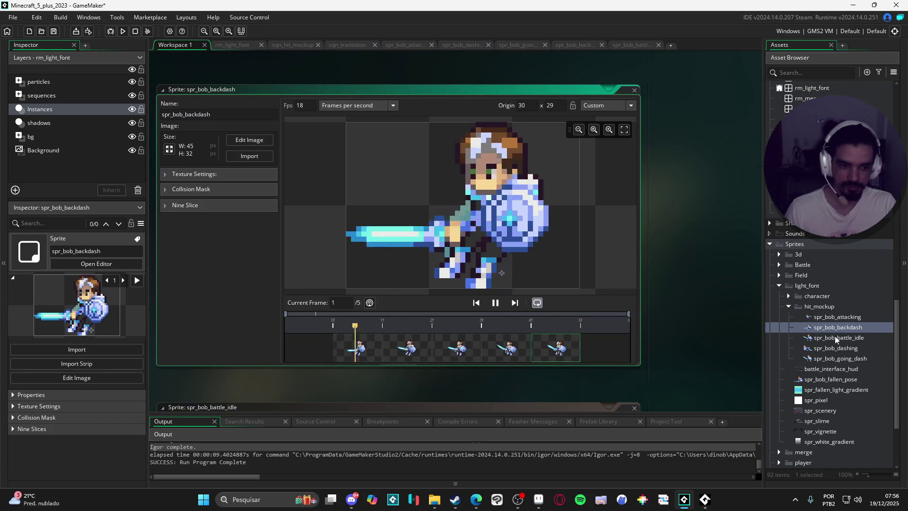
double_click(835, 337)
double_click(839, 348)
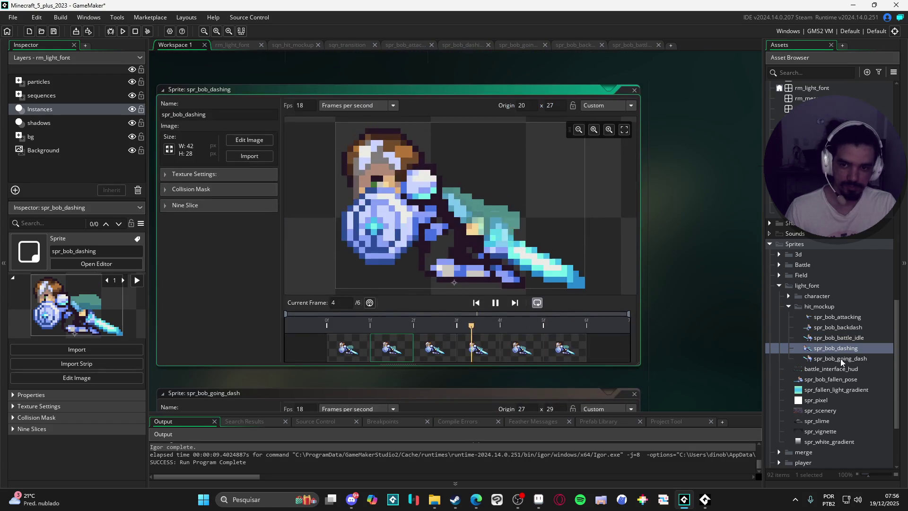
double_click(846, 359)
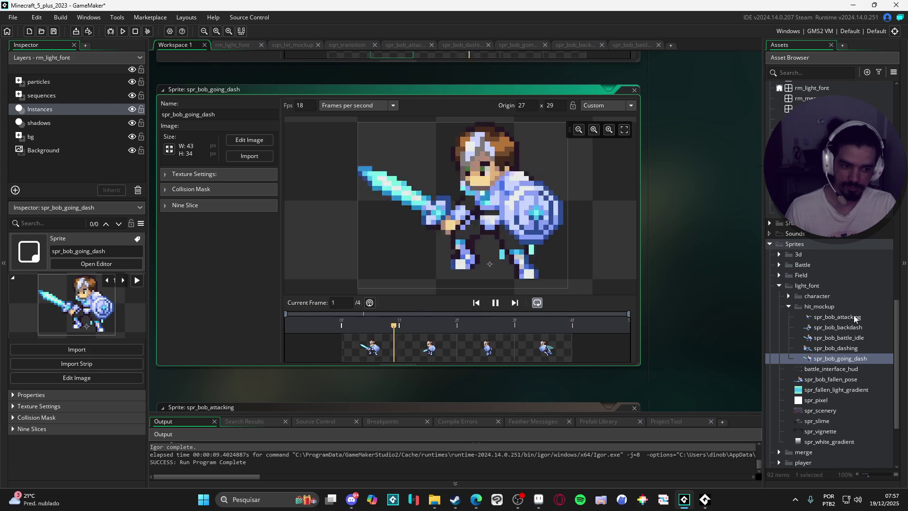
double_click(854, 315)
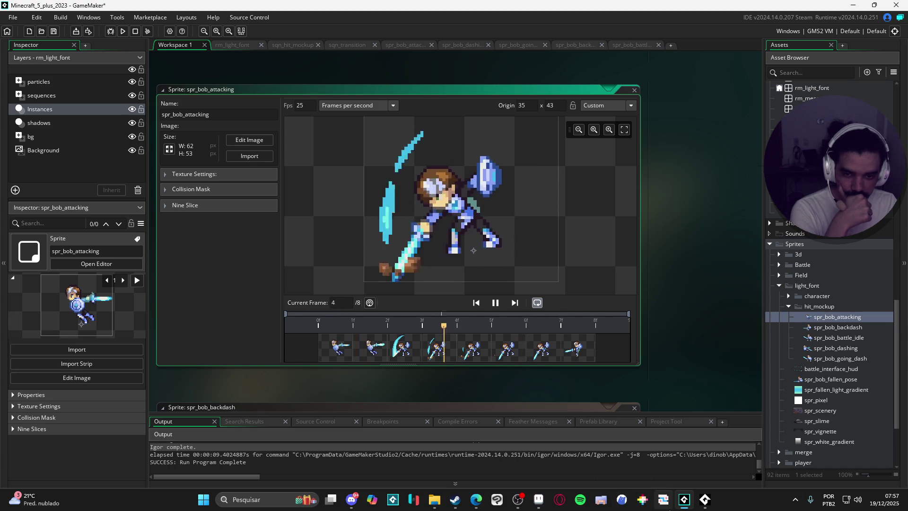
Finish reviewing spr_bob_attacking and bring up the 480×270 rm_light_font room editor.
mouse_move(699, 501)
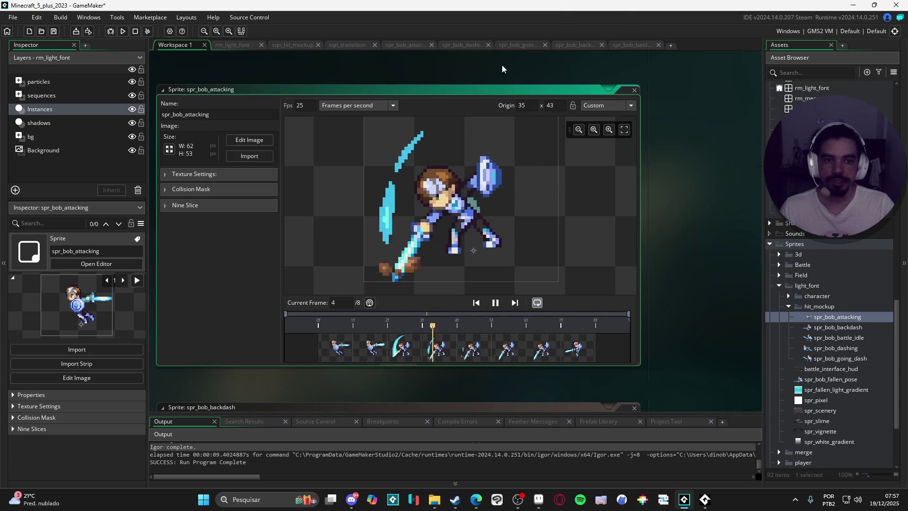
left_click(251, 44)
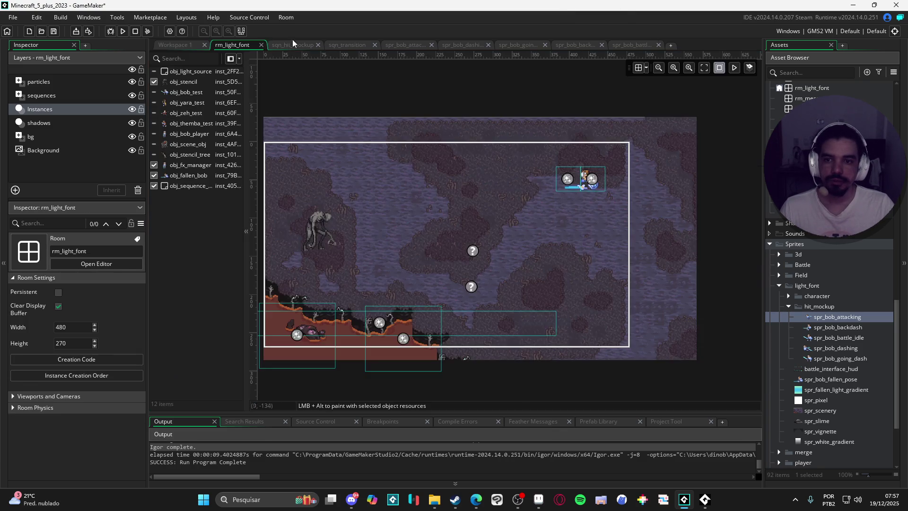
Open sqn_hit_mockup and add obj_enemy_dummy to the sequence.
left_click(296, 45)
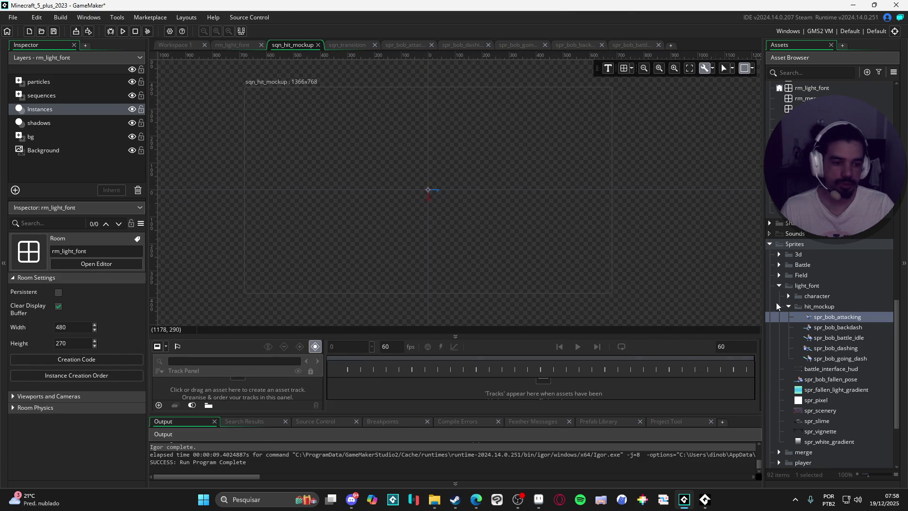
scroll(850, 324, "up", 10)
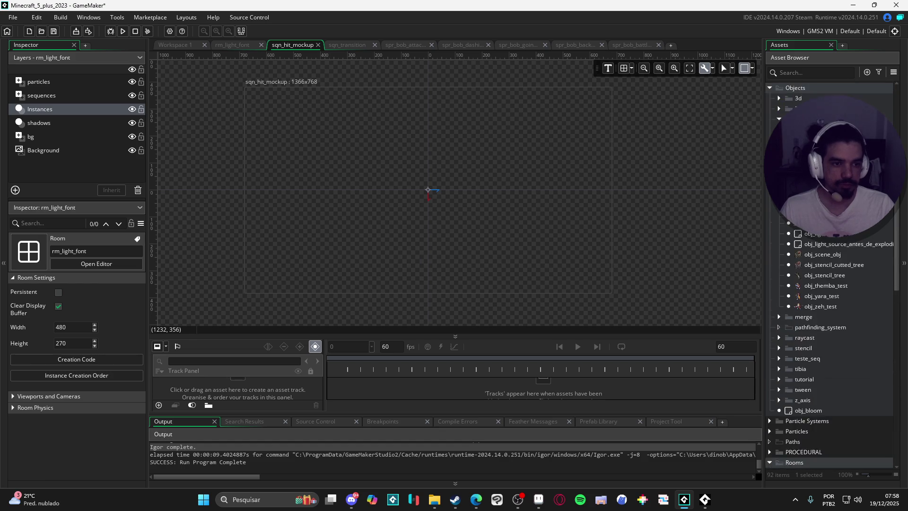
scroll(832, 284, "up", 5)
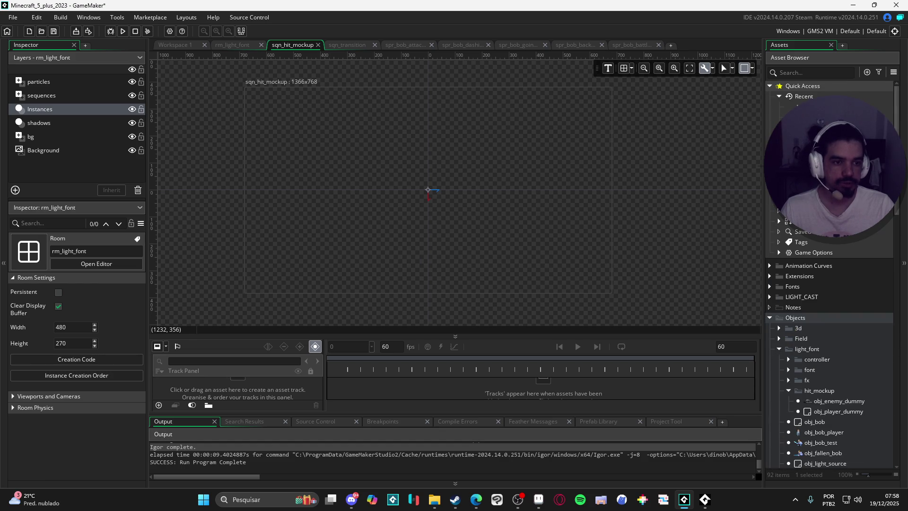
left_click(839, 400)
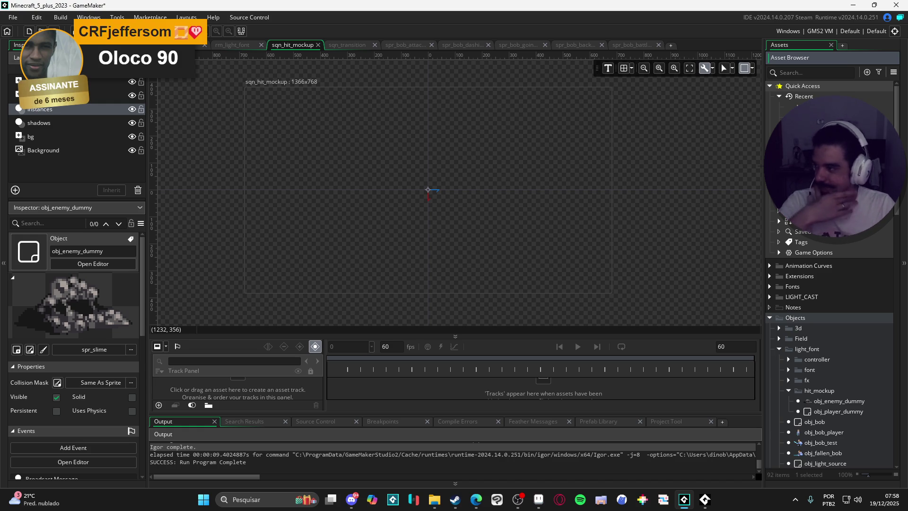
mouse_move(804, 106)
left_mouse_down()
mouse_move(336, 189)
mouse_move(352, 228)
left_mouse_up()
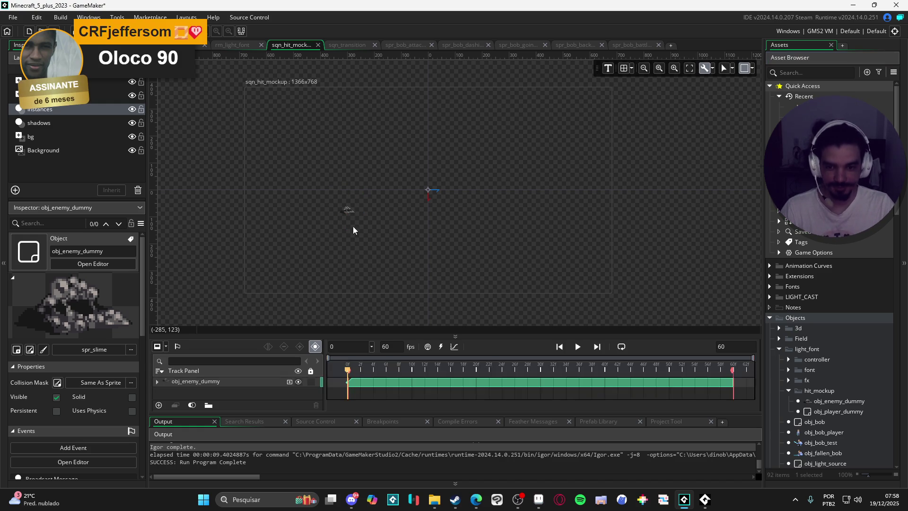
Set the sequence canvas frame size to 480×270.
left_click(751, 69)
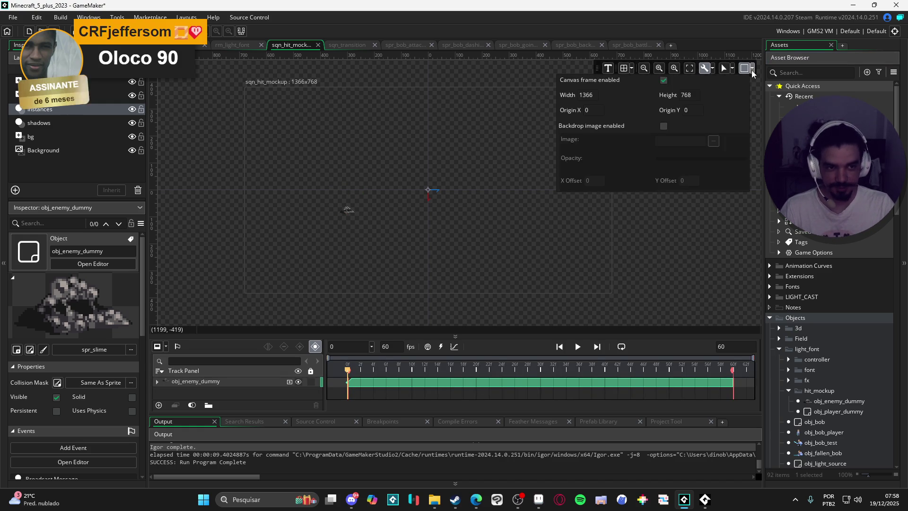
type("480")
key("Tab")
type("270")
key("Return")
Adjust the enemy dummy's placement within the frame, then inspect obj_player_dummy.
left_click_drag(348, 210, 418, 212)
scroll(418, 212, "up", 4)
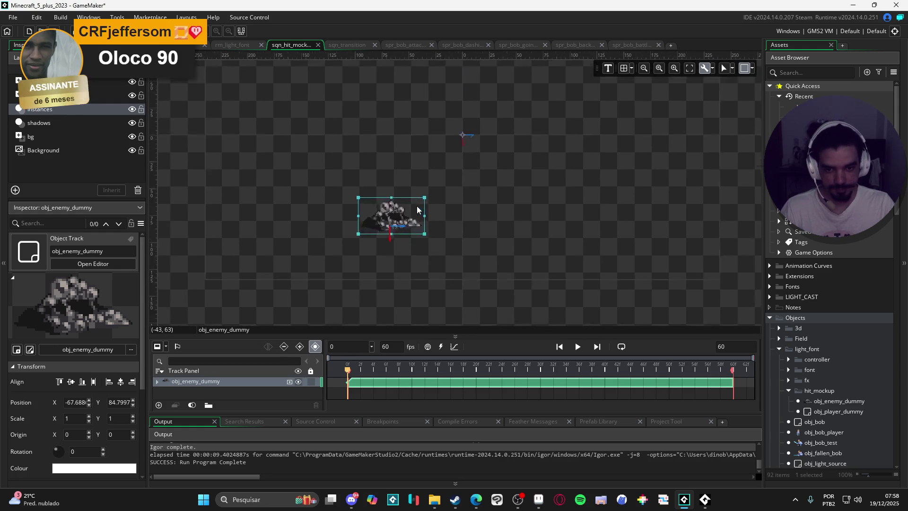
mouse_move(420, 288)
left_mouse_down()
mouse_move(431, 207)
mouse_move(385, 204)
left_mouse_up()
left_click(458, 229)
scroll(486, 265, "up", 1)
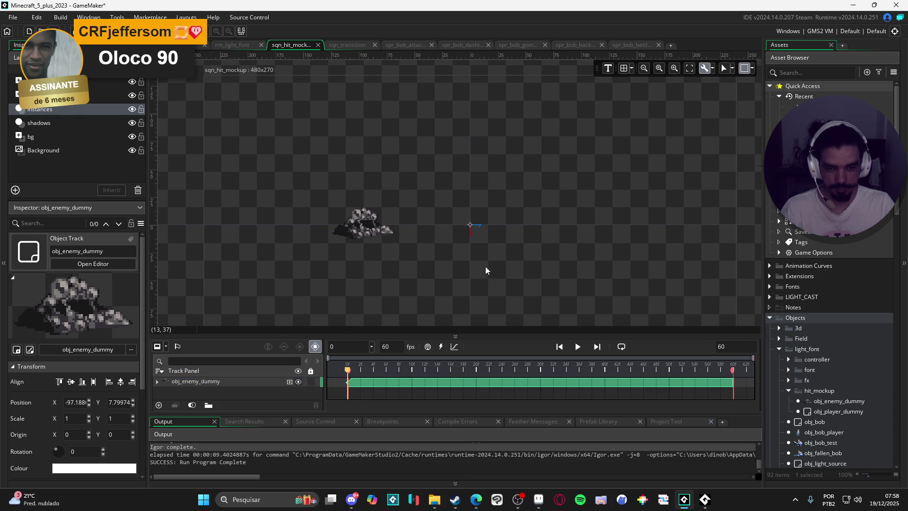
mouse_move(392, 239)
left_mouse_down()
mouse_move(403, 239)
mouse_move(348, 237)
left_mouse_up()
left_click(441, 254)
scroll(461, 255, "right", 1)
left_click(355, 236)
left_click(464, 245)
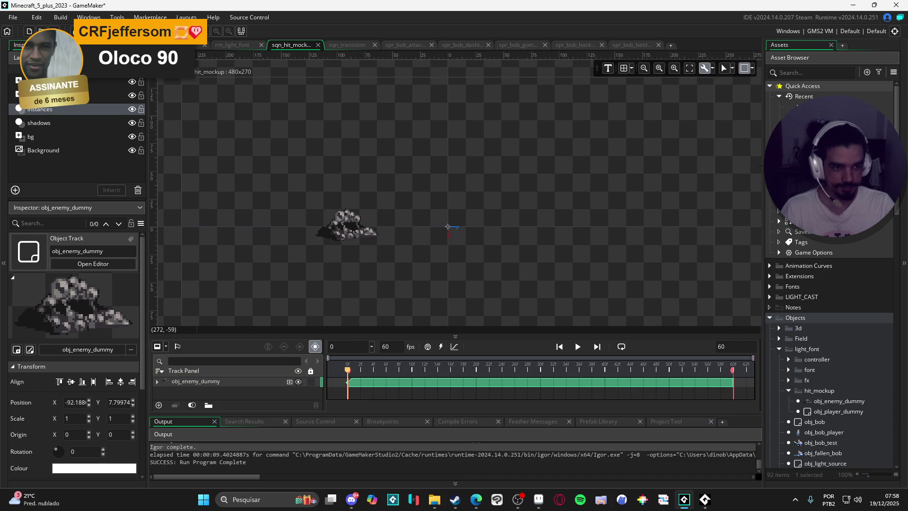
left_click(838, 411)
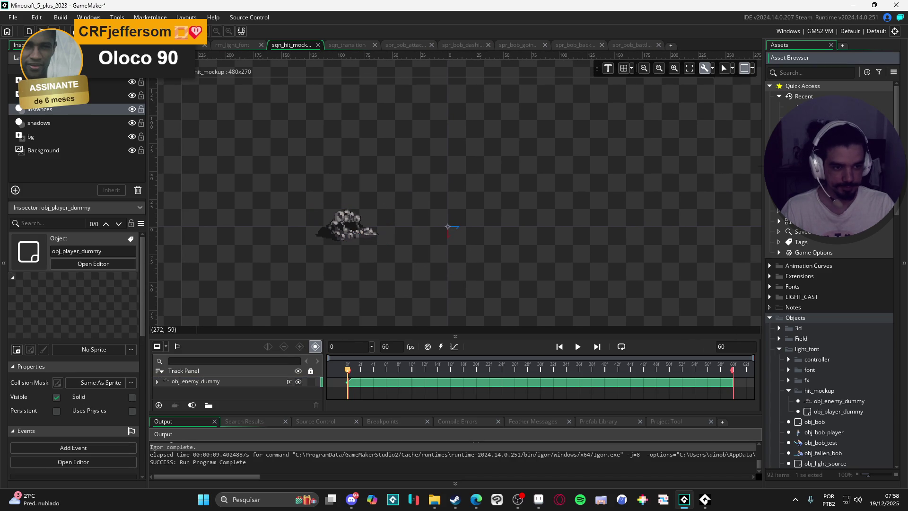
Give obj_player_dummy the spr_battle_0_idle sprite, found by searching the assets for 'idle'.
double_click(838, 411)
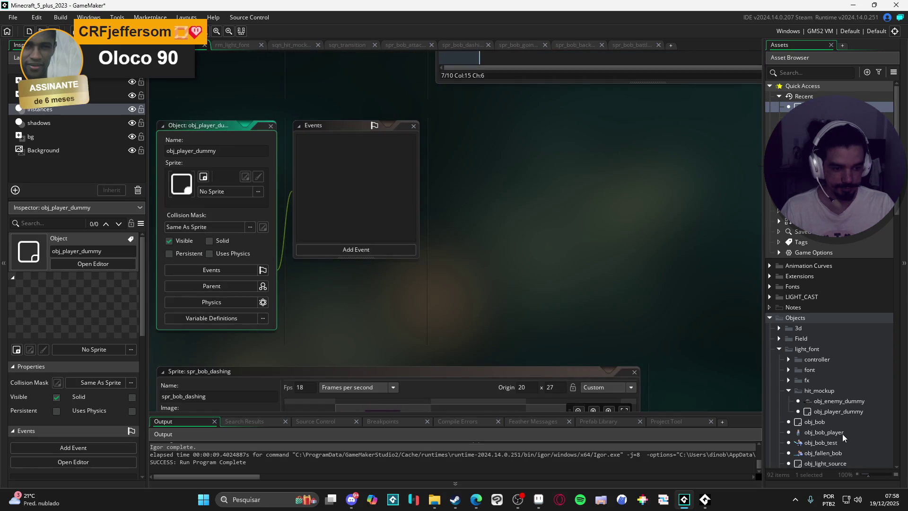
scroll(842, 434, "down", 2)
left_click(802, 73)
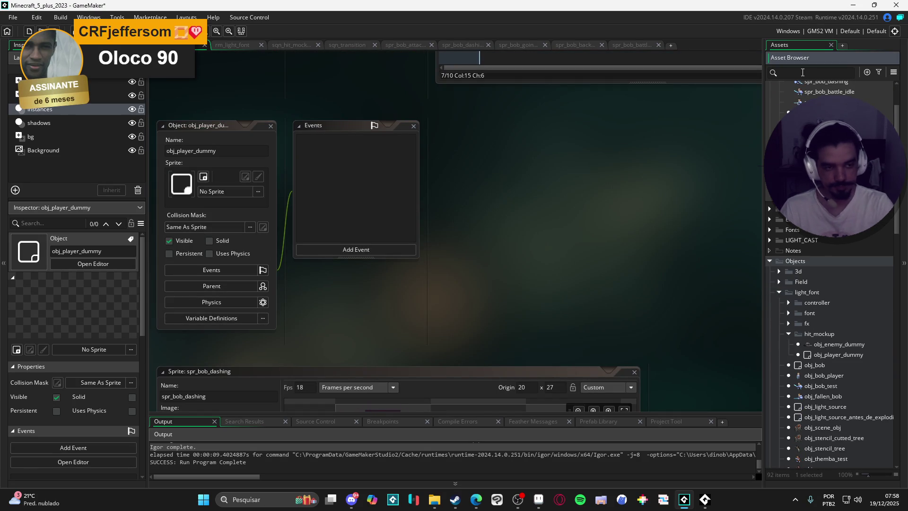
type("idle")
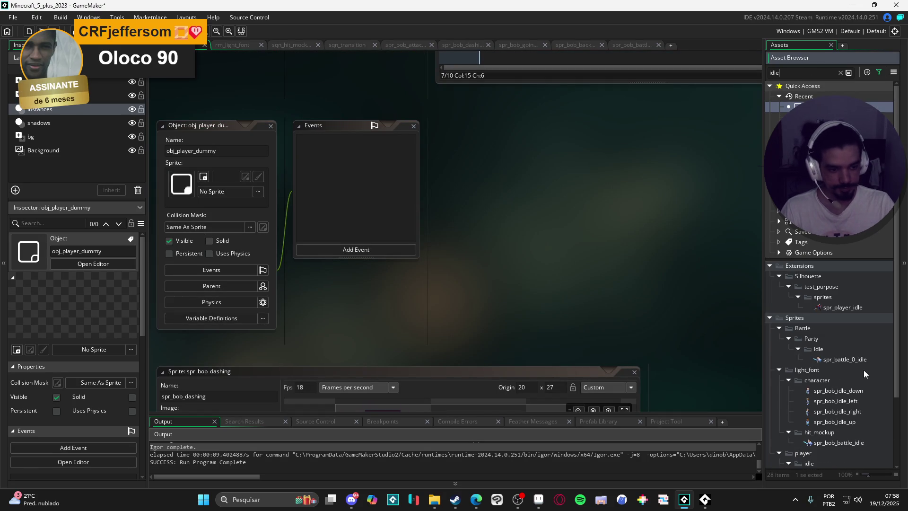
left_click(861, 360)
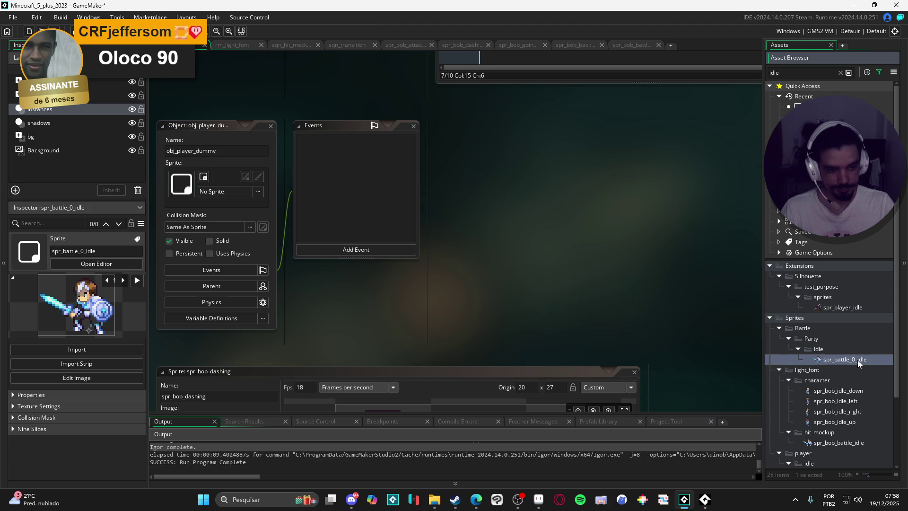
mouse_move(861, 363)
left_mouse_down()
mouse_move(217, 237)
mouse_move(220, 195)
left_mouse_up()
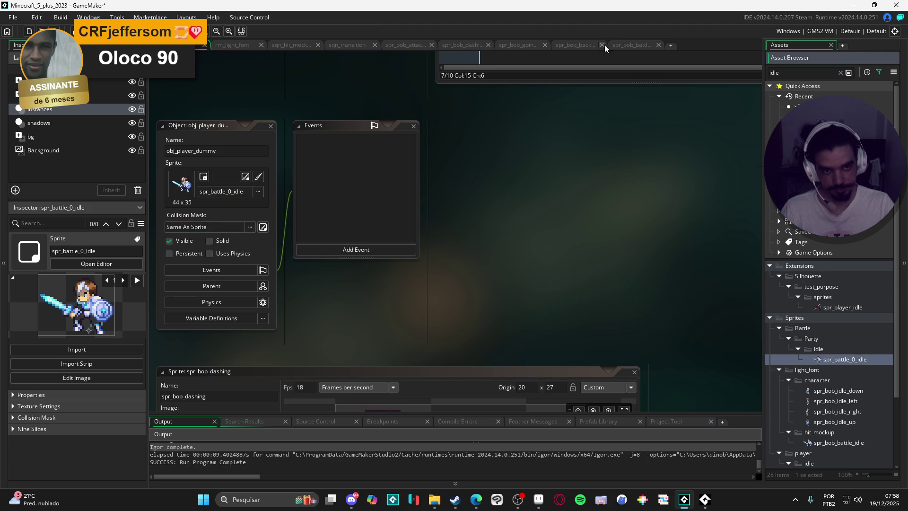
Switch back through the editor tabs to the sqn_hit_mockup sequence.
left_click(622, 41)
left_click(179, 45)
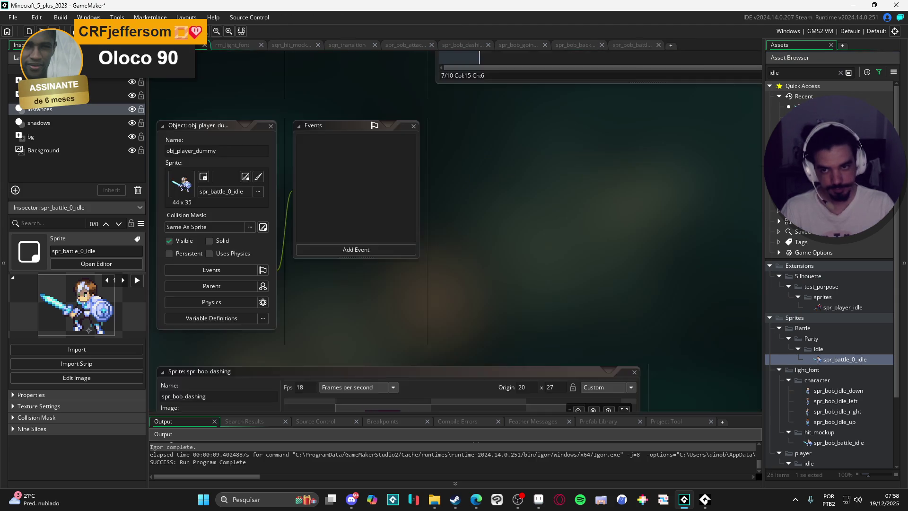
left_click(231, 46)
left_click(280, 45)
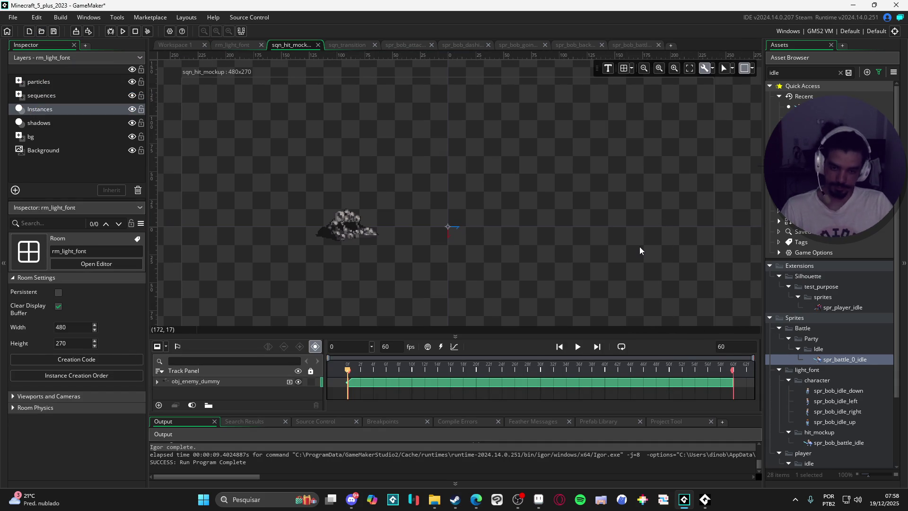
Drop spr_battle_0_idle onto the sequence canvas right of the enemy dummy and select it.
left_click(347, 233)
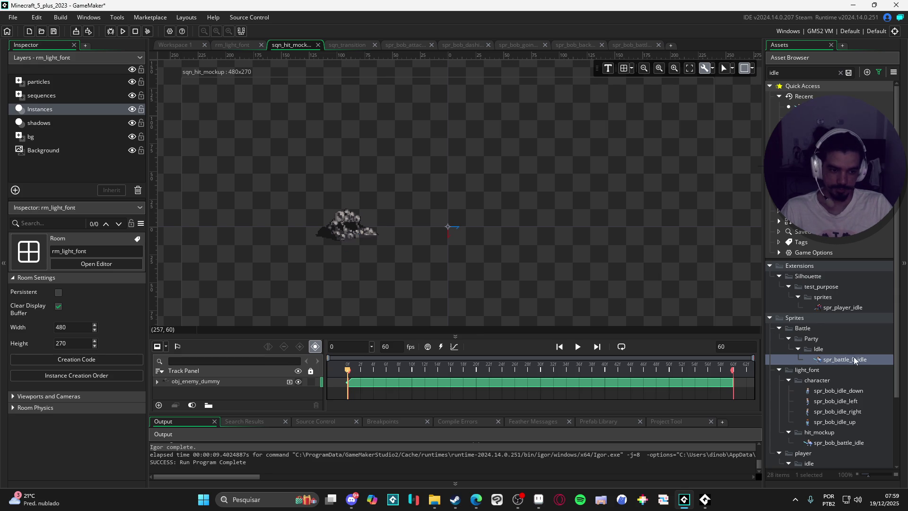
left_click(866, 360)
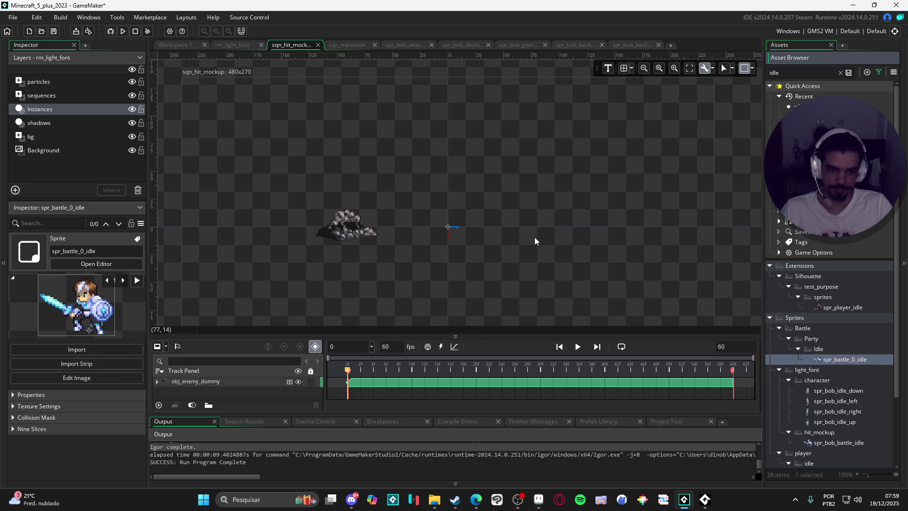
left_click_drag(544, 228, 527, 232)
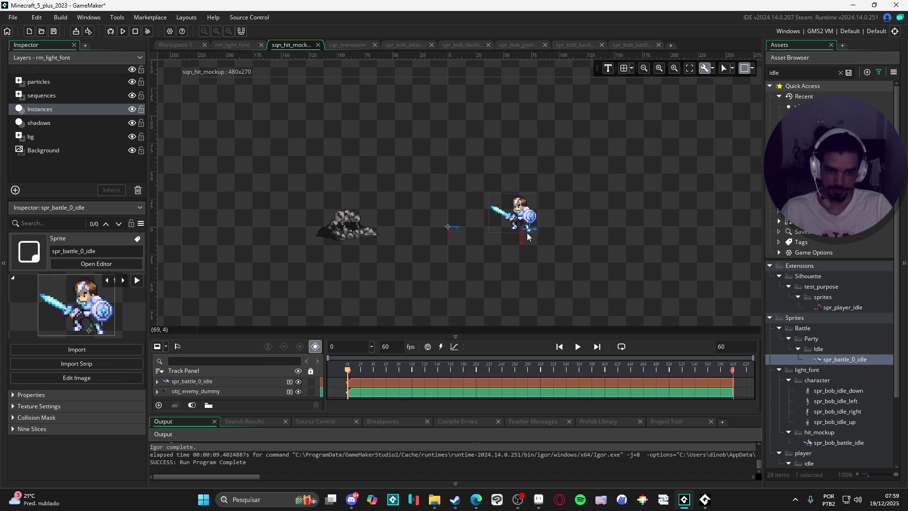
scroll(528, 237, "up", 1)
left_click(521, 226)
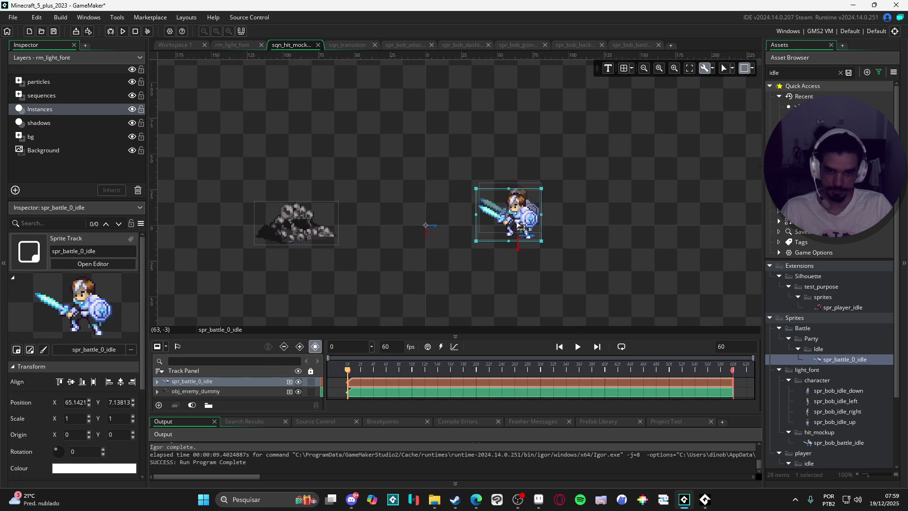
Set the sequence length to 400 frames.
key("BackSpace")
key("BackSpace")
type("400")
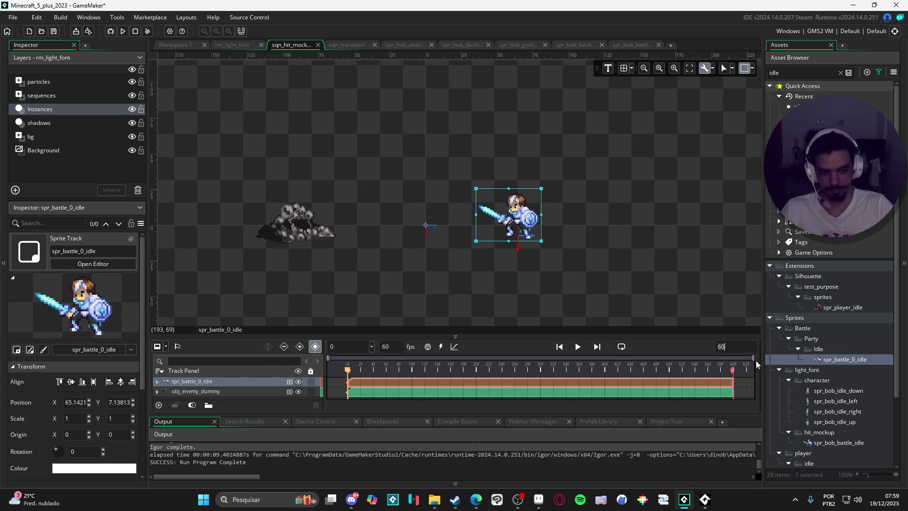
key("Return")
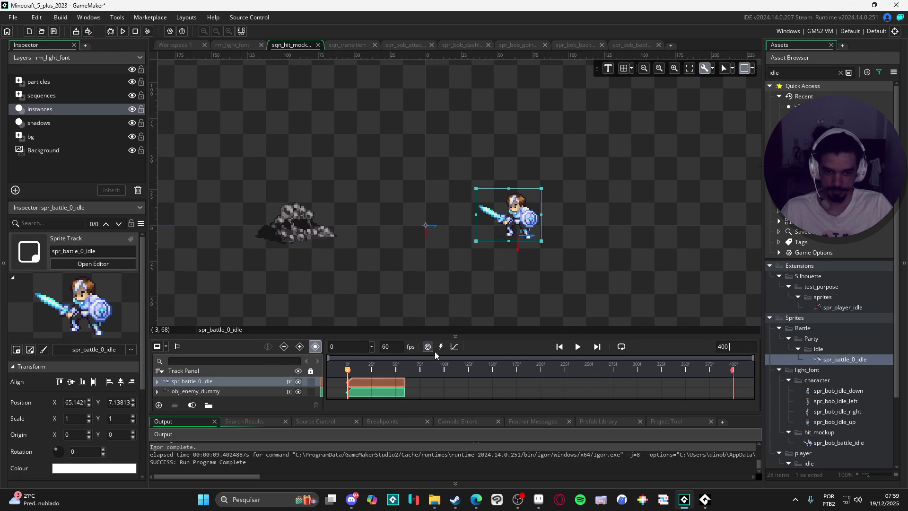
Play the sequence, move the playhead to frame 60, and clear the asset search.
left_click(580, 347)
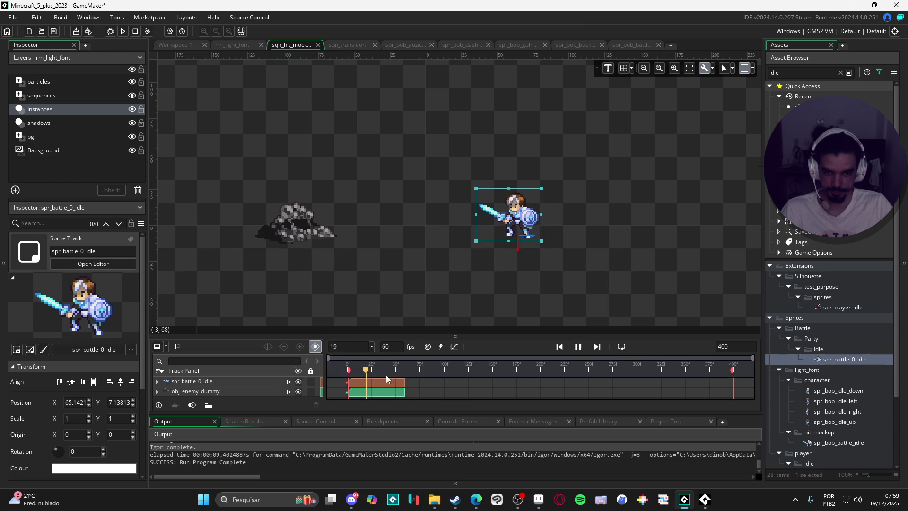
left_click_drag(398, 365, 406, 370)
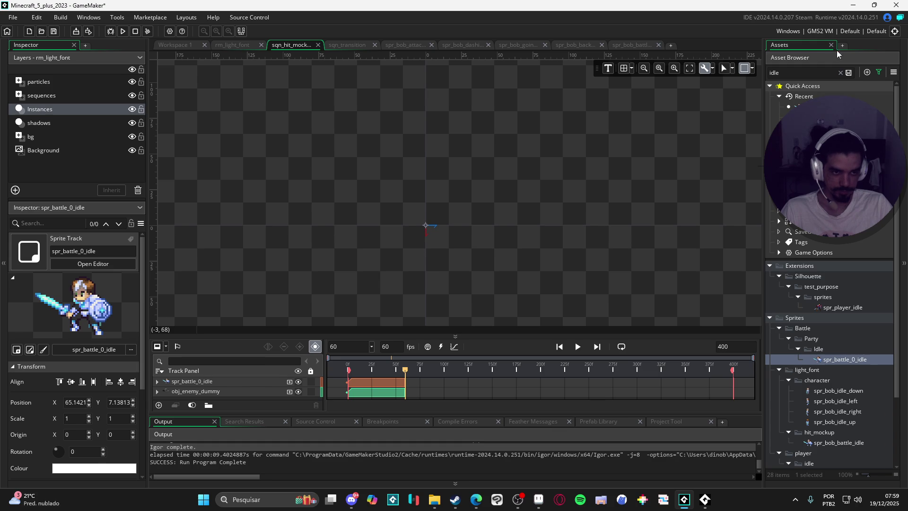
left_click(840, 72)
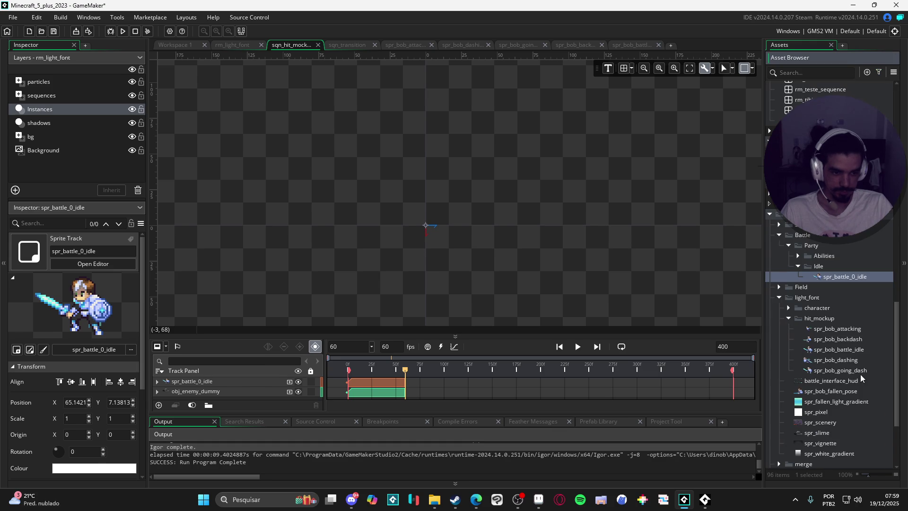
Add spr_bob_going_dash to the sequence and select only its track.
left_click(859, 370)
mouse_move(858, 371)
left_mouse_down()
mouse_move(422, 245)
mouse_move(449, 234)
left_mouse_up()
mouse_move(410, 374)
left_mouse_down()
mouse_move(425, 384)
mouse_move(397, 373)
left_mouse_up()
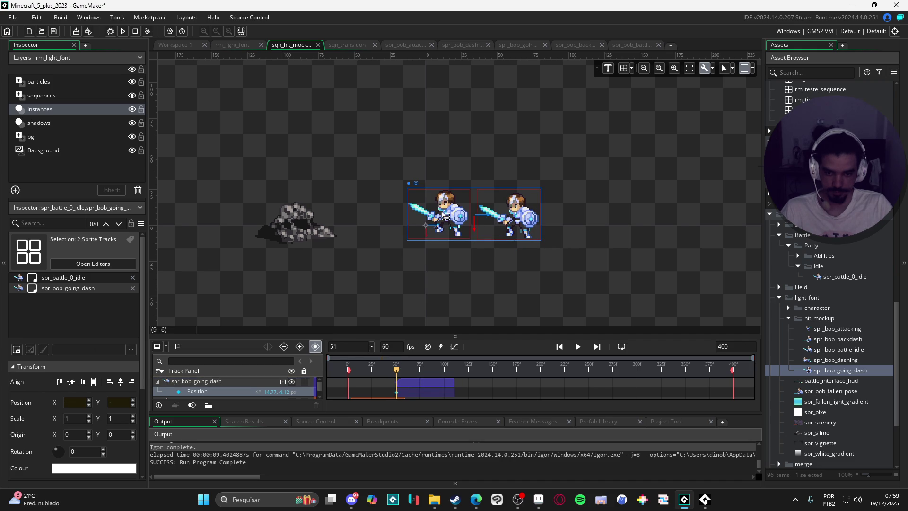
left_click(251, 383)
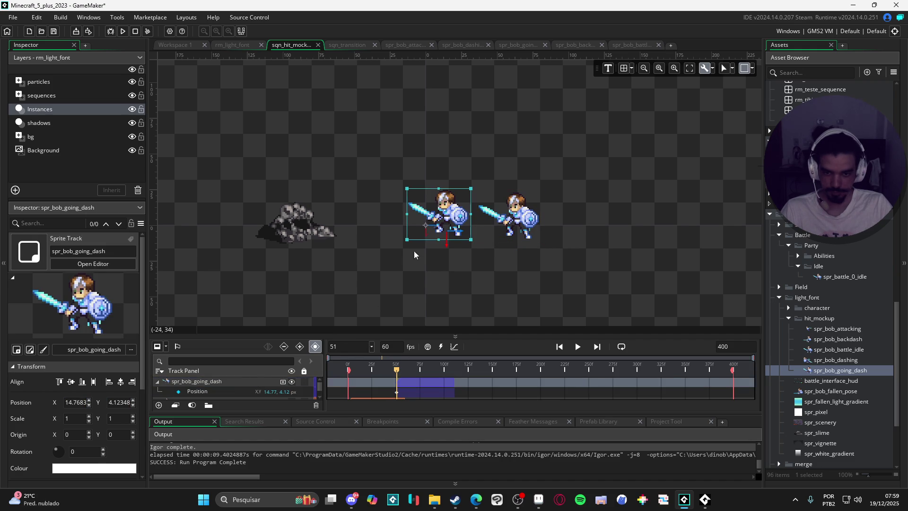
Position the going-dash sprite over the idle hero, at about 64.77, 6.8.
left_click_drag(440, 215, 512, 222)
scroll(513, 208, "up", 5)
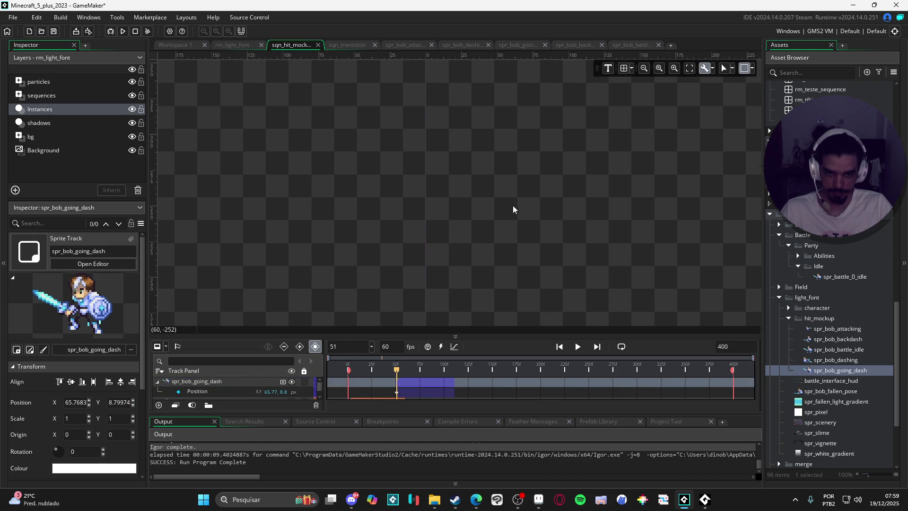
scroll(515, 236, "down", 5)
scroll(518, 115, "up", 3)
scroll(518, 115, "up", 3)
left_click_drag(539, 136, 524, 121)
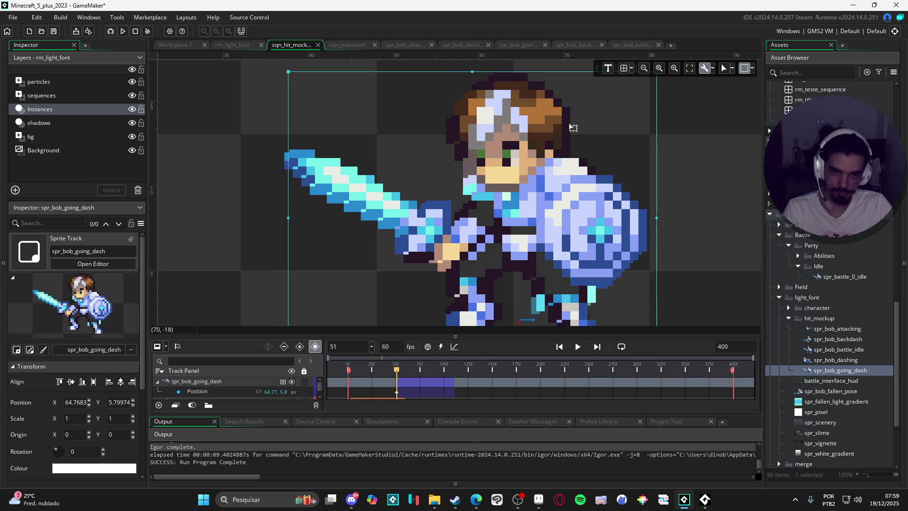
key("Down")
scroll(591, 82, "down", 2)
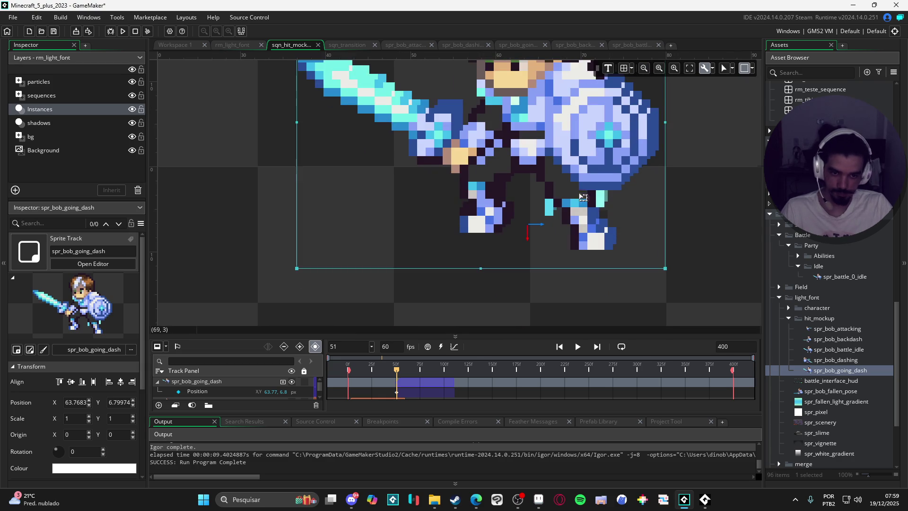
left_click_drag(571, 210, 598, 183)
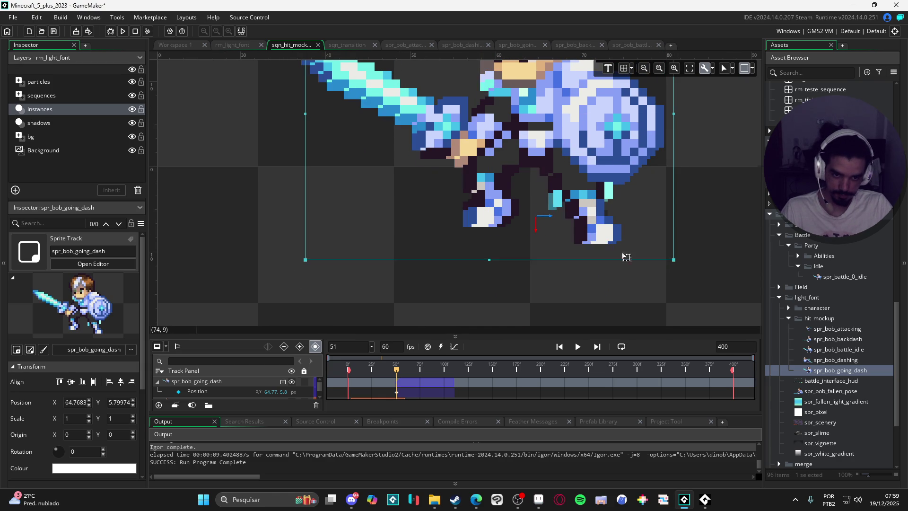
scroll(619, 320, "up", 3)
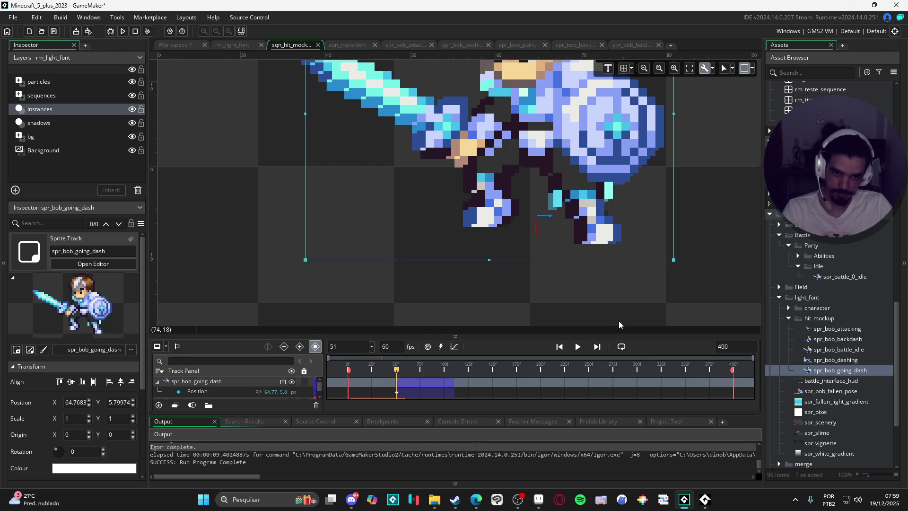
scroll(562, 227, "down", 2)
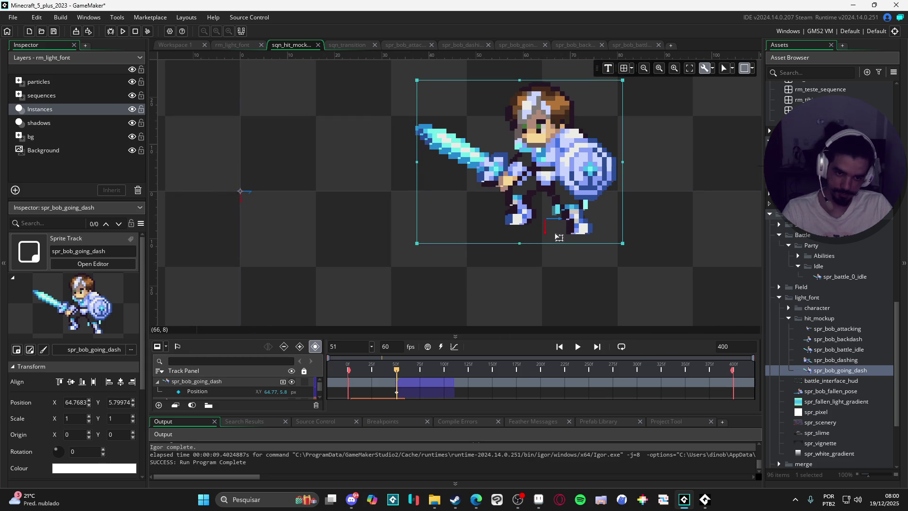
mouse_move(579, 191)
left_mouse_down()
mouse_move(501, 236)
mouse_move(513, 241)
mouse_move(564, 184)
mouse_move(586, 188)
left_mouse_up()
scroll(468, 382, "down", 2)
Nudge the idle hero sprite down one pixel.
scroll(454, 391, "up", 2)
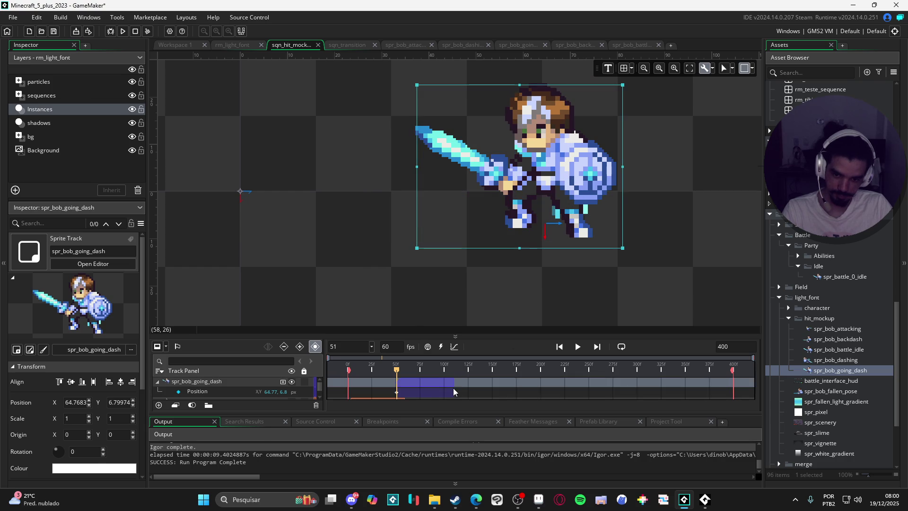
scroll(406, 391, "down", 2)
left_click(399, 390)
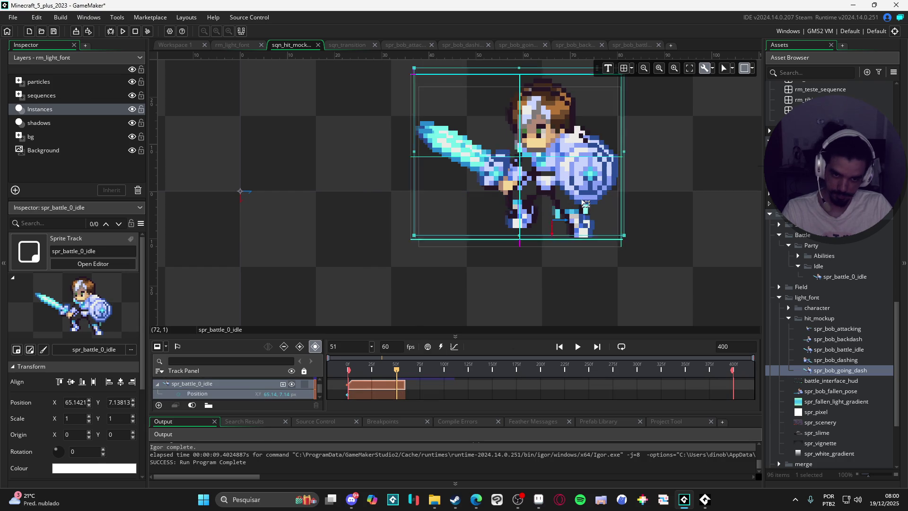
key("Right")
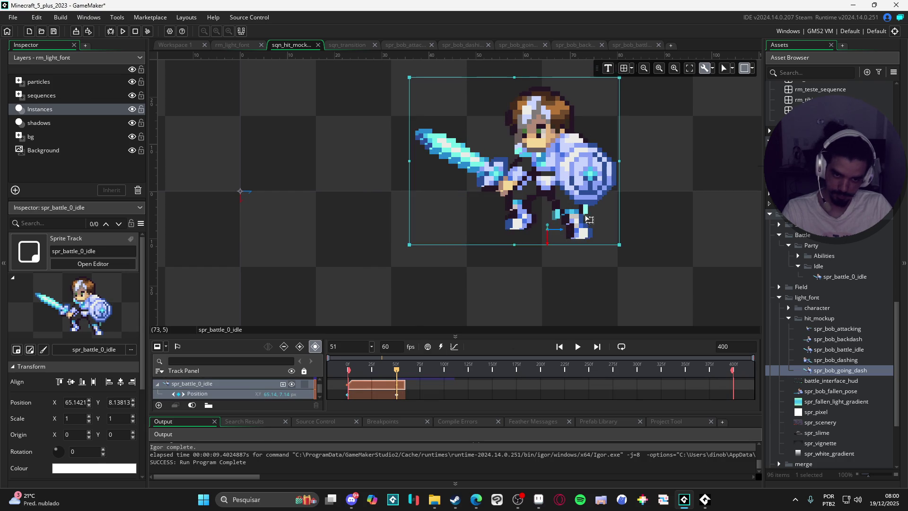
key("Left")
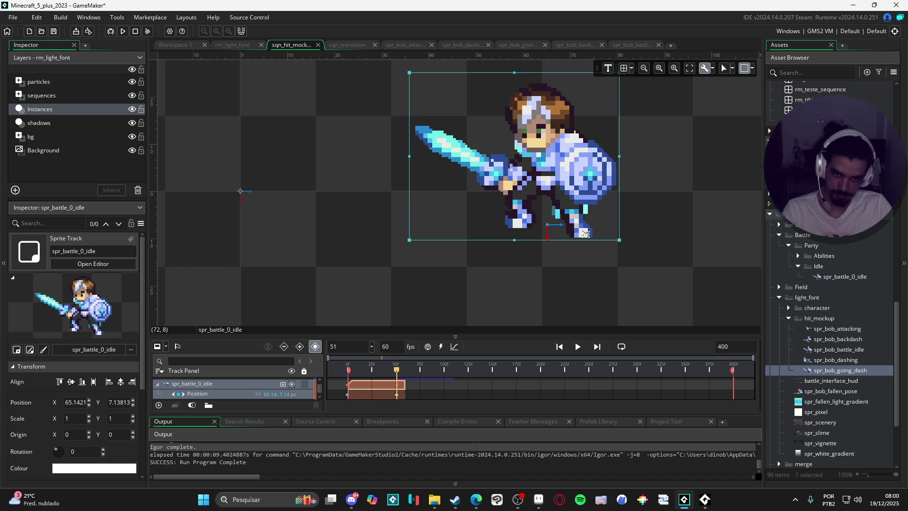
key("Down")
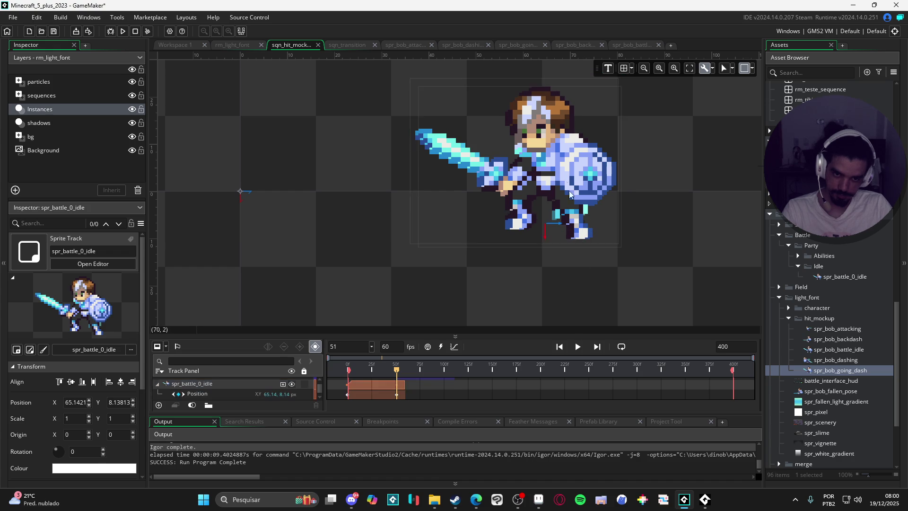
Shorten the going-dash clip to end near frame 72 and add spr_bob_dashing after it.
left_click(572, 176)
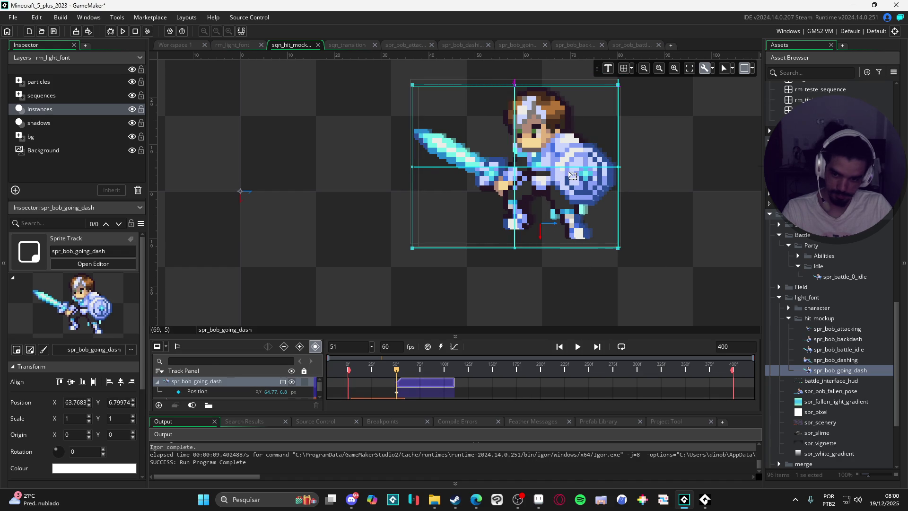
mouse_move(399, 373)
left_mouse_down()
mouse_move(415, 370)
mouse_move(401, 370)
mouse_move(425, 386)
left_mouse_up()
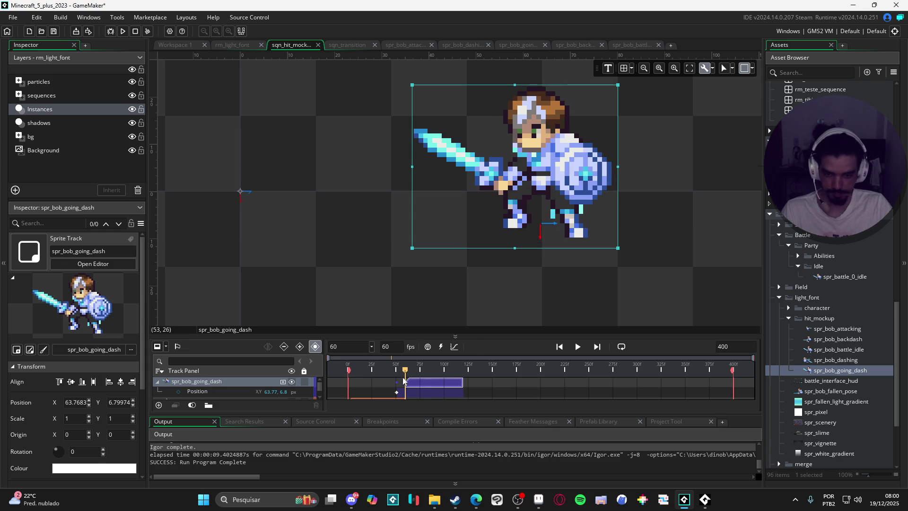
left_click(411, 371)
mouse_move(413, 373)
left_mouse_down()
mouse_move(437, 372)
mouse_move(406, 373)
mouse_move(418, 379)
left_mouse_up()
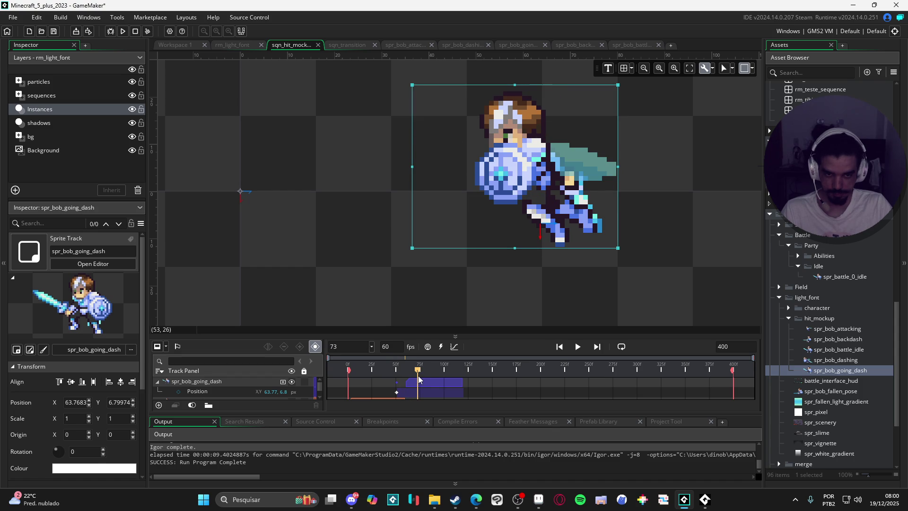
left_click(459, 390)
left_click_drag(441, 384, 414, 382)
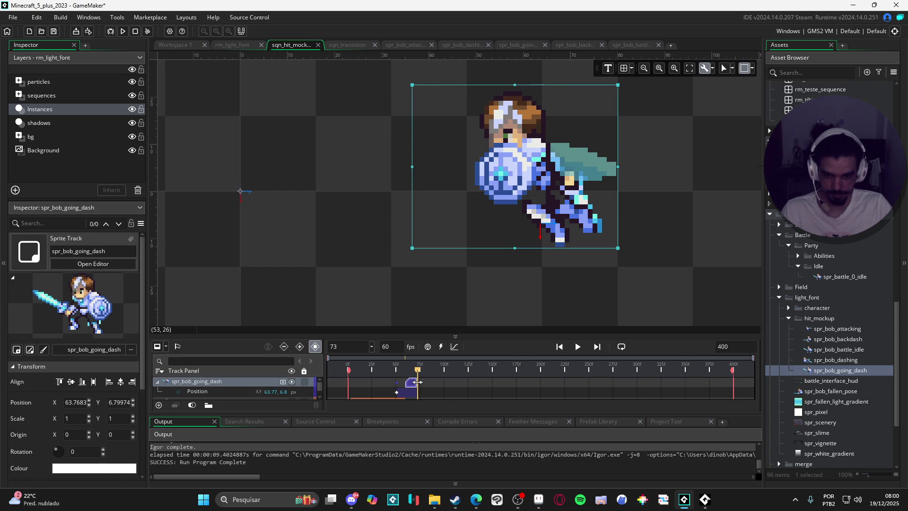
left_click(417, 382)
mouse_move(835, 360)
left_mouse_down()
mouse_move(572, 290)
mouse_move(478, 215)
left_mouse_up()
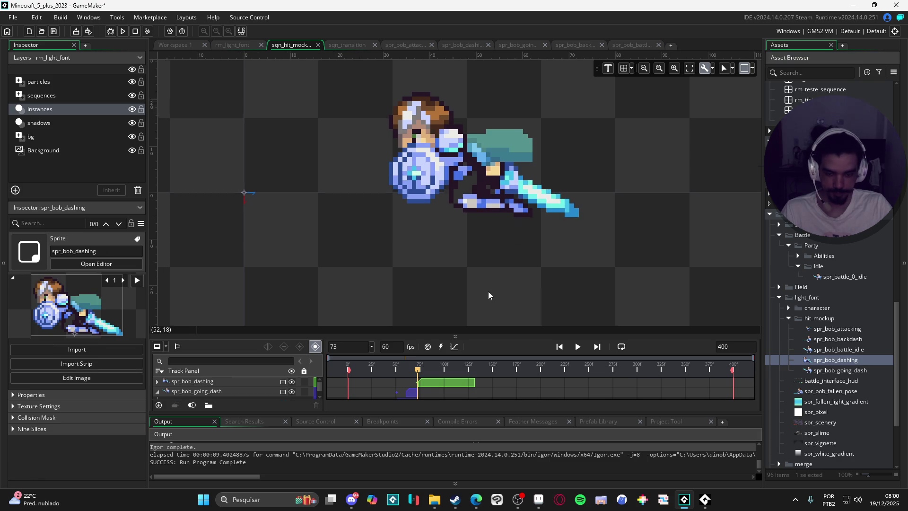
Preview the dash and raise the dashing sprite slightly on the canvas.
scroll(490, 282, "down", 2)
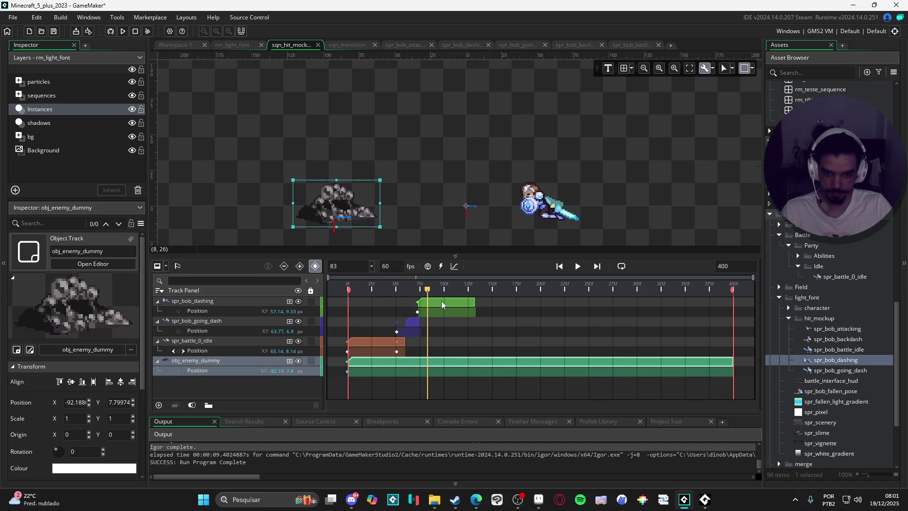
key("space")
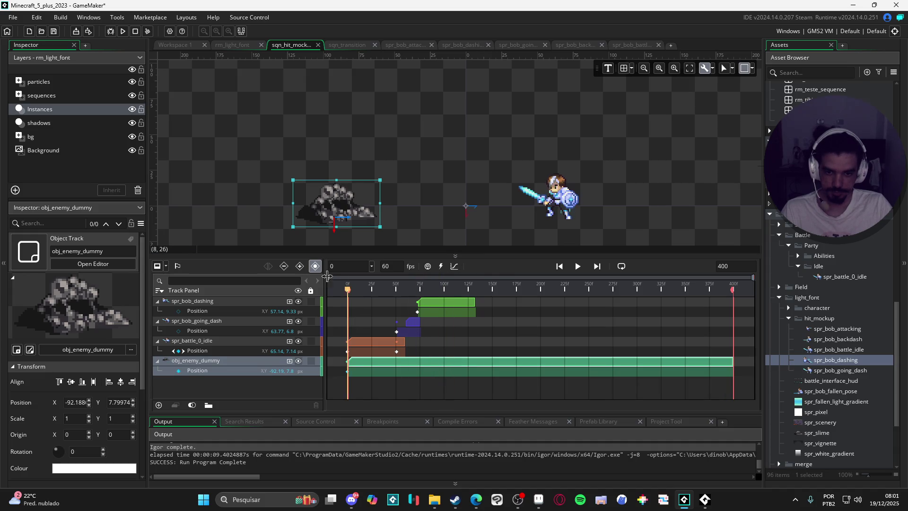
key("space")
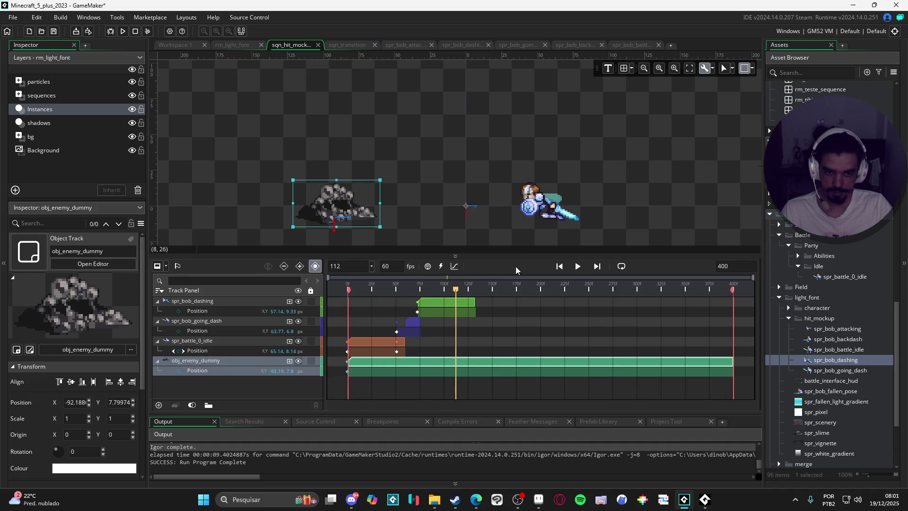
mouse_move(456, 291)
left_mouse_down()
mouse_move(390, 294)
mouse_move(418, 292)
left_mouse_up()
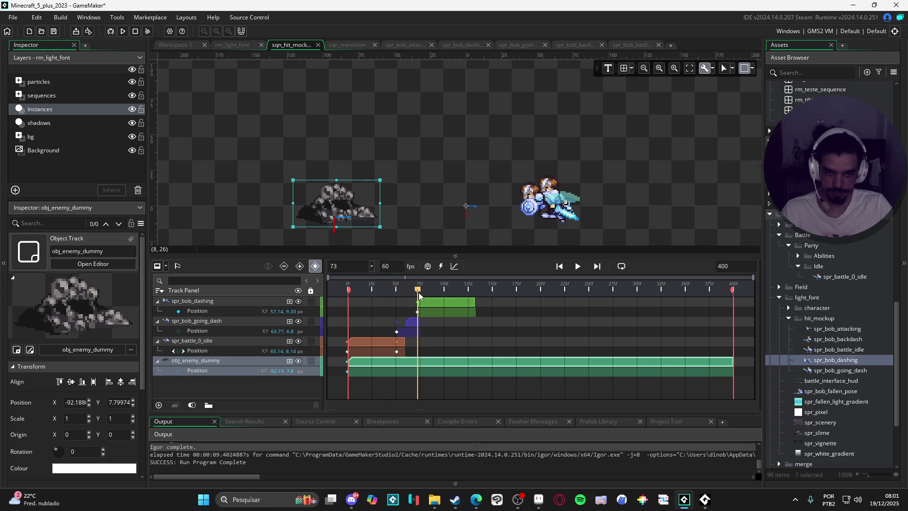
left_click(539, 204)
left_click_drag(540, 204, 539, 199)
key("space")
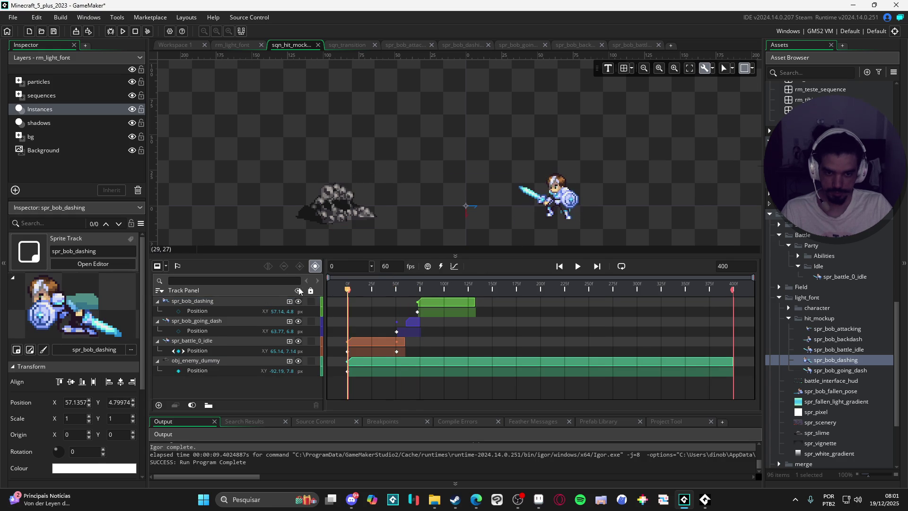
key("space")
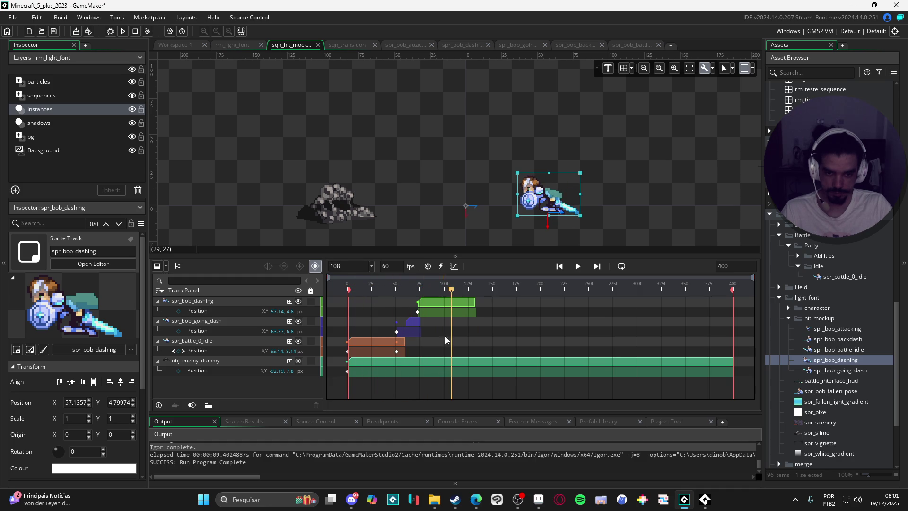
At frame 103, move Bob's dashing pose left beside the enemy dummy, then replay.
left_click(415, 322, "ctrl")
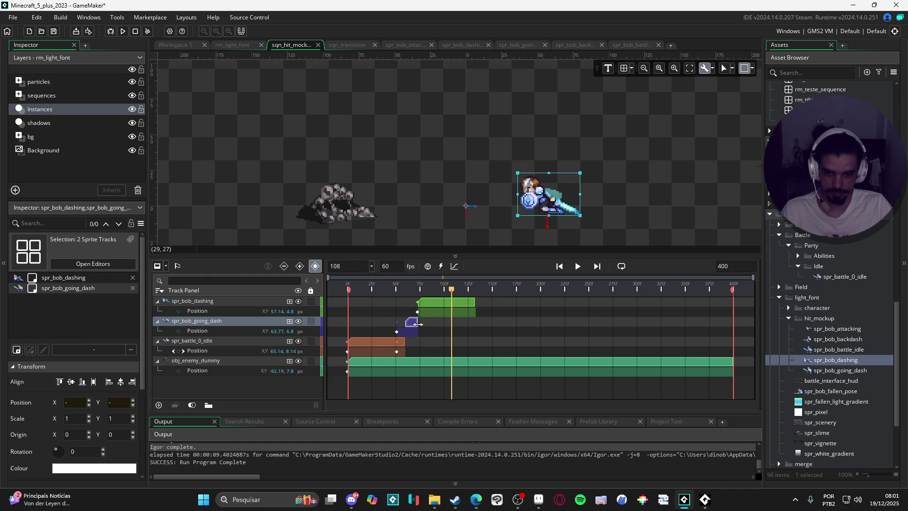
key("space")
left_click(454, 324)
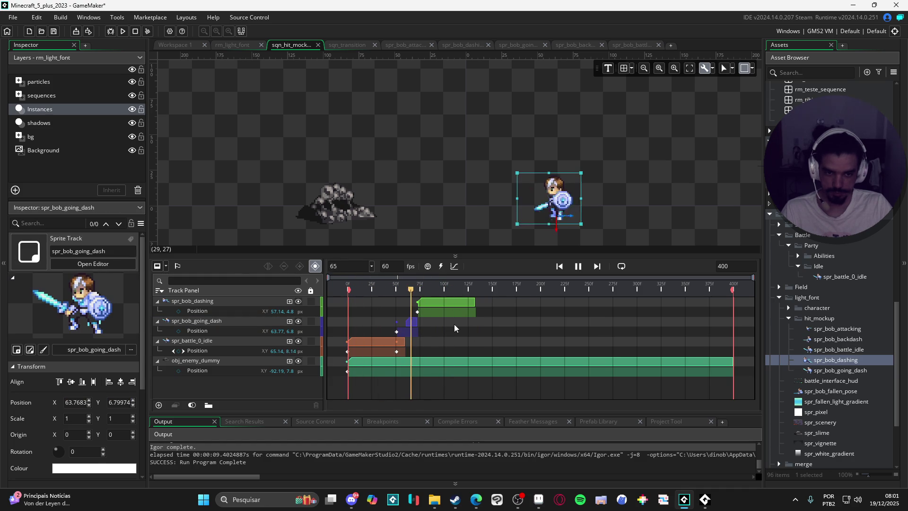
key("space")
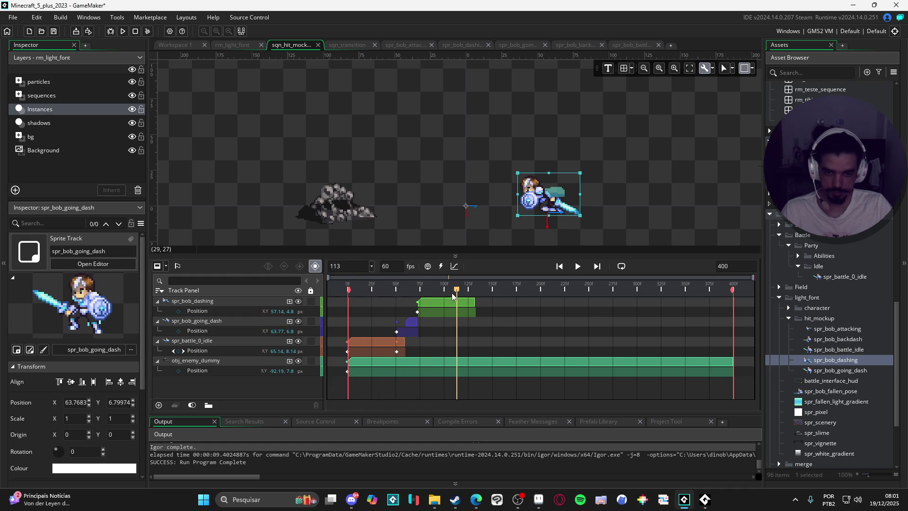
key("space")
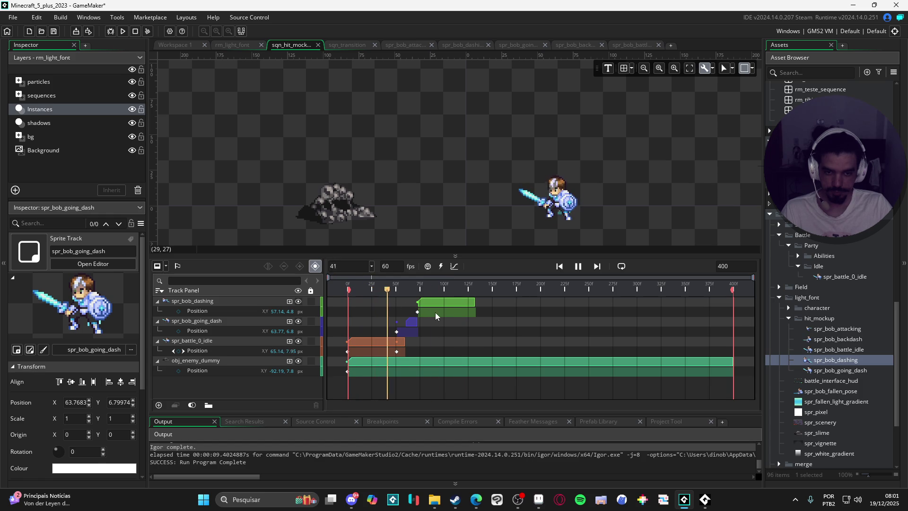
key("space")
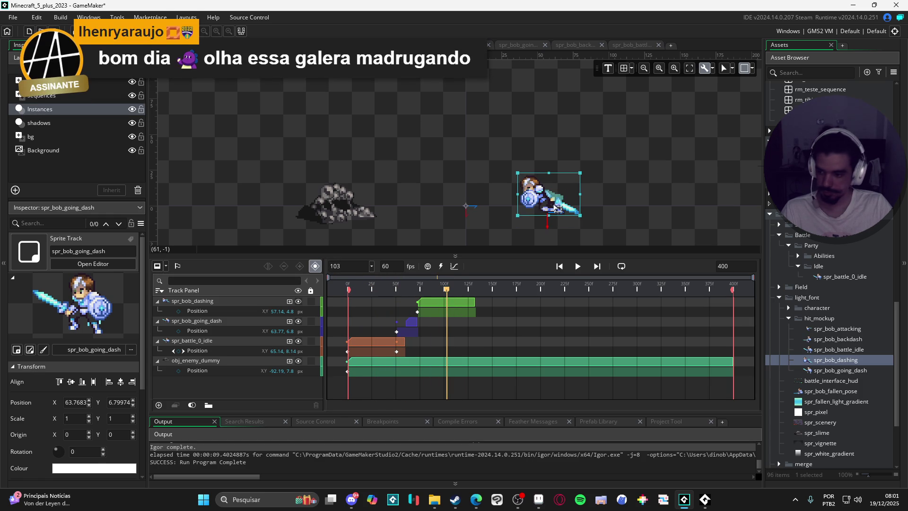
left_click_drag(557, 208, 415, 209)
mouse_move(439, 298)
left_mouse_down()
mouse_move(432, 289)
mouse_move(374, 290)
left_mouse_up()
key("space")
key("space")
Move the dashing position keyframe earlier to about frame 90 and check playback.
left_click(447, 312)
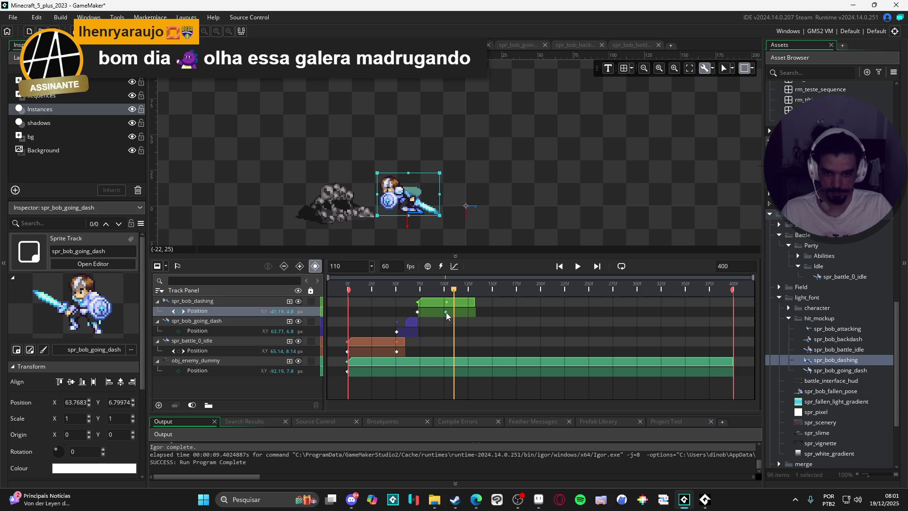
left_click_drag(435, 313, 433, 311)
key("space")
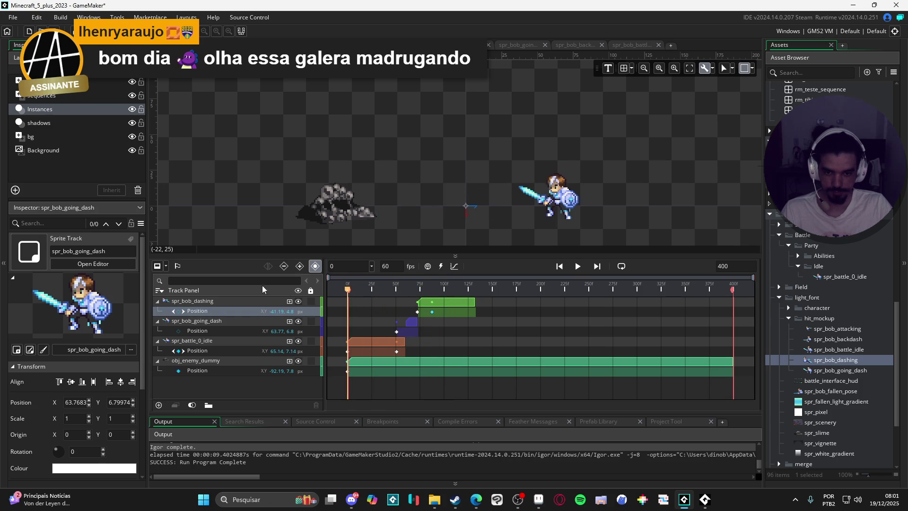
key("space")
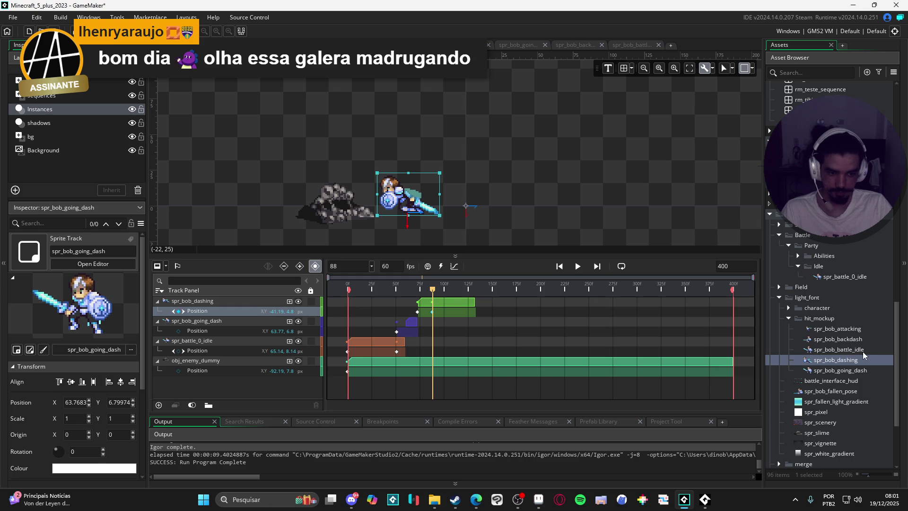
Add spr_bob_attacking at frame 88 and lower it to line up with the dash.
left_click_drag(850, 330, 638, 328)
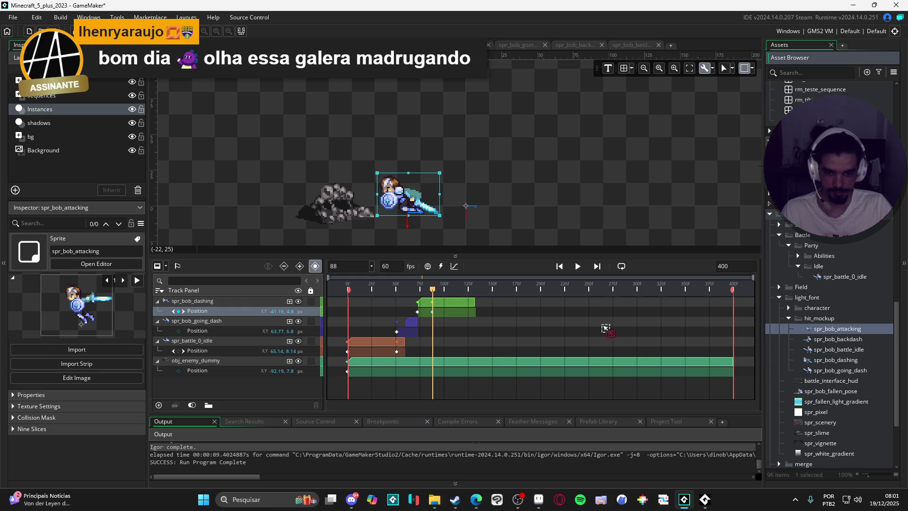
left_click_drag(403, 207, 404, 206)
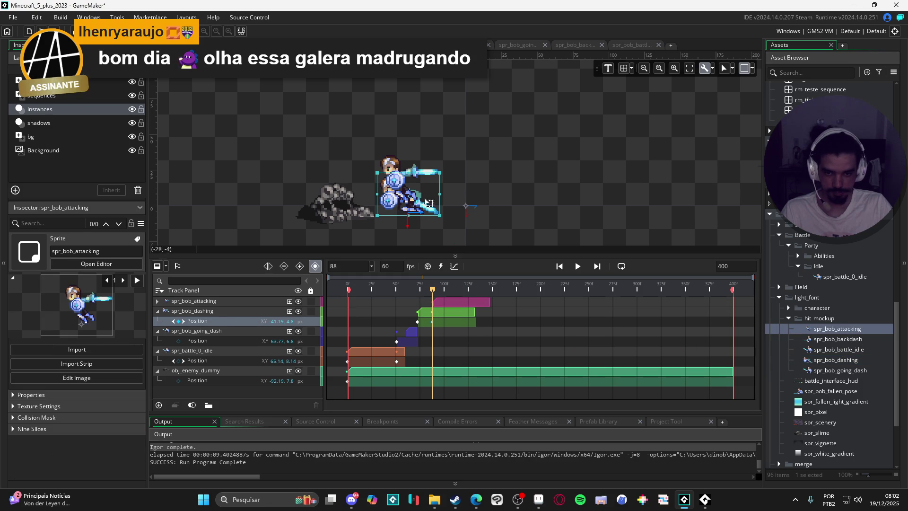
left_click(395, 164)
left_click_drag(394, 165, 394, 184)
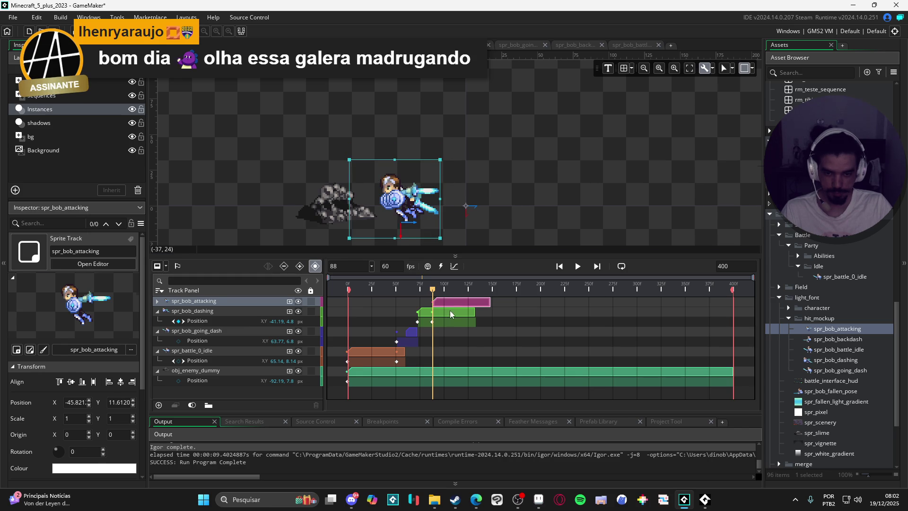
Trim the dashing clip to end at frame 88 and the attacking clip near frame 107.
left_click(450, 310)
left_click_drag(458, 311, 433, 310)
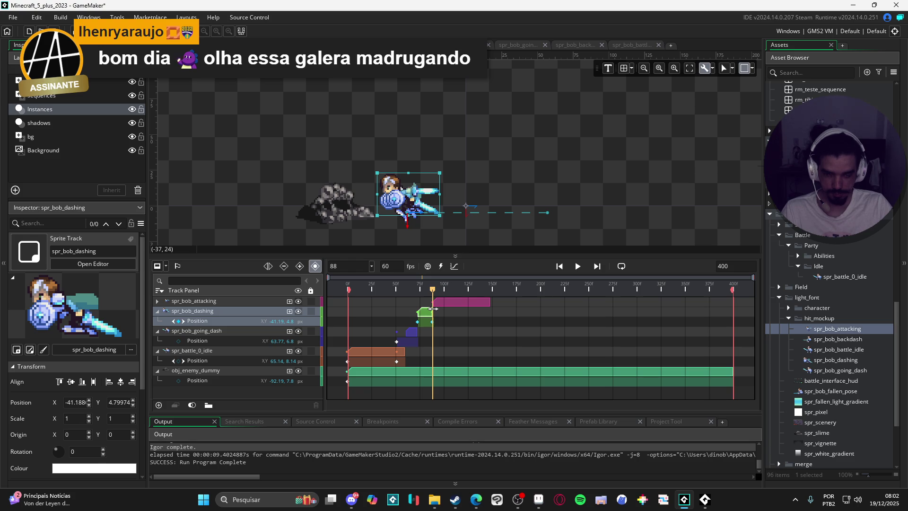
left_click(449, 302)
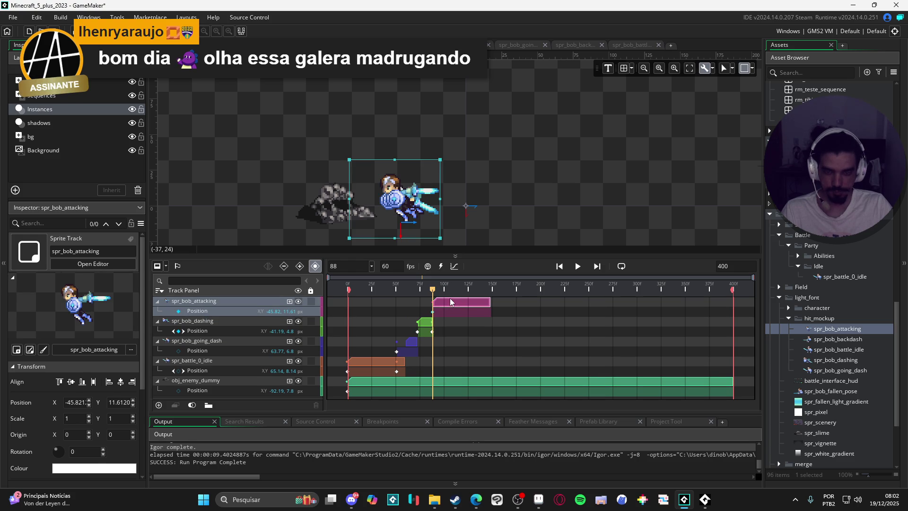
left_click_drag(432, 289, 452, 293)
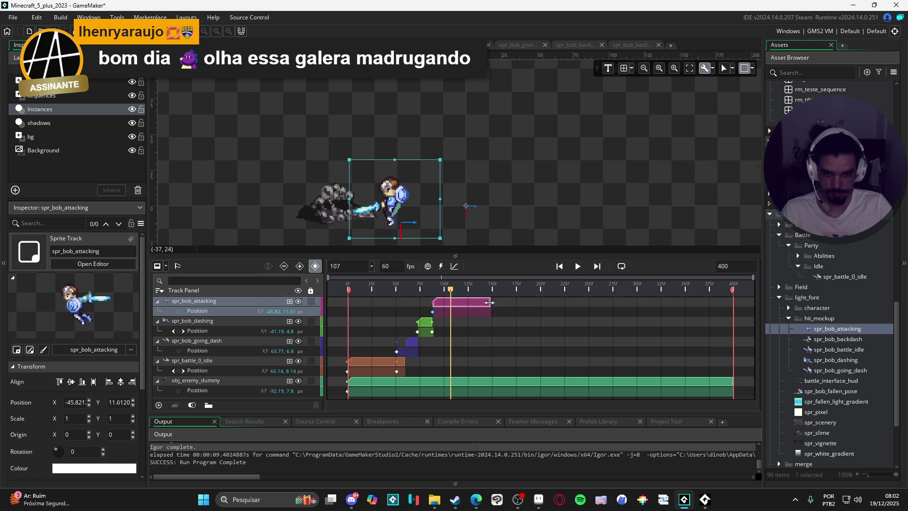
left_click_drag(490, 302, 449, 301)
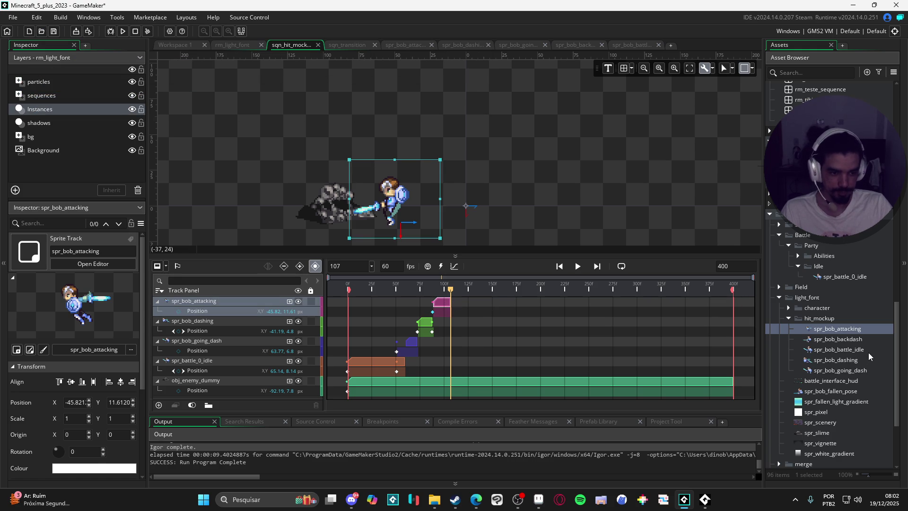
left_click(864, 340)
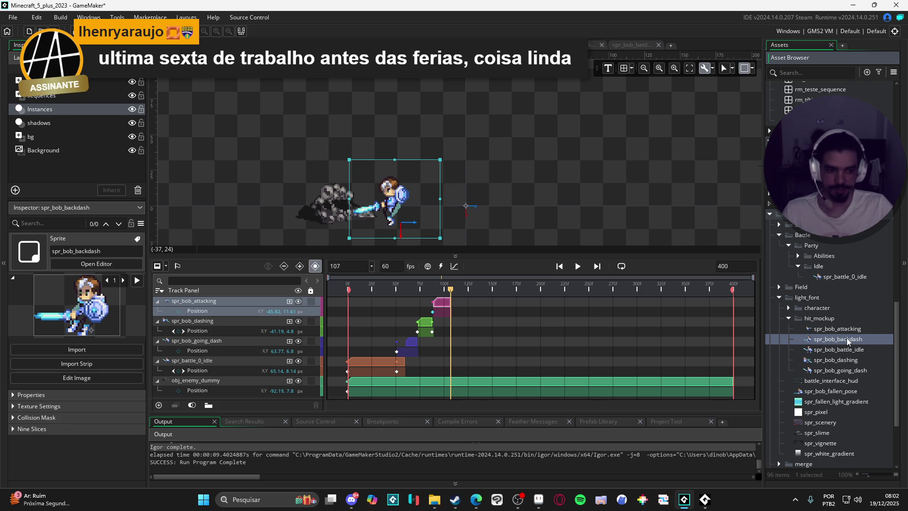
Add spr_bob_backdash at frame 107 beside the dummy, nudged up one unit.
mouse_move(375, 194)
left_mouse_down()
mouse_move(396, 211)
mouse_move(391, 204)
mouse_move(409, 185)
mouse_move(391, 196)
mouse_move(404, 223)
left_mouse_up()
scroll(397, 193, "up", 3)
key("Up")
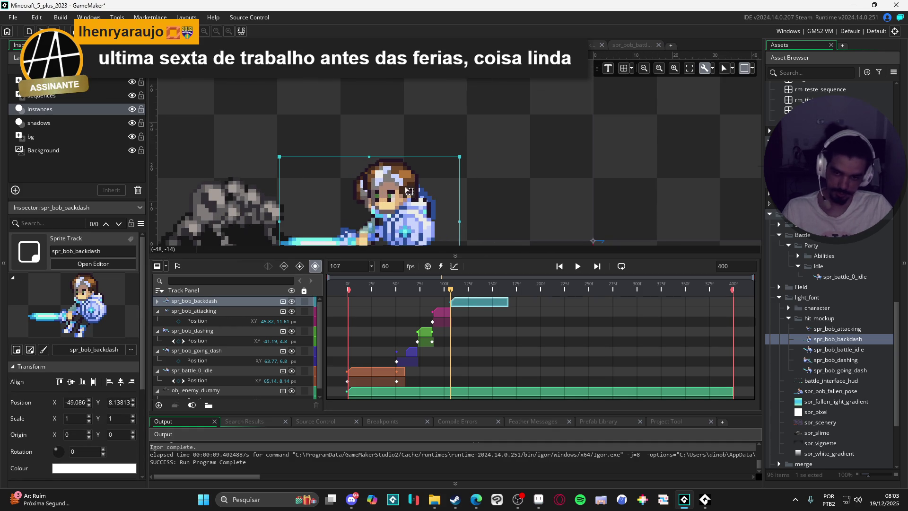
scroll(410, 191, "down", 3)
scroll(405, 202, "up", 1)
scroll(404, 202, "down", 2)
key("Right")
key("Right")
key("Right")
key("Left")
key("Left")
key("Left")
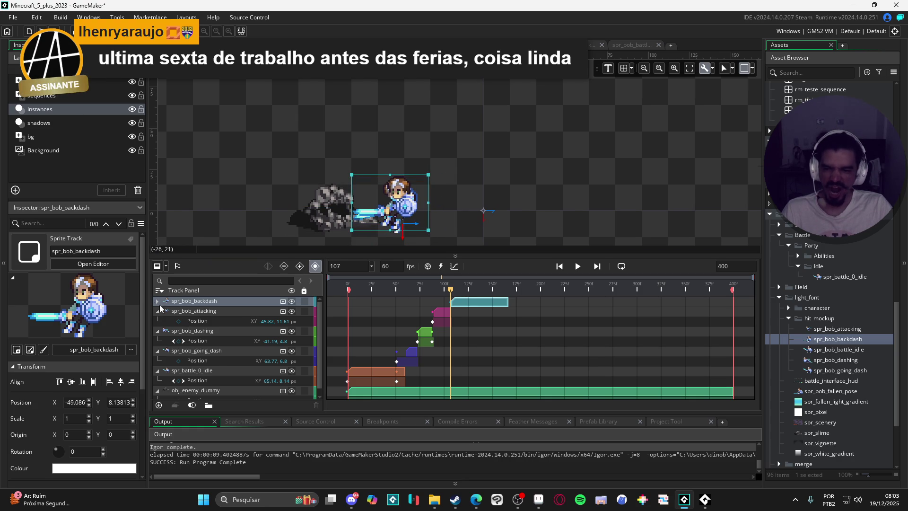
Check the backdash at frame 126 and stretch the idle clip to about frame 325.
left_click(157, 300)
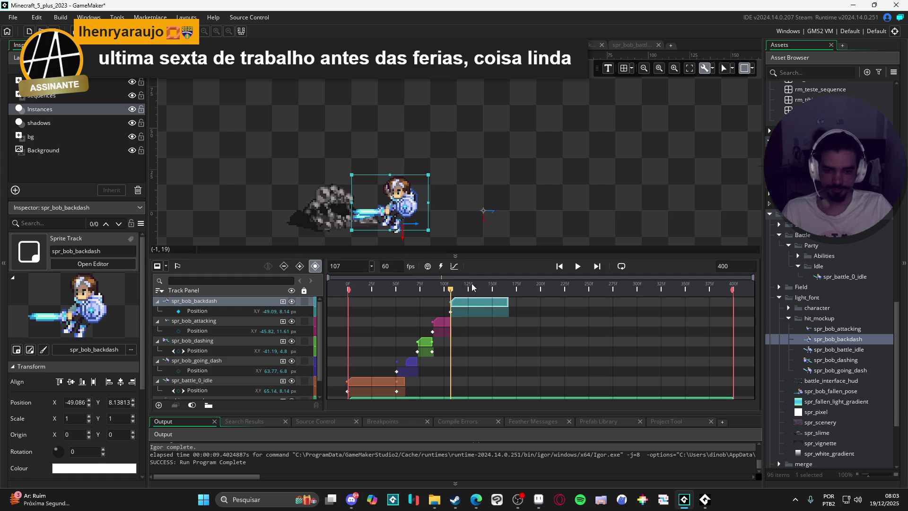
left_click_drag(451, 293, 470, 291)
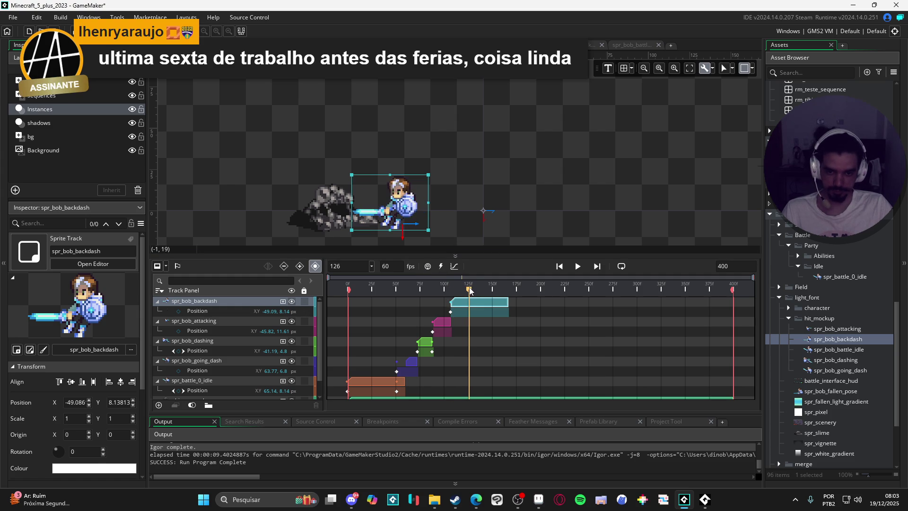
left_click(414, 362)
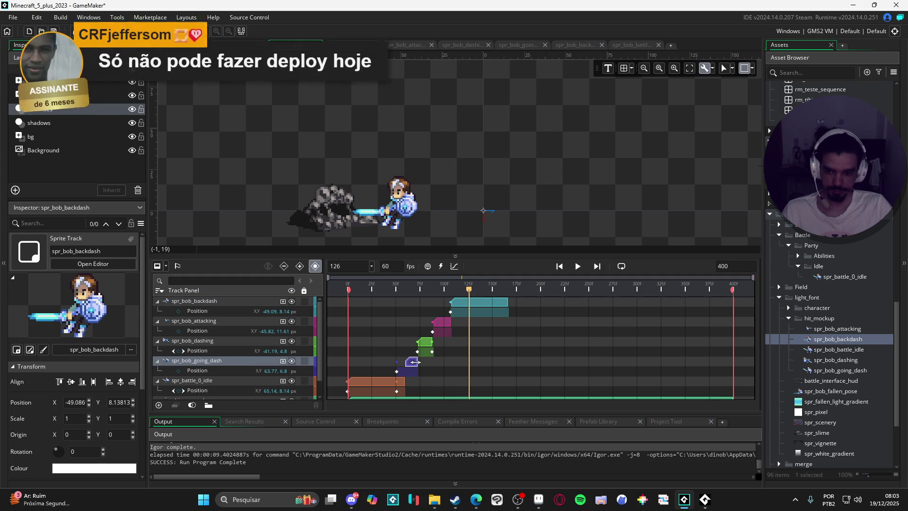
scroll(415, 362, "down", 1)
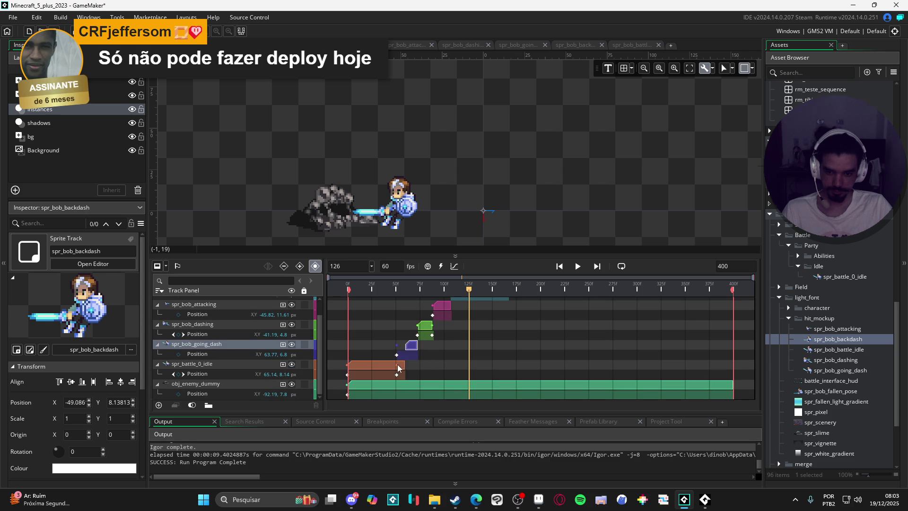
left_click(402, 364)
left_click_drag(402, 364, 661, 365)
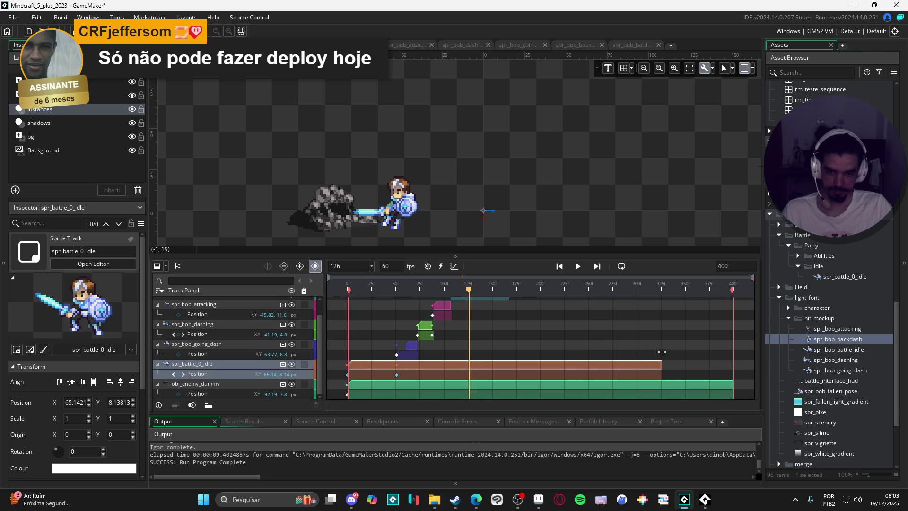
Slide Bob's backdash sprite back to the right on the canvas.
scroll(475, 320, "up", 1)
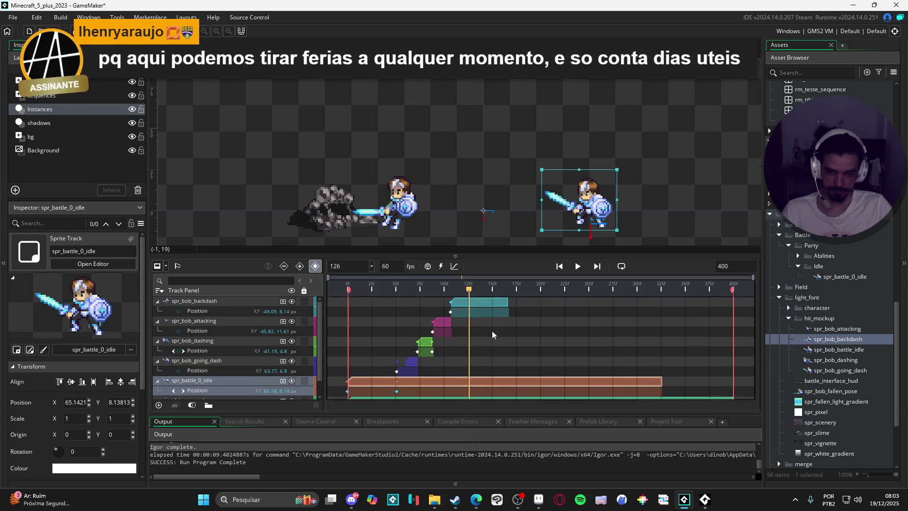
left_click(403, 208)
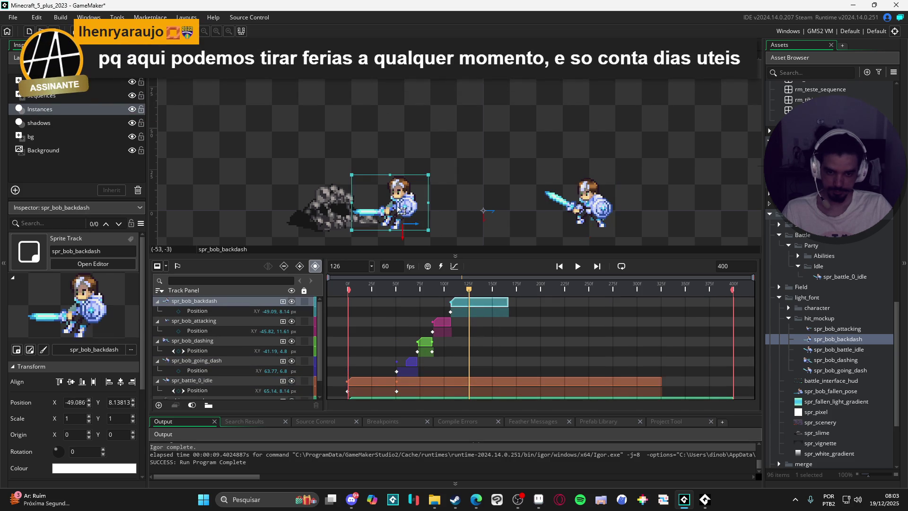
left_click_drag(404, 208, 587, 218)
left_click_drag(470, 293, 479, 288)
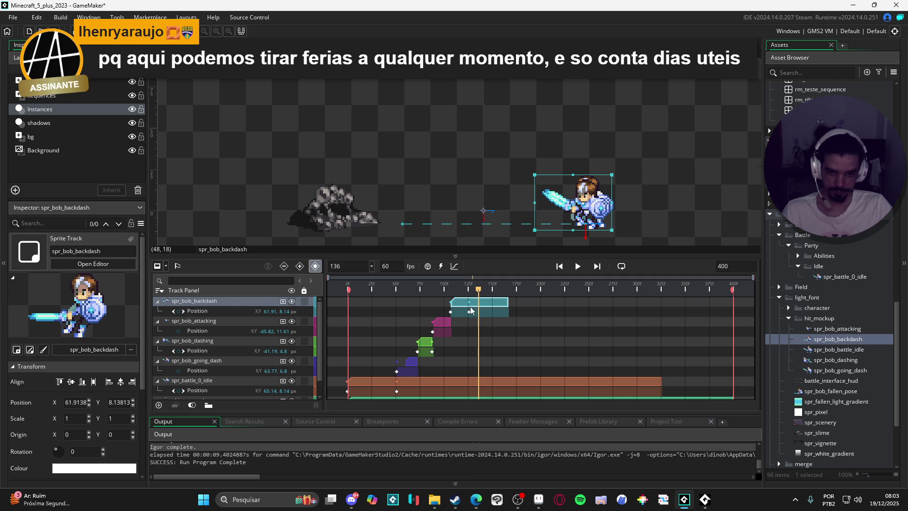
Trim the backdash clip to end at frame 136 and the idle clip near frame 50.
left_click(478, 312)
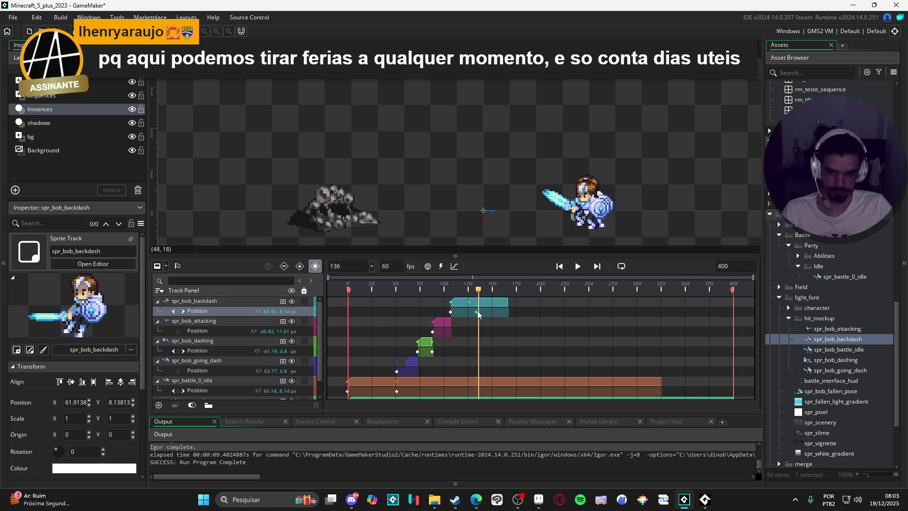
left_click(509, 302)
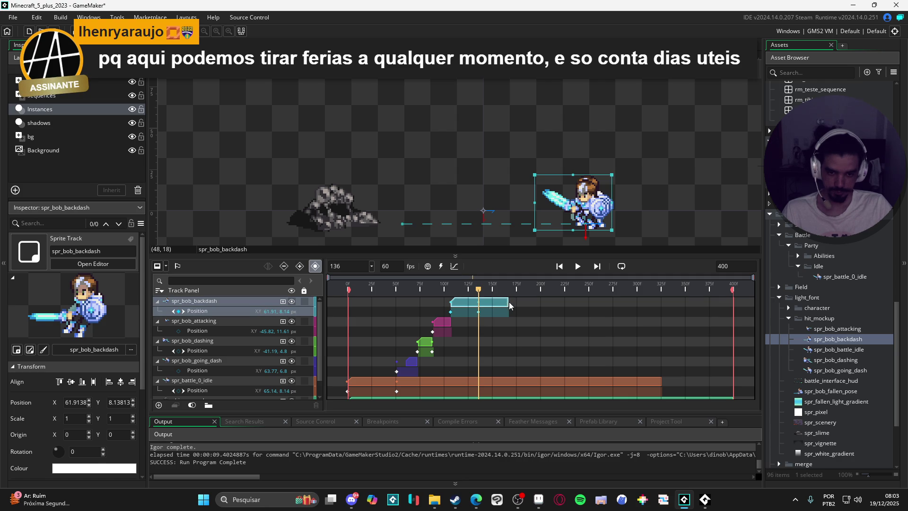
left_click_drag(508, 301, 478, 302)
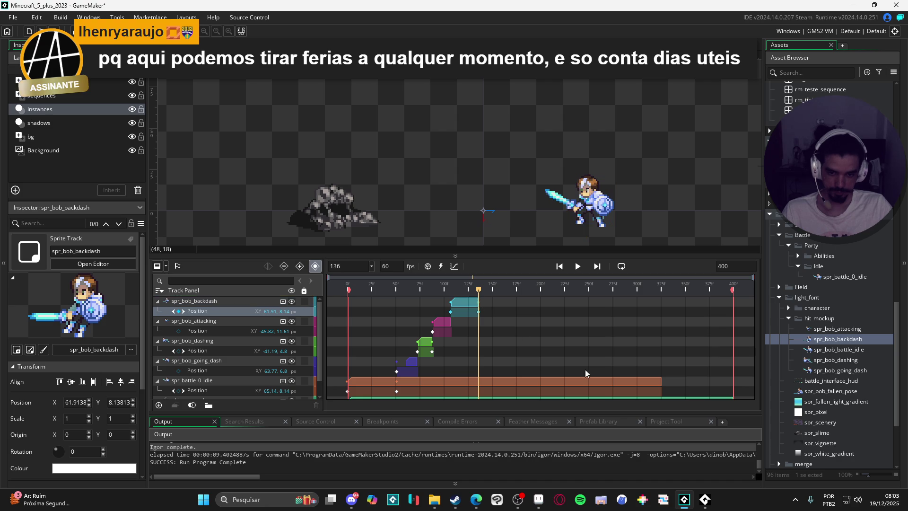
left_click(617, 383)
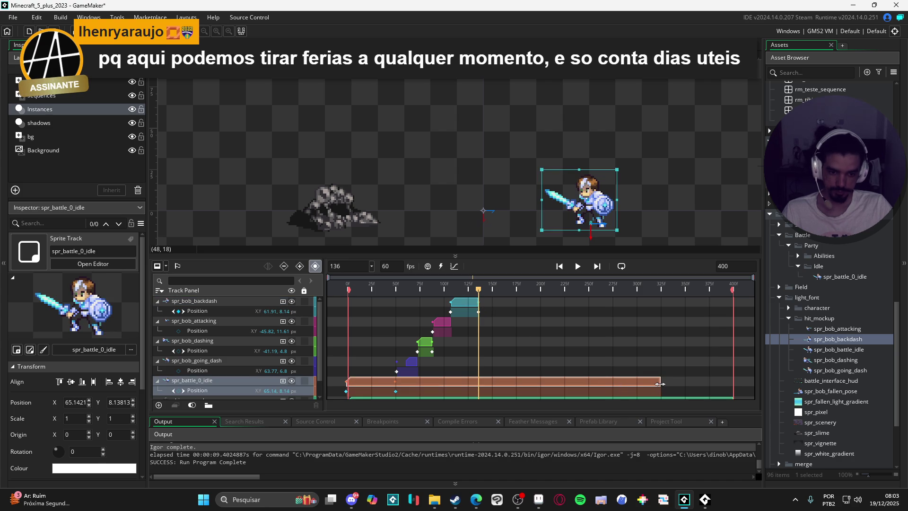
mouse_move(660, 384)
left_mouse_down()
mouse_move(354, 385)
mouse_move(394, 384)
left_mouse_up()
Set the sequence length to 136 frames.
double_click(727, 266)
type("136")
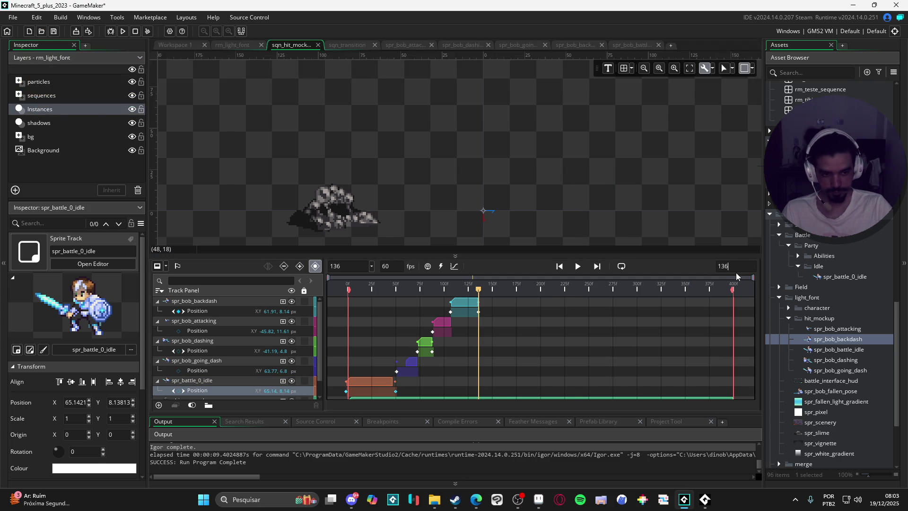
key("Return")
Enable looping playback and extend the going-dash clip back to the idle clip's end.
left_click(581, 268)
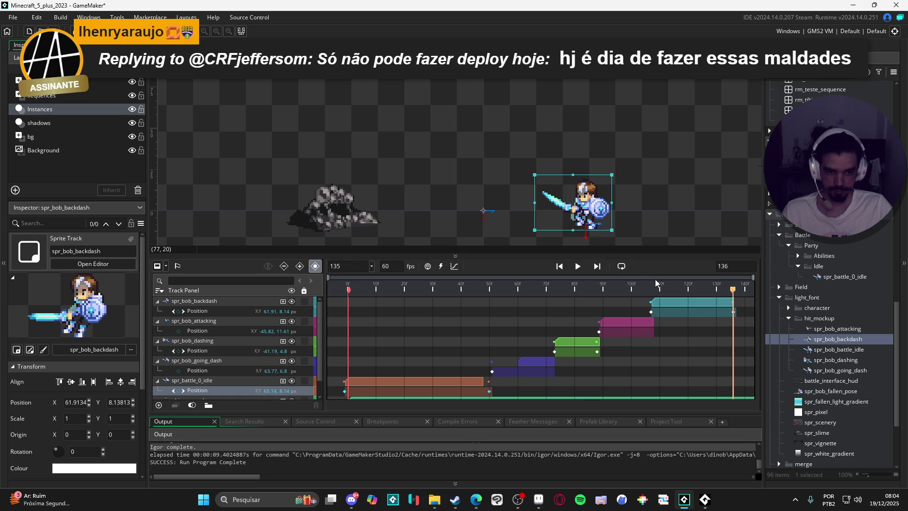
left_click(622, 266)
key("space")
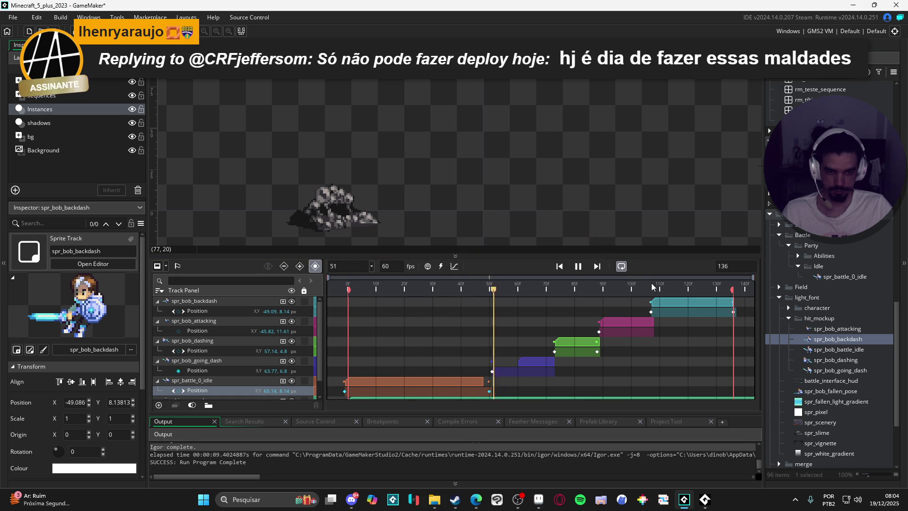
key("space")
key("space")
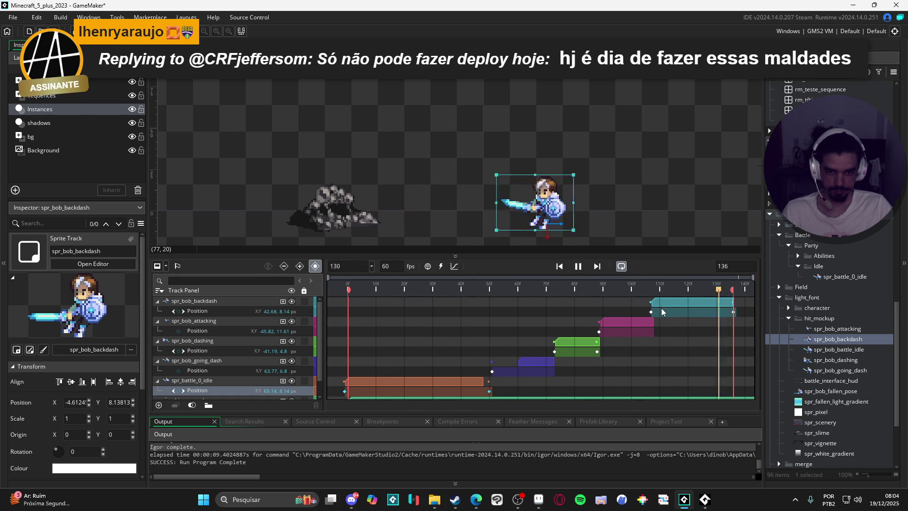
key("space")
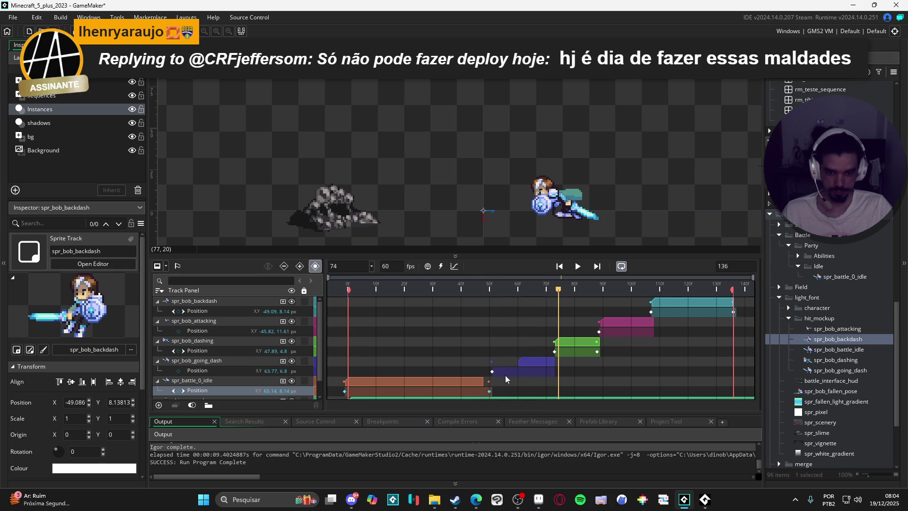
left_click(531, 366)
left_click_drag(492, 362, 483, 361)
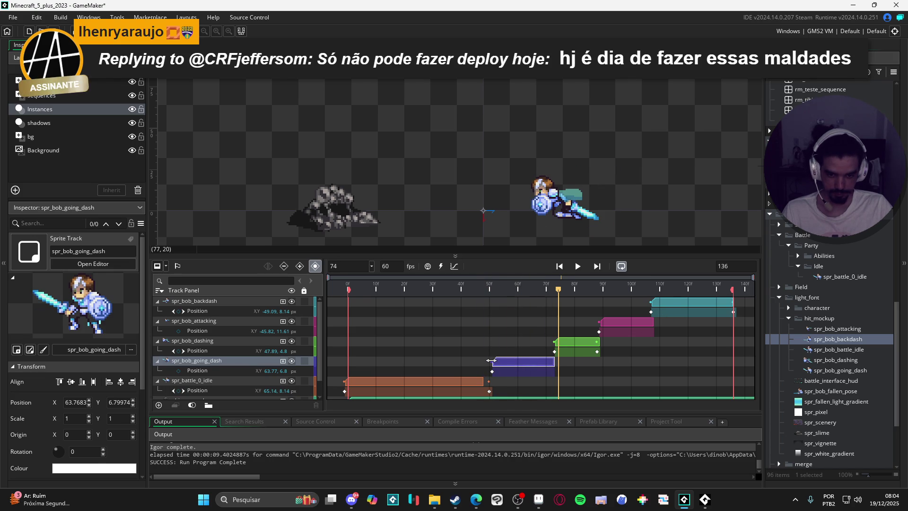
Play the sequence from the start, then scrub to around frame 51 to review the dash.
left_click(482, 385)
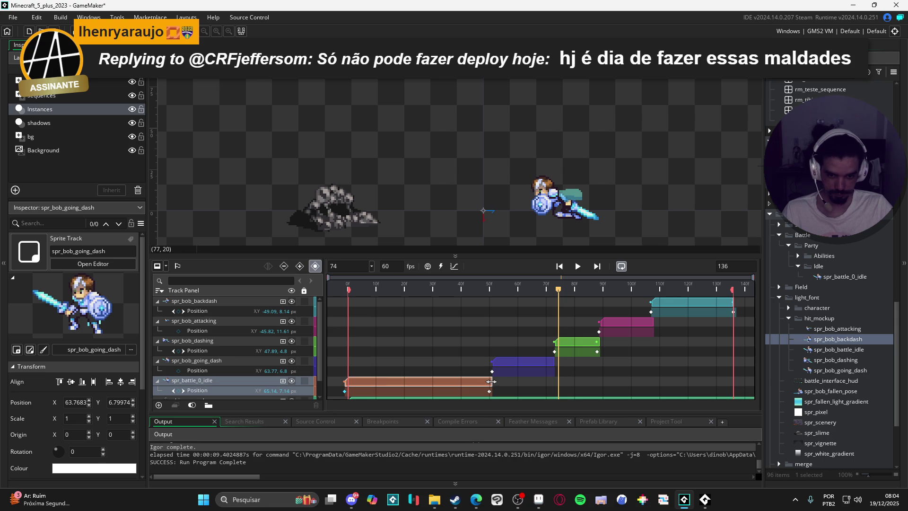
left_click(501, 365)
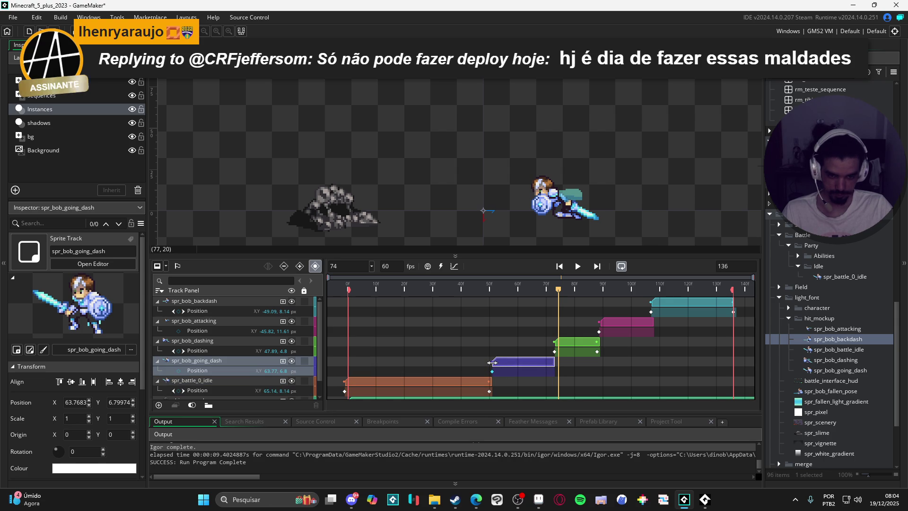
key("Home")
key("space")
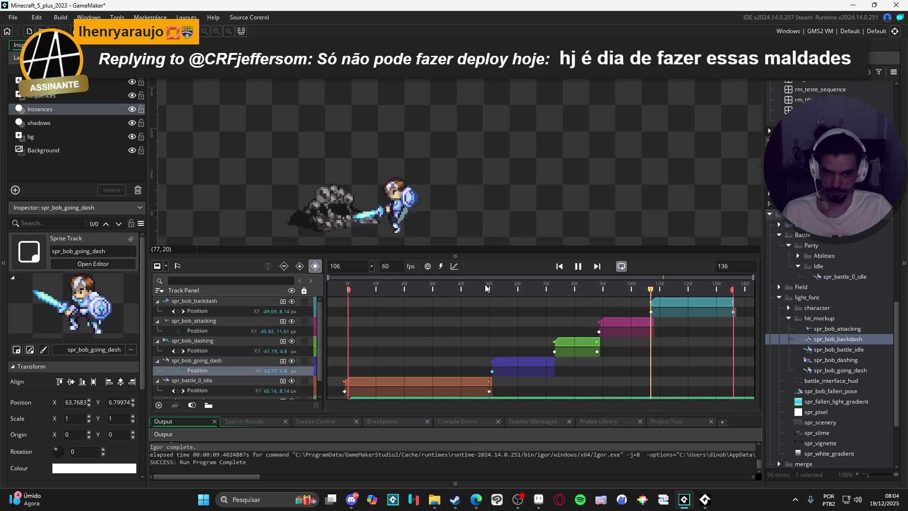
left_click(458, 289)
mouse_move(464, 296)
left_mouse_down()
mouse_move(537, 299)
mouse_move(487, 302)
mouse_move(532, 308)
mouse_move(523, 314)
left_mouse_up()
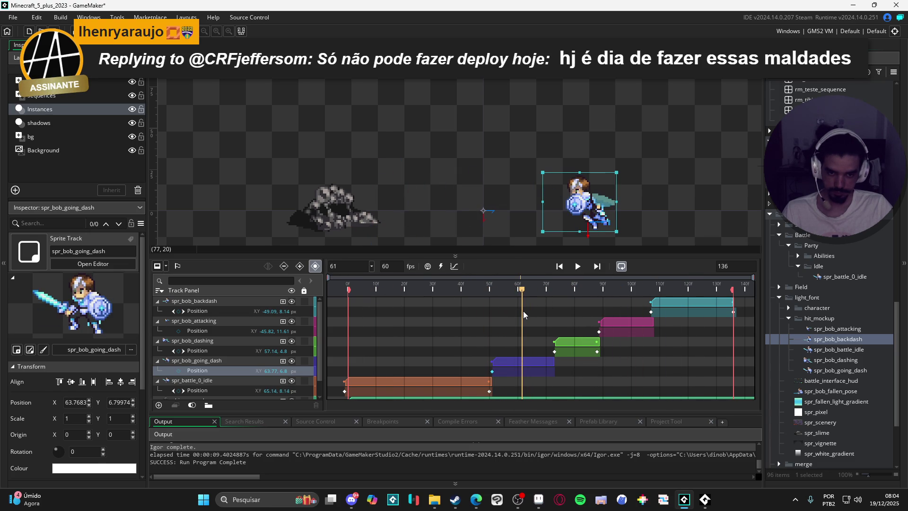
Trim the spr_bob_going_dash clip so it ends at frame 61.
left_click(541, 360)
left_click_drag(553, 361, 518, 361)
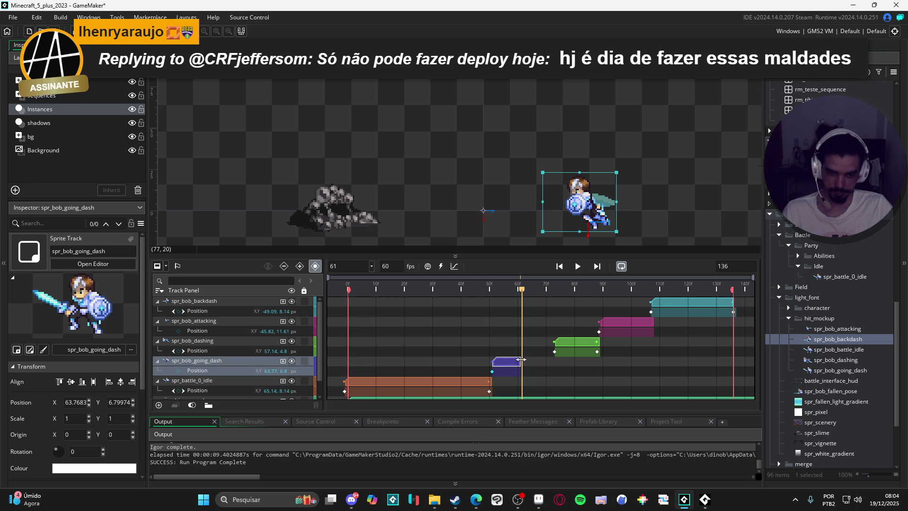
left_click_drag(522, 359, 520, 360)
mouse_move(521, 289)
left_mouse_down()
mouse_move(504, 290)
mouse_move(519, 294)
left_mouse_up()
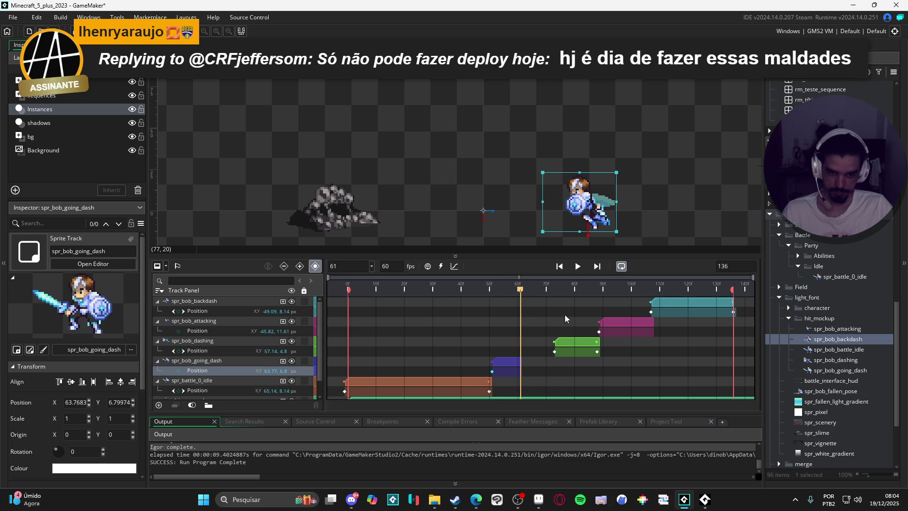
Move spr_bob_dashing to start at frame 61 and trim it to end at frame 76.
left_click_drag(575, 339, 538, 341)
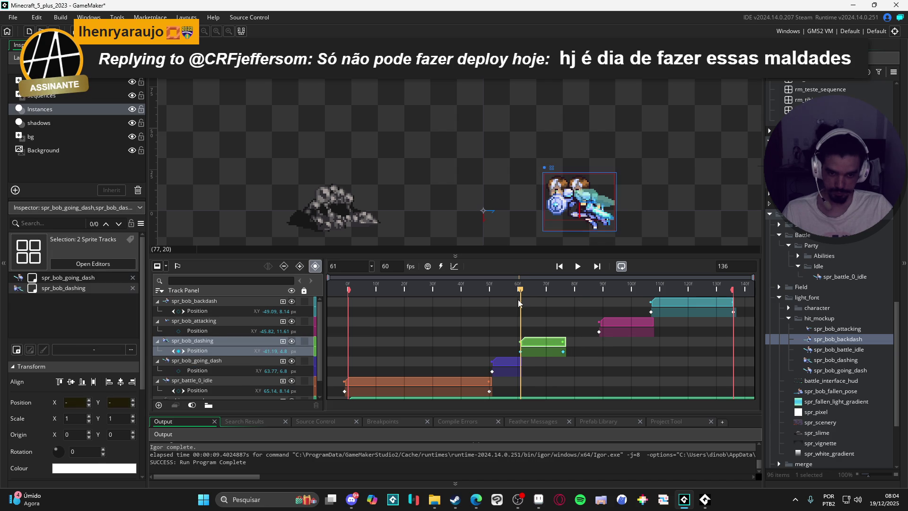
left_click_drag(521, 291, 565, 298)
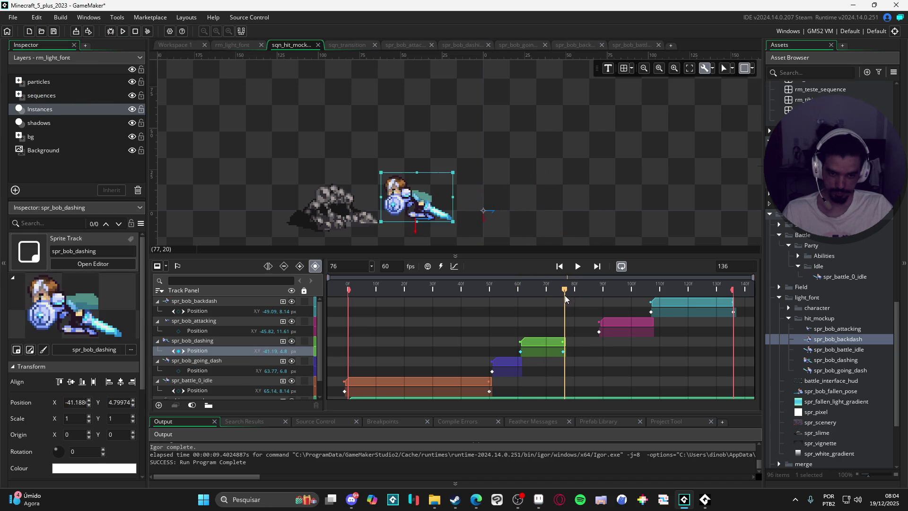
left_click_drag(565, 343, 562, 344)
left_click(563, 352)
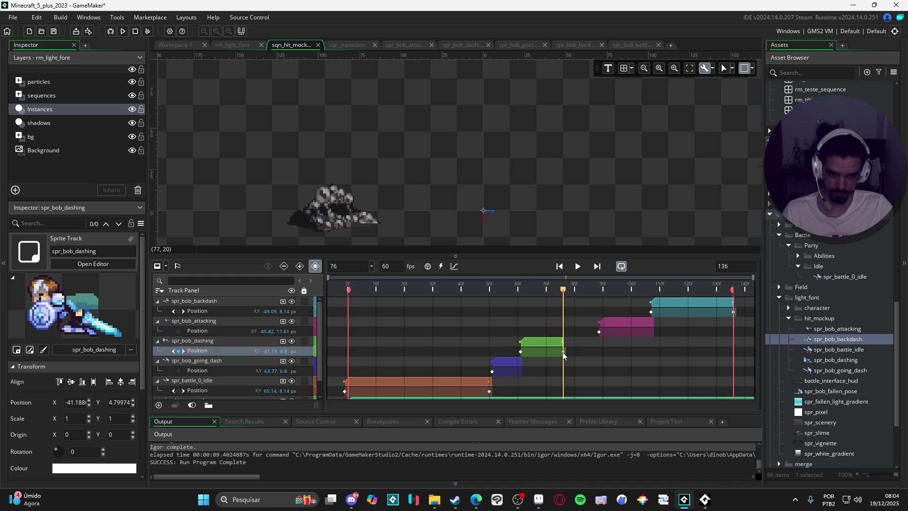
Move spr_bob_attacking to start at frame 76 and replay the sequence from frame 0.
left_click_drag(617, 323, 580, 326)
left_click_drag(564, 292, 349, 303)
key("space")
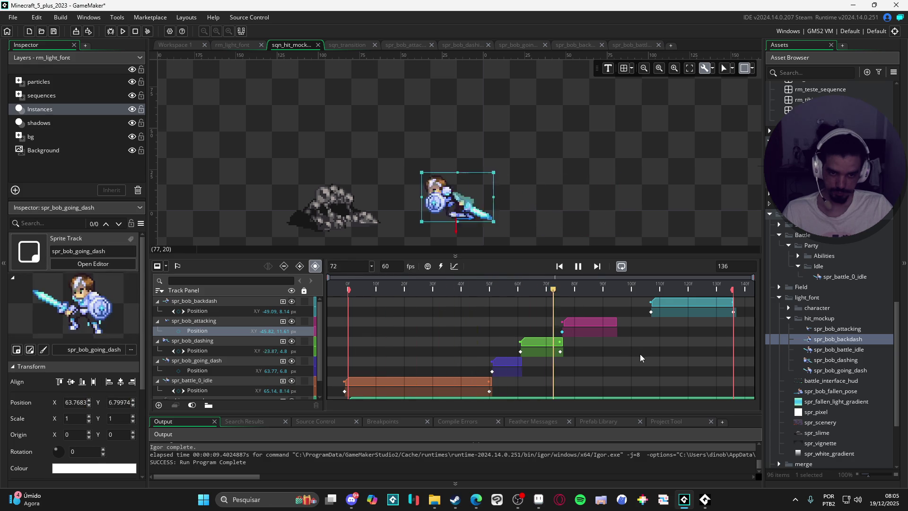
key("space")
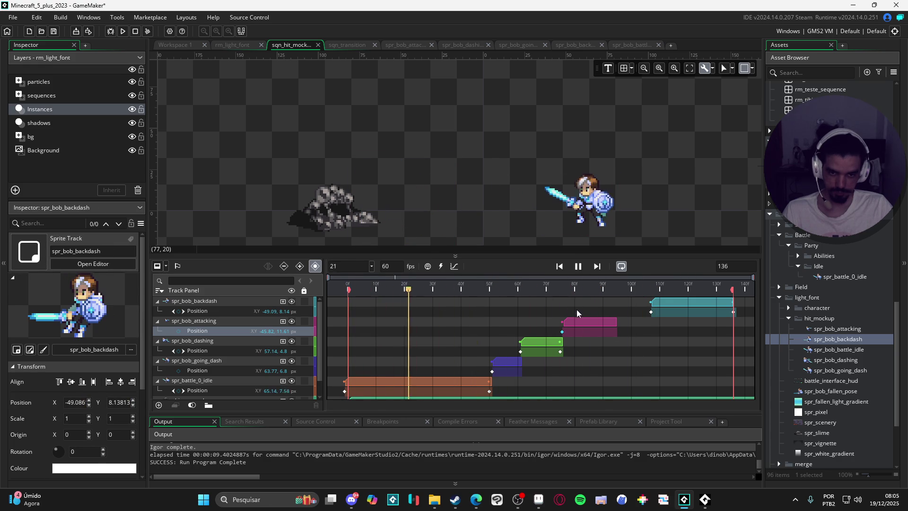
mouse_move(352, 302)
left_mouse_down()
mouse_move(456, 299)
mouse_move(521, 313)
left_mouse_up()
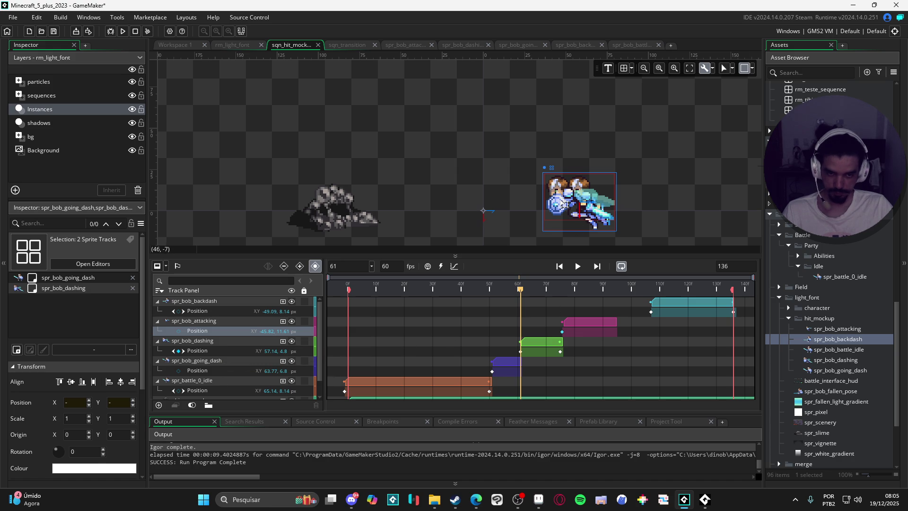
left_click_drag(562, 203, 554, 203)
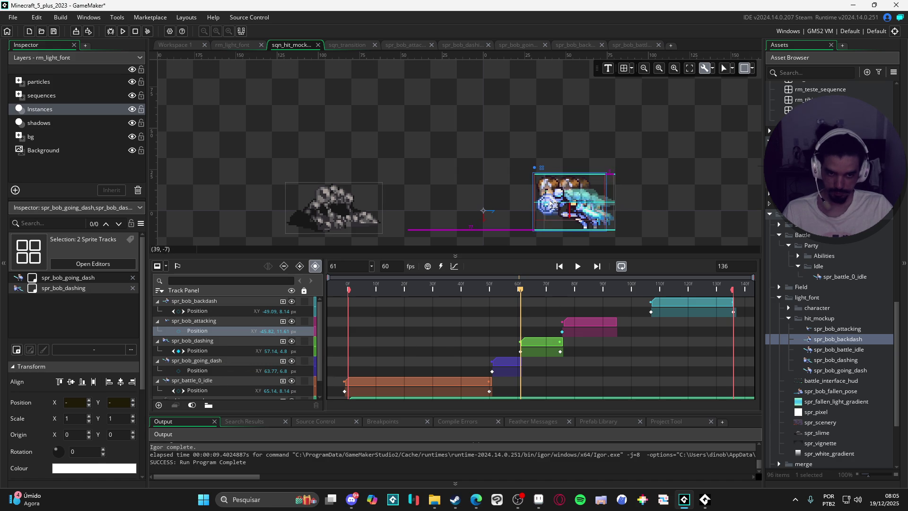
key("ctrl+z")
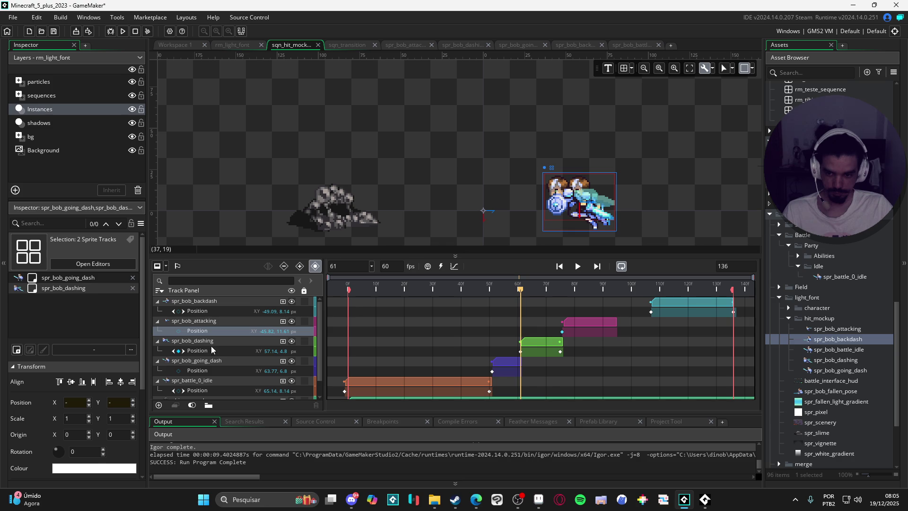
left_click(210, 343)
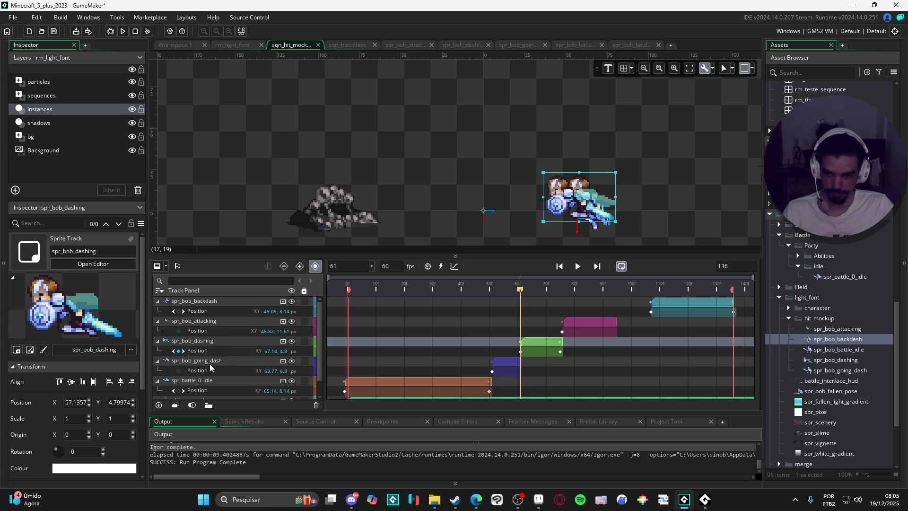
left_click(209, 361)
left_click_drag(570, 218, 545, 212)
Play to frame 95, then shift the backdash clip about 9 frames earlier.
key("space")
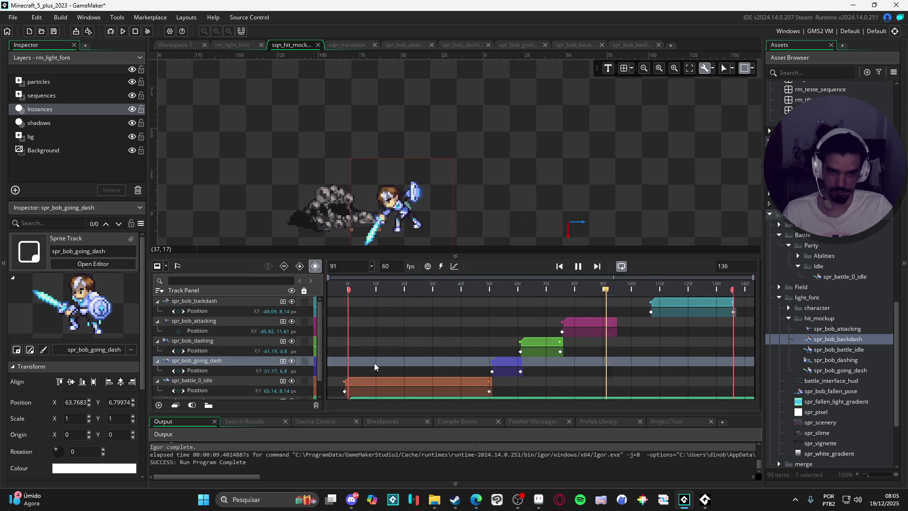
key("space")
mouse_move(672, 302)
left_mouse_down()
mouse_move(583, 291)
mouse_move(700, 313)
left_mouse_up()
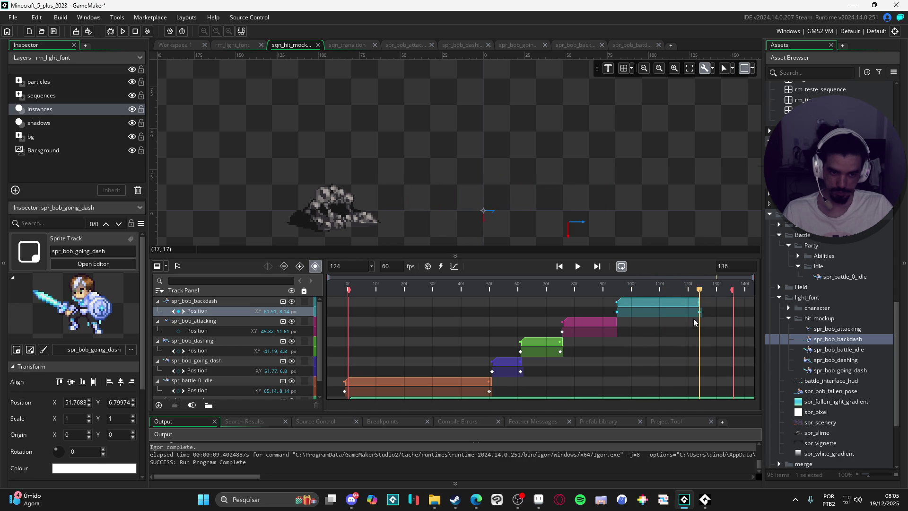
mouse_move(696, 289)
left_mouse_down()
mouse_move(685, 289)
mouse_move(699, 290)
left_mouse_up()
Set the sequence length to 124 frames.
key("BackSpace")
key("BackSpace")
type("24")
key("Return")
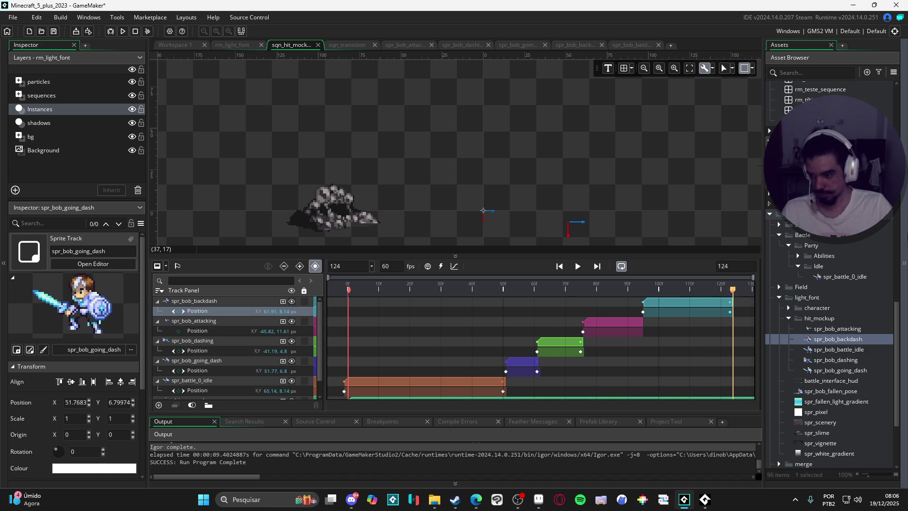
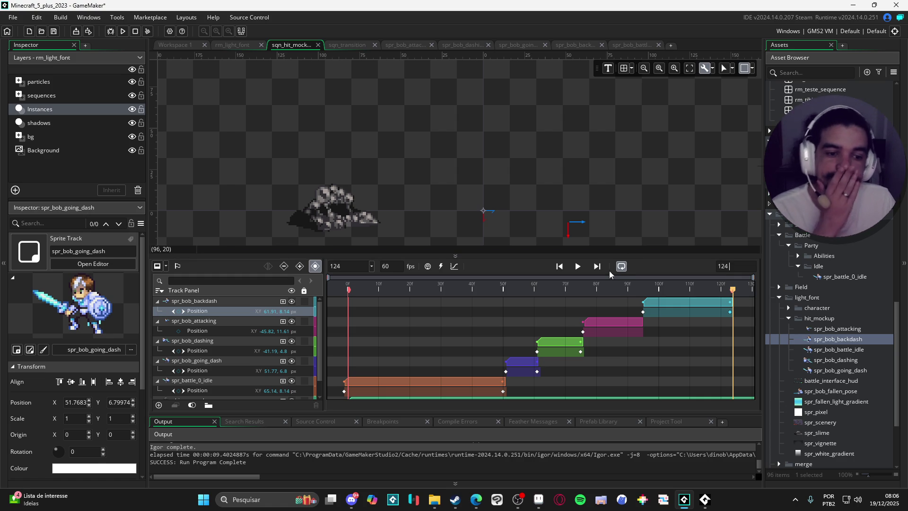
Turn on looping for sqn_hit_mockup and play it to watch Bob's dash toward the rock enemy.
left_click(621, 268)
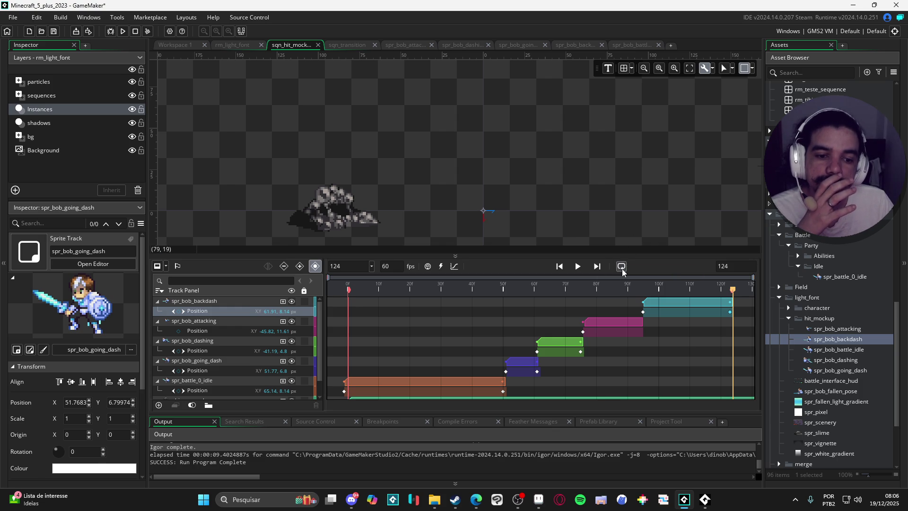
left_click(578, 267)
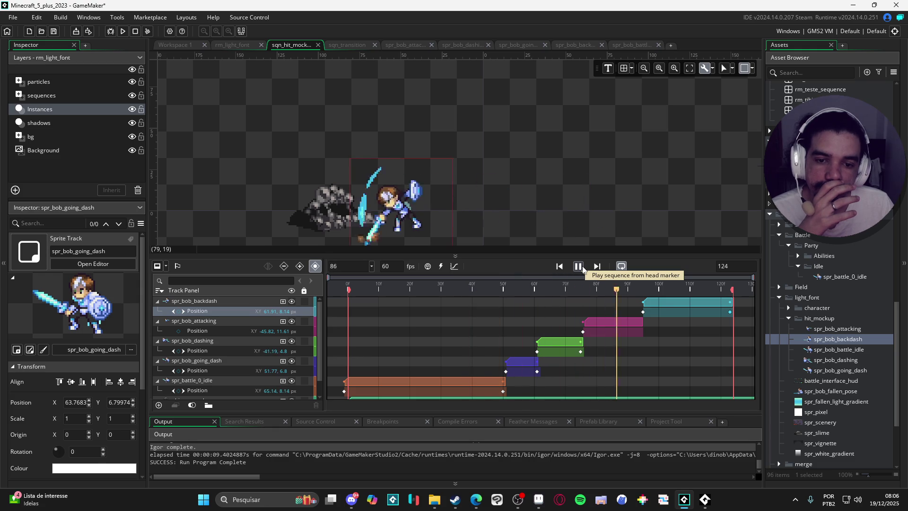
left_click(578, 267)
At frame 61, move the spr_bob_dashing sprite further left and play the sequence to check.
left_click(511, 294)
mouse_move(511, 293)
left_mouse_down()
mouse_move(537, 292)
mouse_move(518, 291)
mouse_move(538, 304)
left_mouse_up()
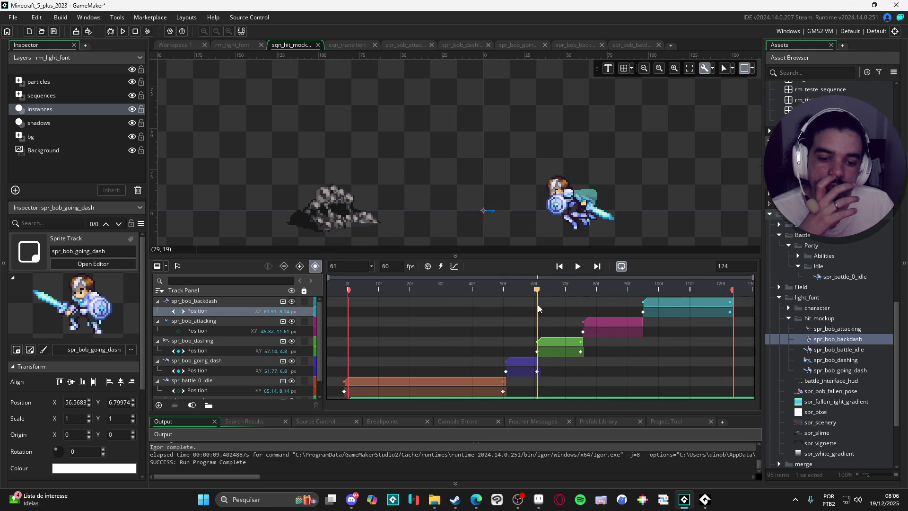
left_click(587, 211)
left_click_drag(585, 211, 573, 212)
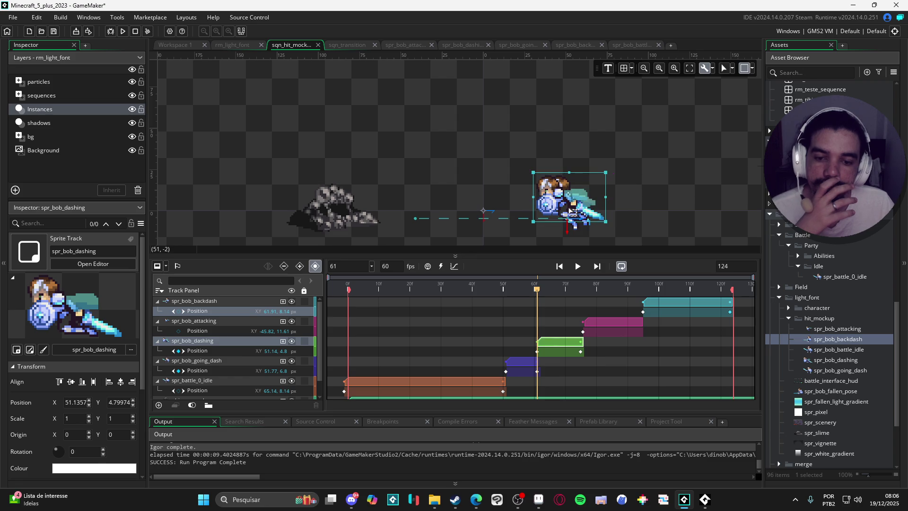
key("ctrl+z")
left_click(210, 349)
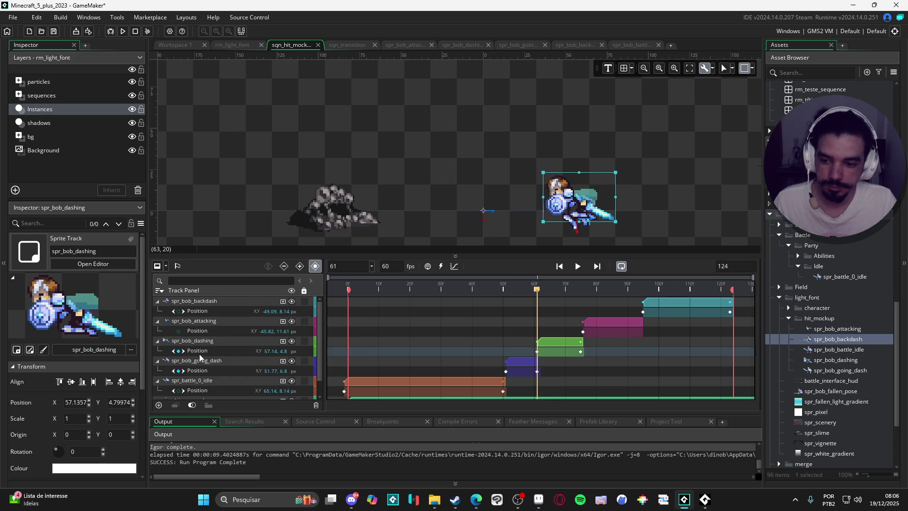
left_click_drag(584, 212, 563, 211)
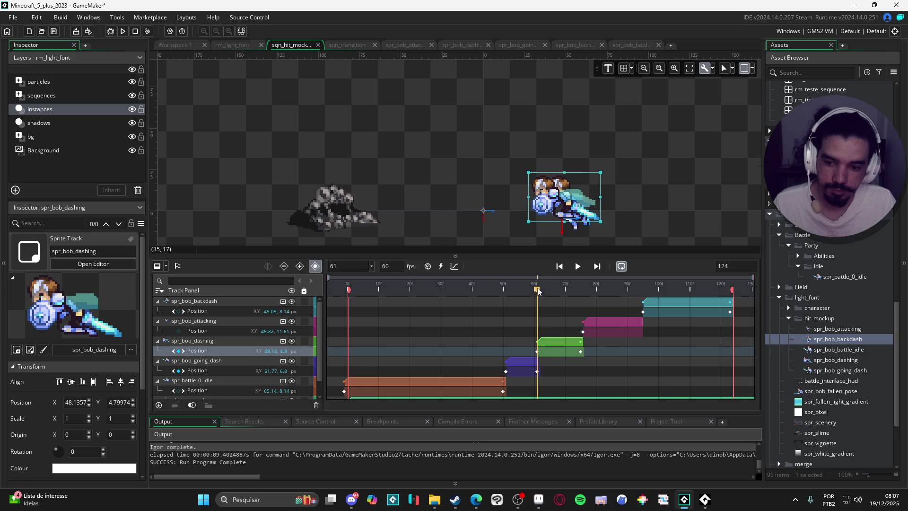
mouse_move(537, 290)
left_mouse_down()
mouse_move(553, 291)
mouse_move(517, 290)
mouse_move(538, 285)
left_mouse_up()
key("space")
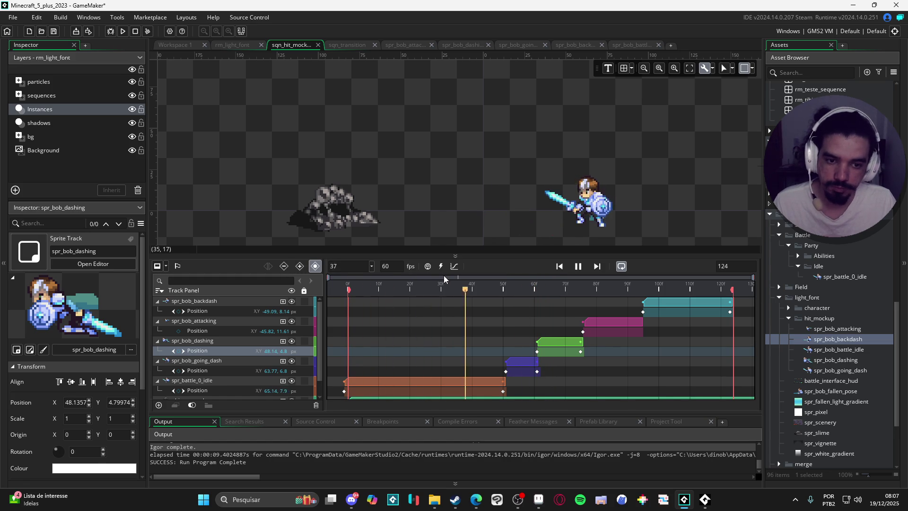
key("space")
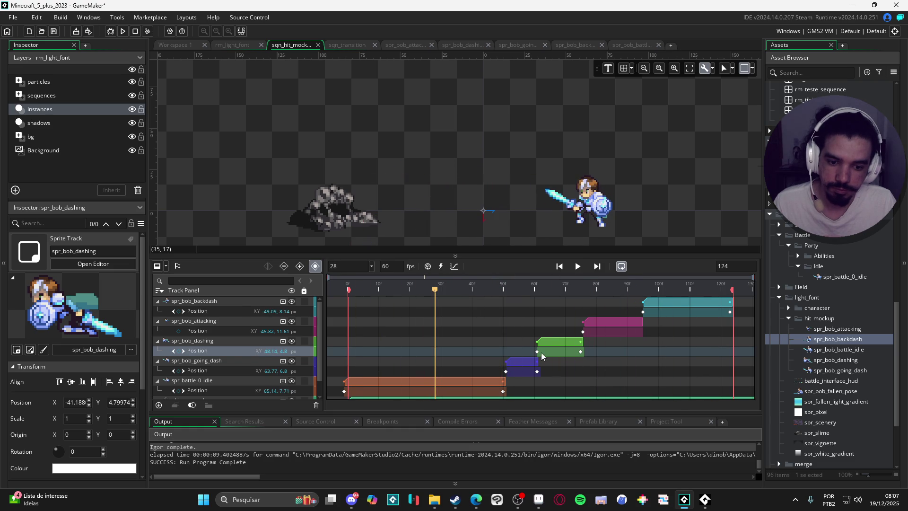
At frame 61, move the spr_bob_going_dash sprite left toward the rock enemy and replay.
left_click(535, 372)
left_click_drag(442, 296, 537, 300)
left_click(234, 362)
left_click_drag(562, 220, 543, 220)
key("space")
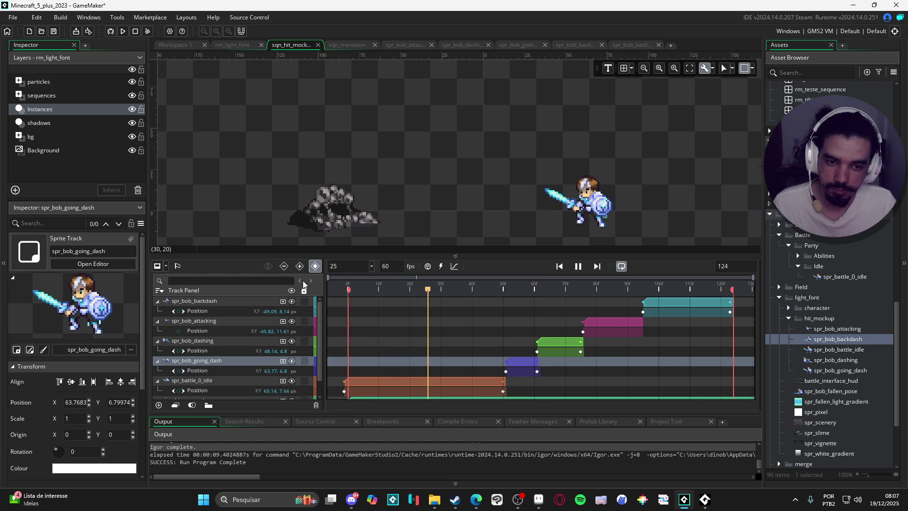
left_click(540, 287)
Nudge both the going-dash and dashing sprites further left at frame 61 and review the motion.
left_click(537, 287)
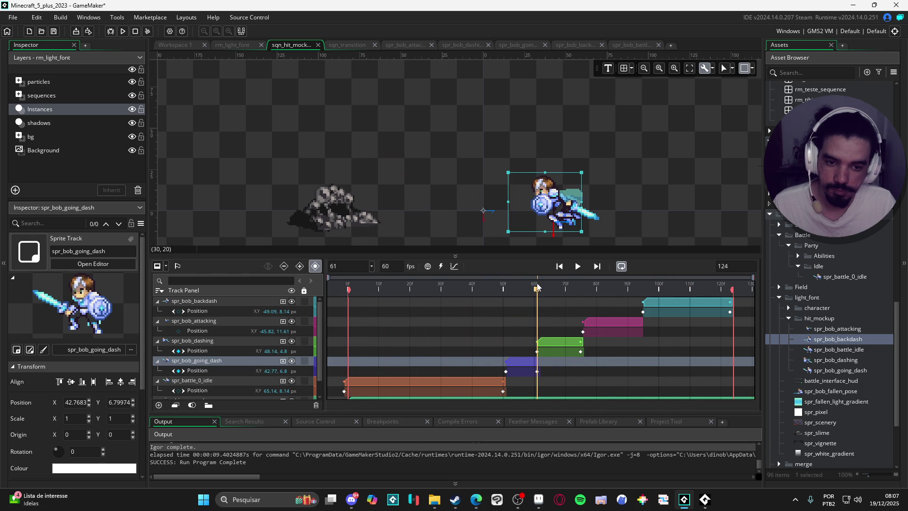
left_click_drag(546, 216, 519, 213)
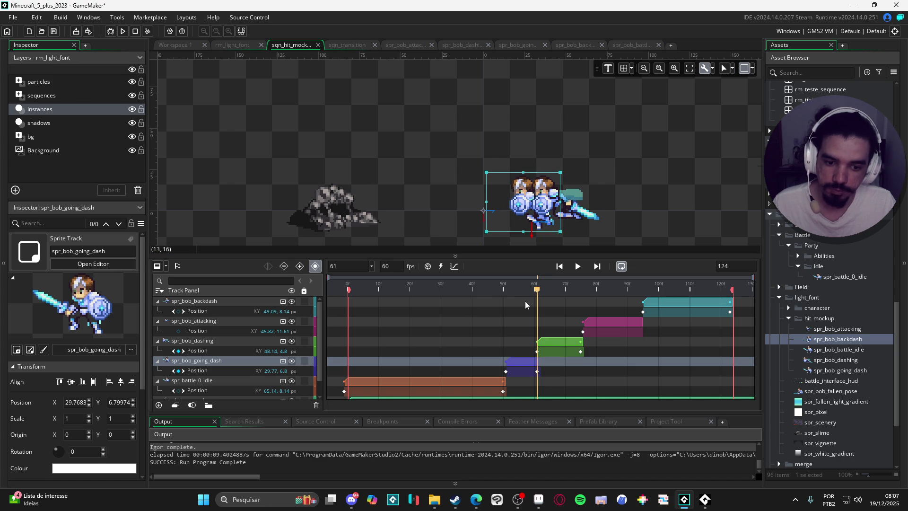
left_click(585, 215)
left_click_drag(583, 214, 559, 216)
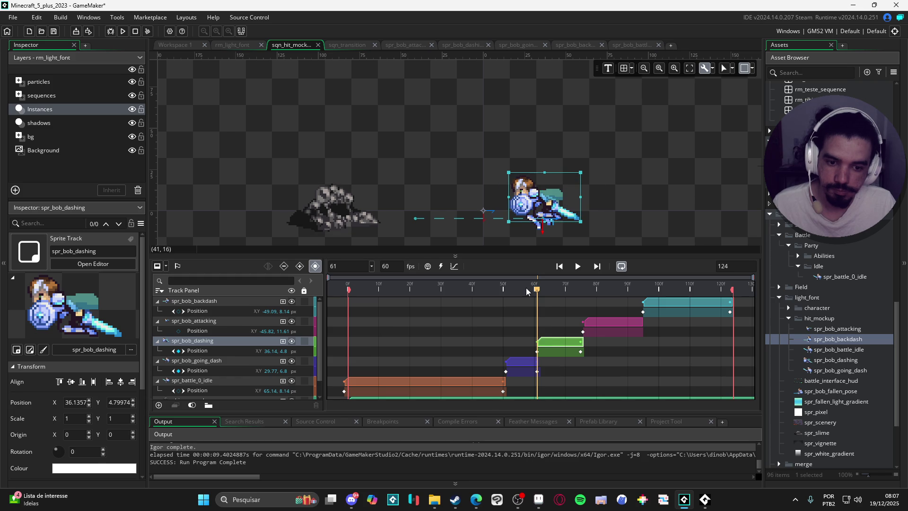
key("space")
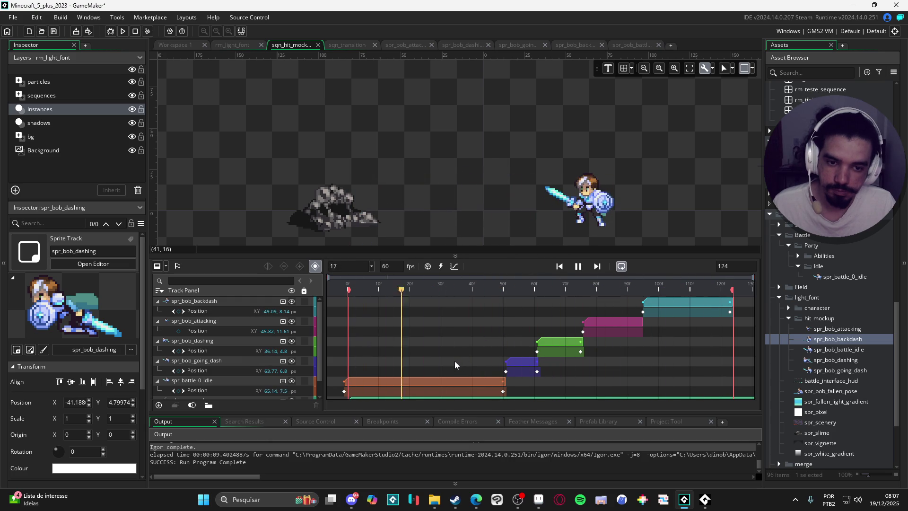
key("space")
mouse_move(496, 286)
left_mouse_down()
mouse_move(716, 317)
mouse_move(581, 319)
mouse_move(669, 313)
left_mouse_up()
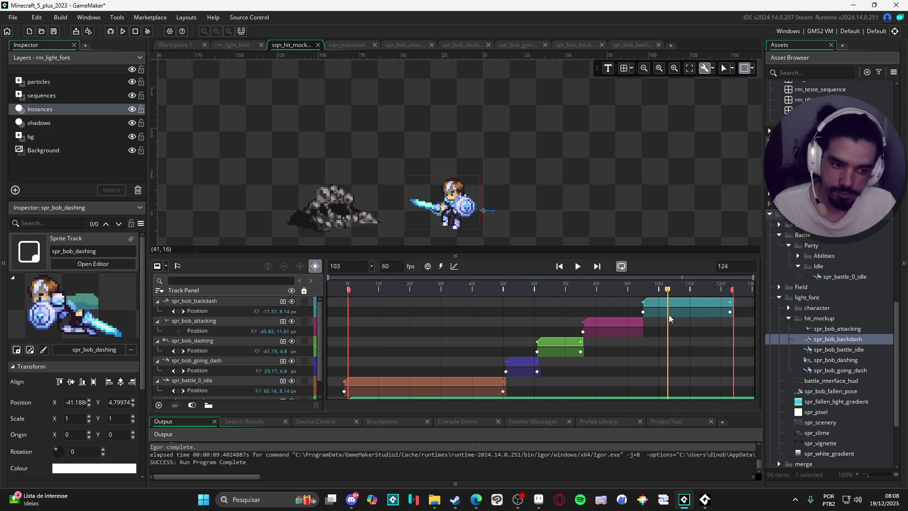
left_click(820, 340)
left_click(434, 500)
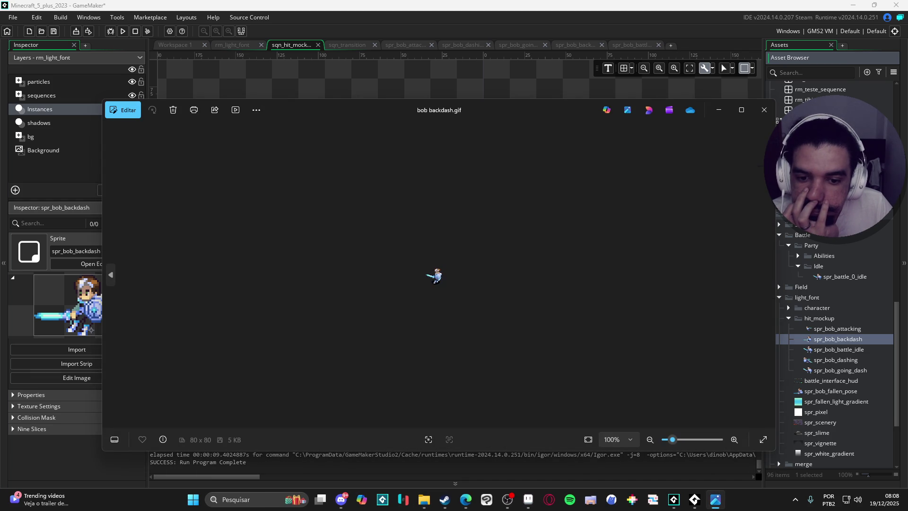
left_click(764, 110)
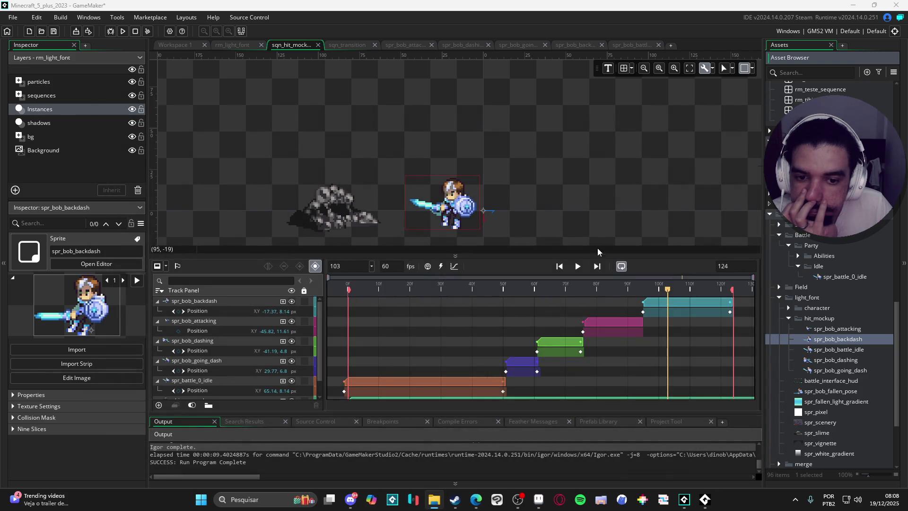
mouse_move(620, 284)
left_mouse_down()
mouse_move(610, 285)
mouse_move(690, 283)
left_mouse_up()
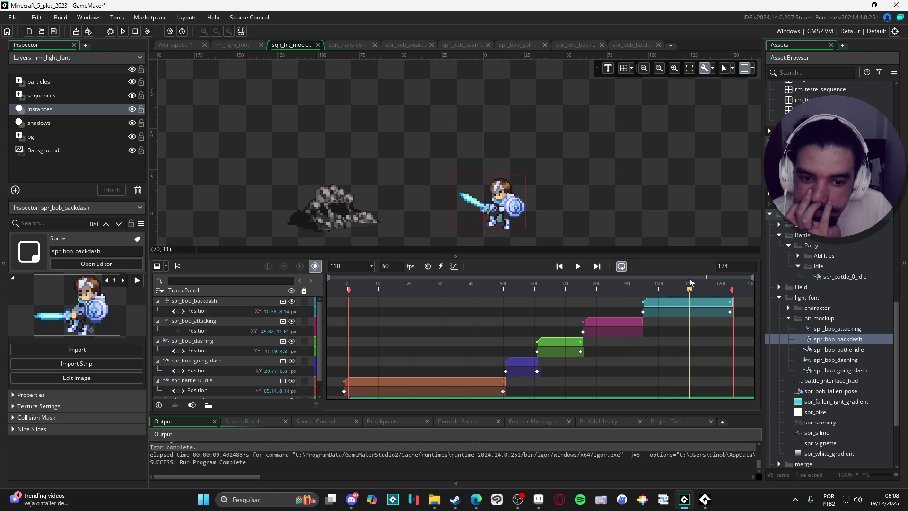
Trim the spr_bob_backdash clip's end, shift its keyframes, and set the sequence length to 110 frames.
left_click_drag(732, 303, 700, 307)
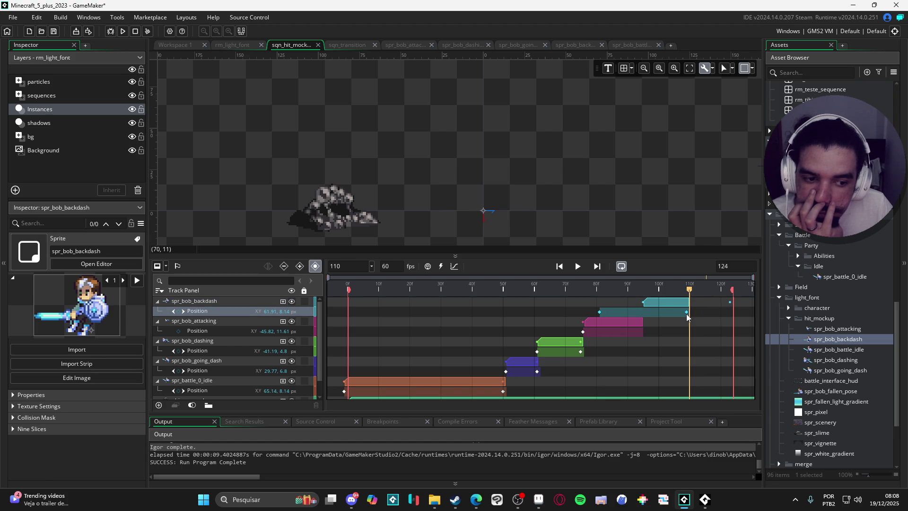
left_click_drag(686, 312, 686, 316)
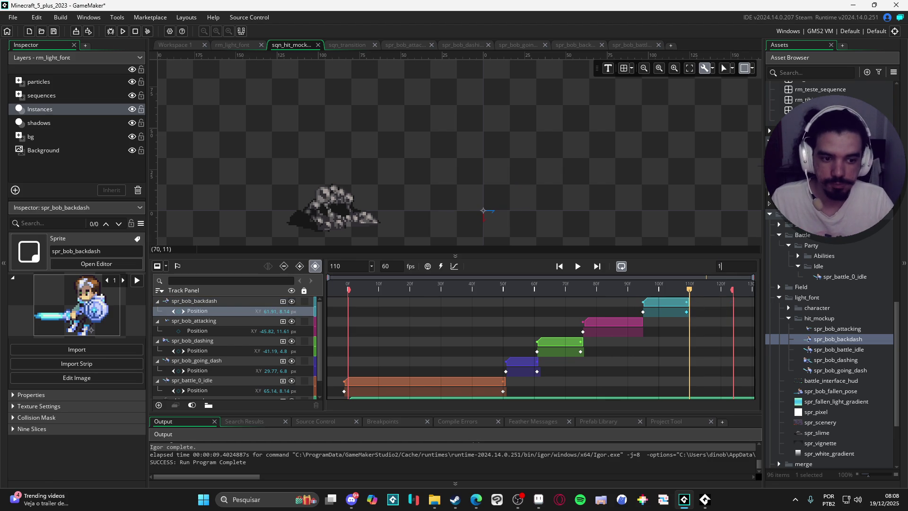
type("10")
key("Return")
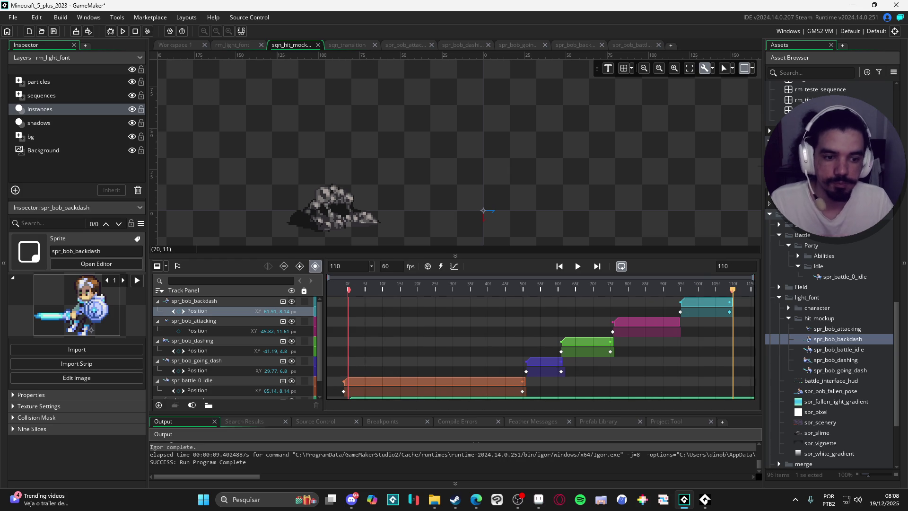
left_click(578, 268)
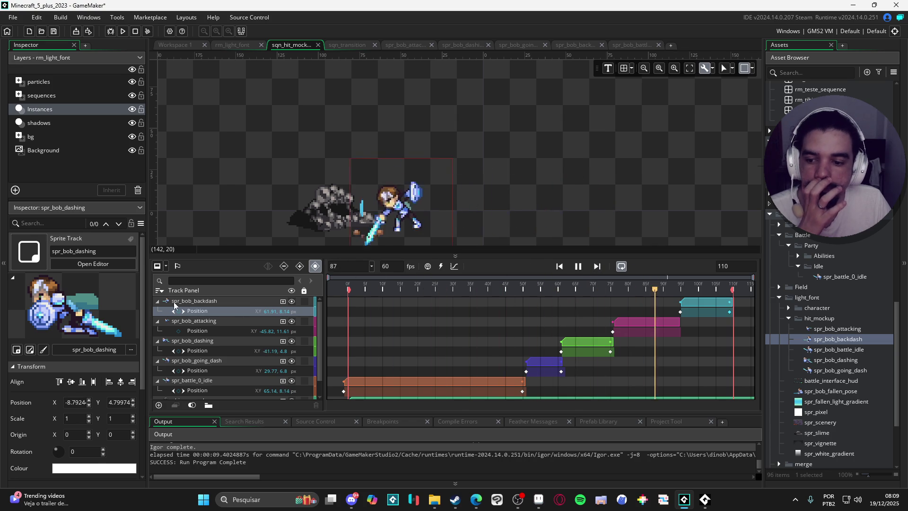
Collapse the backdash, attacking, dashing, going-dash, idle and enemy tracks, then replay the sequence.
left_click(157, 301)
left_click(161, 312)
left_click(158, 311)
left_click(157, 321)
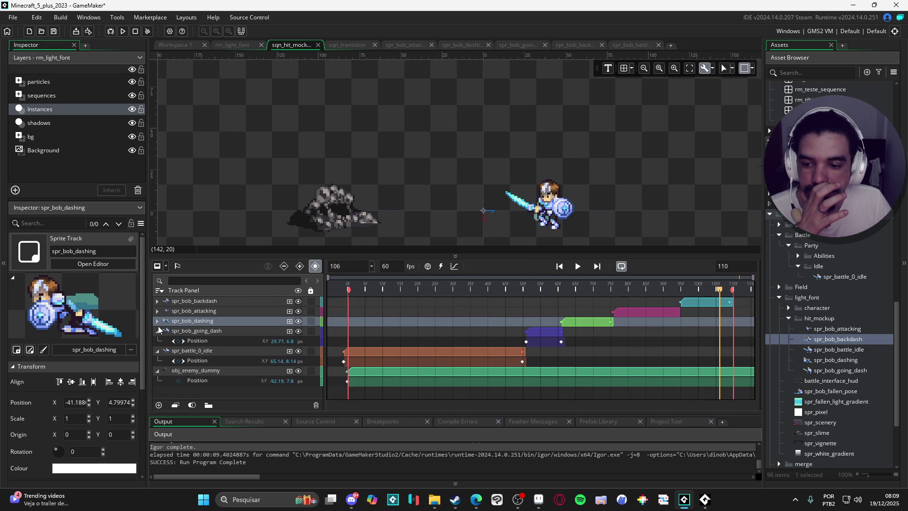
left_click(158, 330)
left_click(157, 341)
left_click(158, 351)
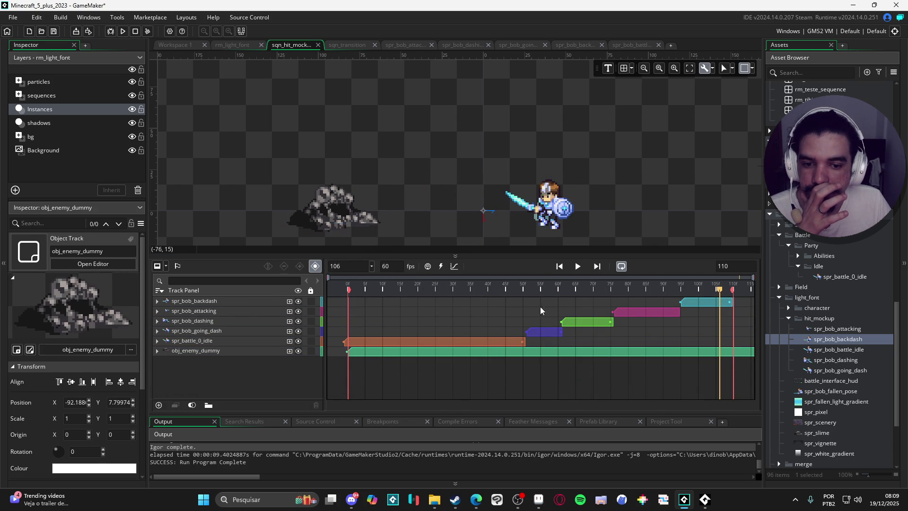
left_click(578, 267)
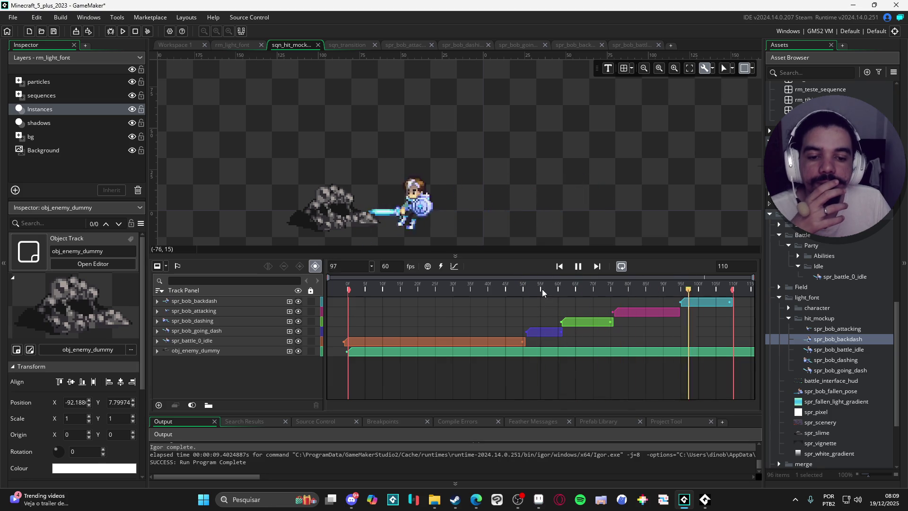
left_click(578, 266)
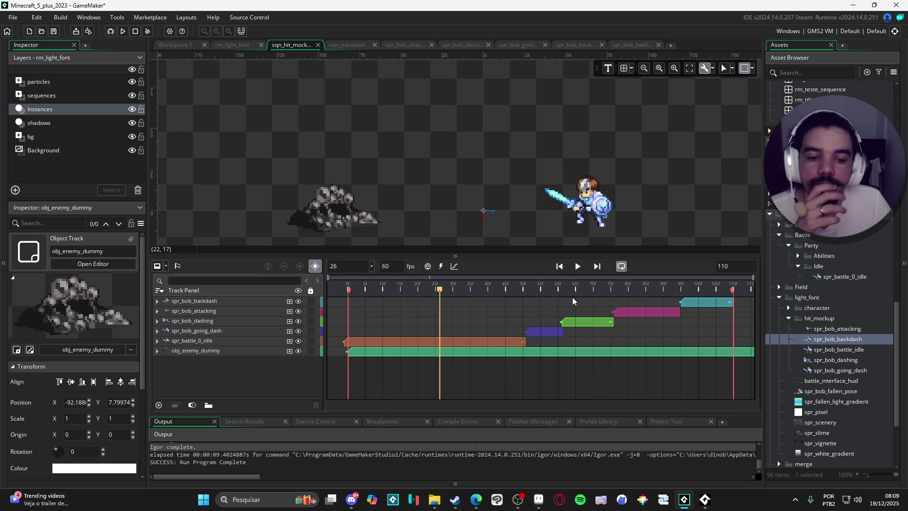
Move the spr_bob_dashing clip about 3 frames earlier and adjust its Position keyframes.
left_click_drag(446, 291, 311, 293)
left_click_drag(429, 291, 606, 290)
left_click(586, 322)
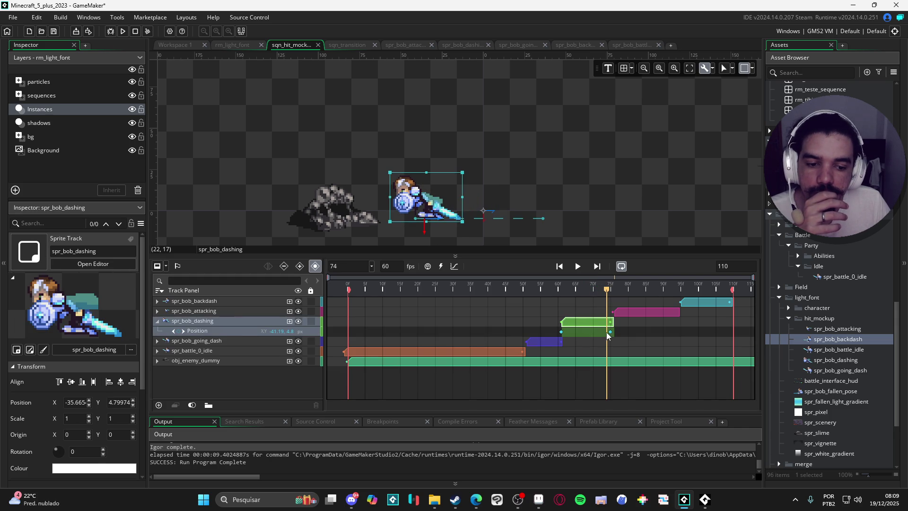
mouse_move(609, 332)
left_mouse_down()
mouse_move(593, 333)
mouse_move(606, 334)
left_mouse_up()
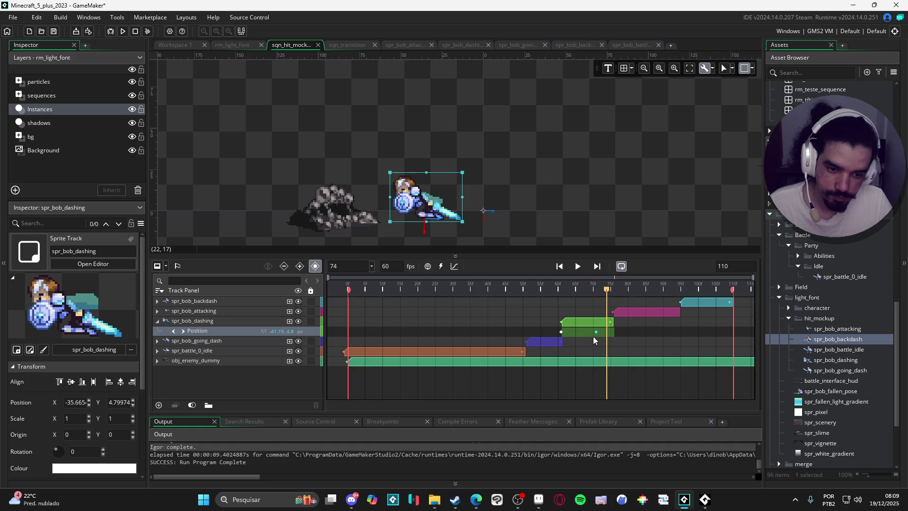
mouse_move(589, 332)
left_mouse_down()
mouse_move(594, 323)
mouse_move(590, 333)
left_mouse_up()
left_click(594, 334)
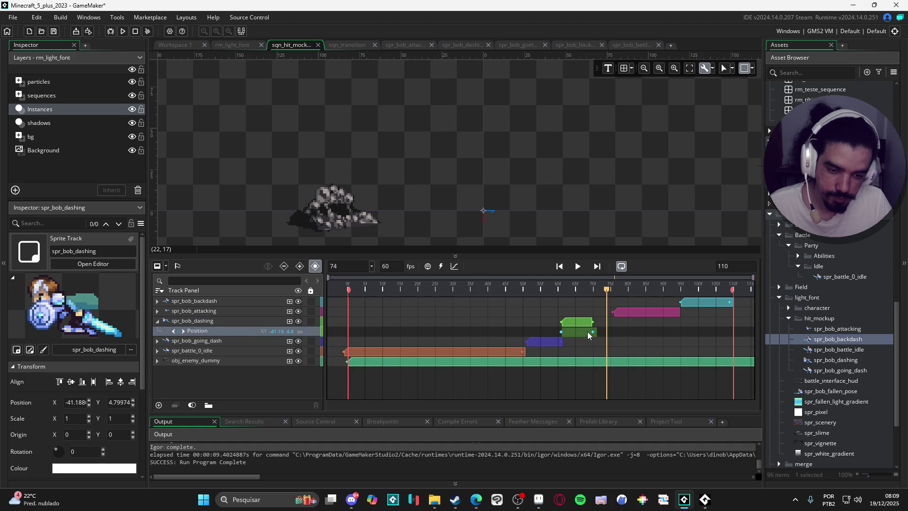
left_click(593, 333)
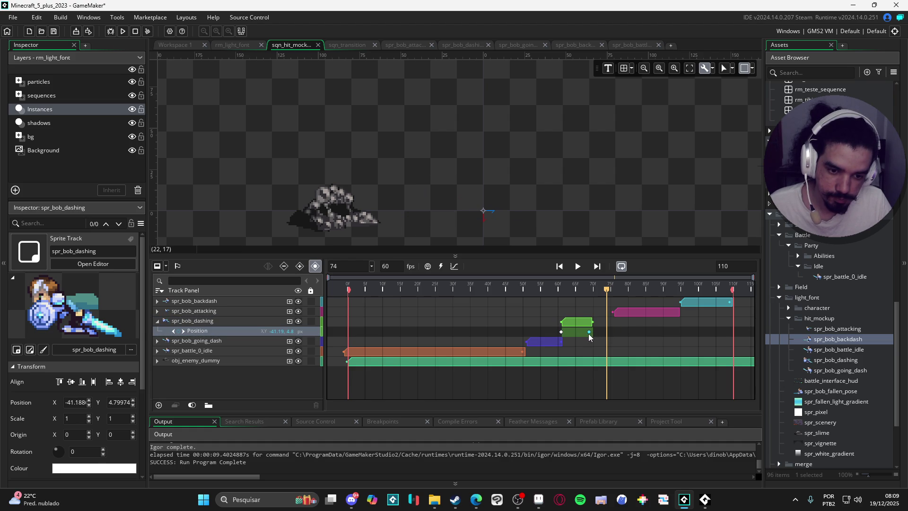
Shift the spr_bob_attacking and spr_bob_backdash clips earlier and preview the timing around frame 71.
left_click(628, 312)
left_click_drag(629, 312, 610, 318)
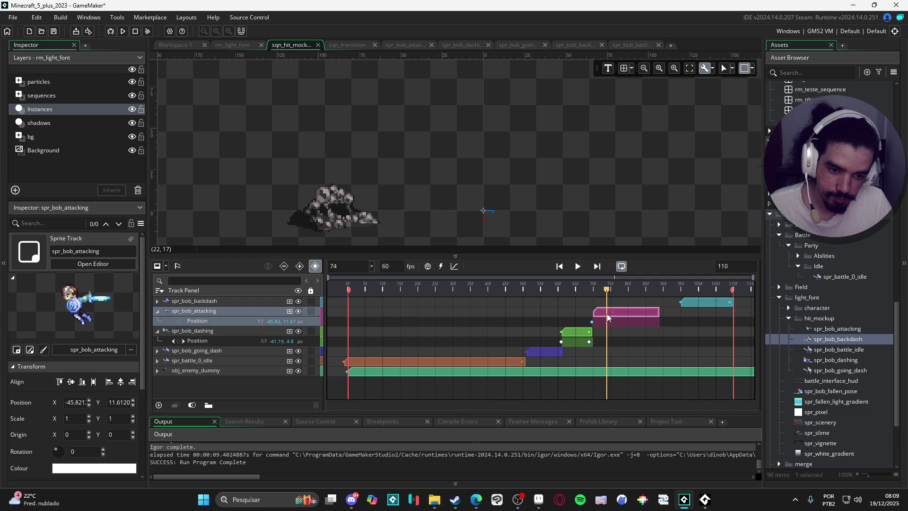
left_click_drag(699, 299, 676, 304)
key("space")
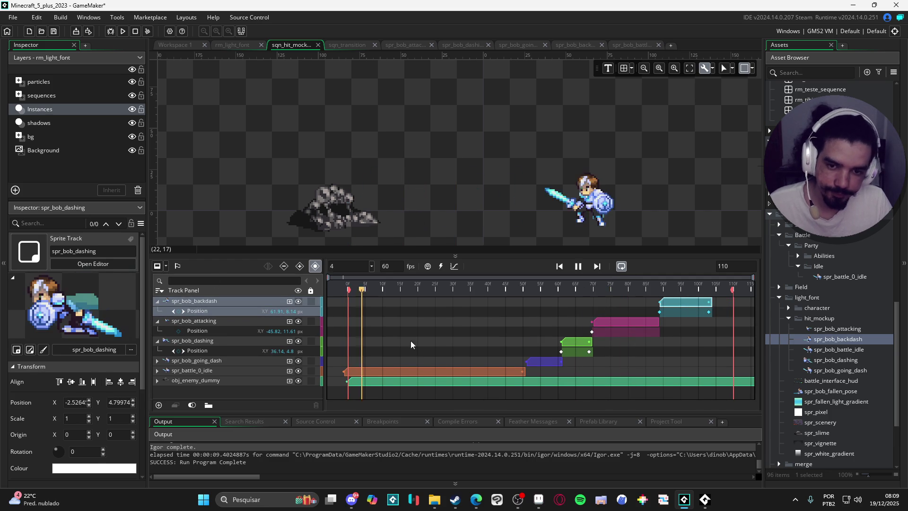
key("space")
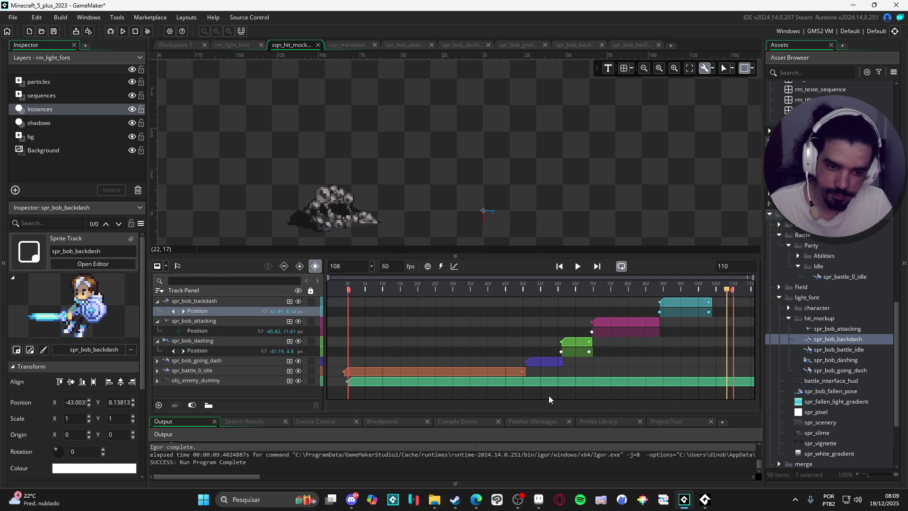
key("space")
key("space")
left_click(589, 352)
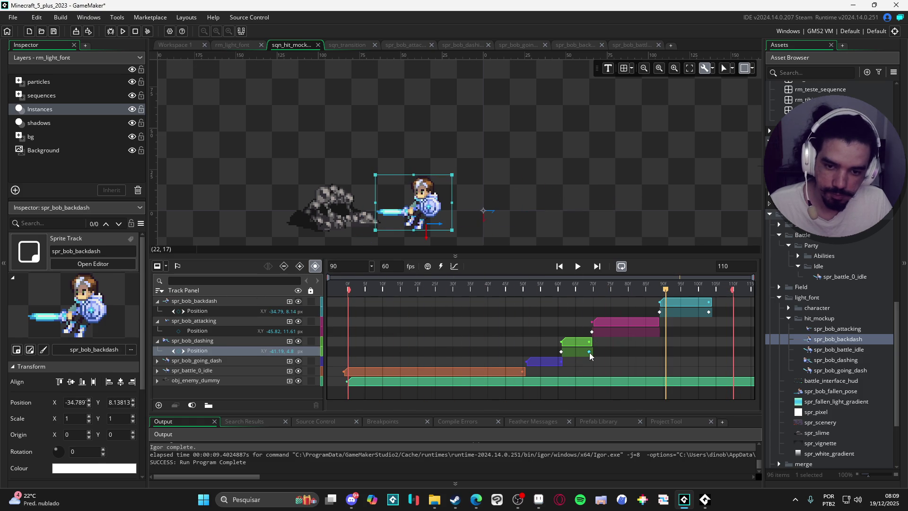
left_click(556, 296)
mouse_move(556, 295)
left_mouse_down()
mouse_move(616, 294)
mouse_move(508, 304)
mouse_move(549, 298)
mouse_move(530, 303)
left_mouse_up()
Pull the going-dash end keyframe earlier, then slide the dashing, attacking and backdash clips left to close the gaps.
left_click(552, 364)
left_click_drag(561, 372, 555, 372)
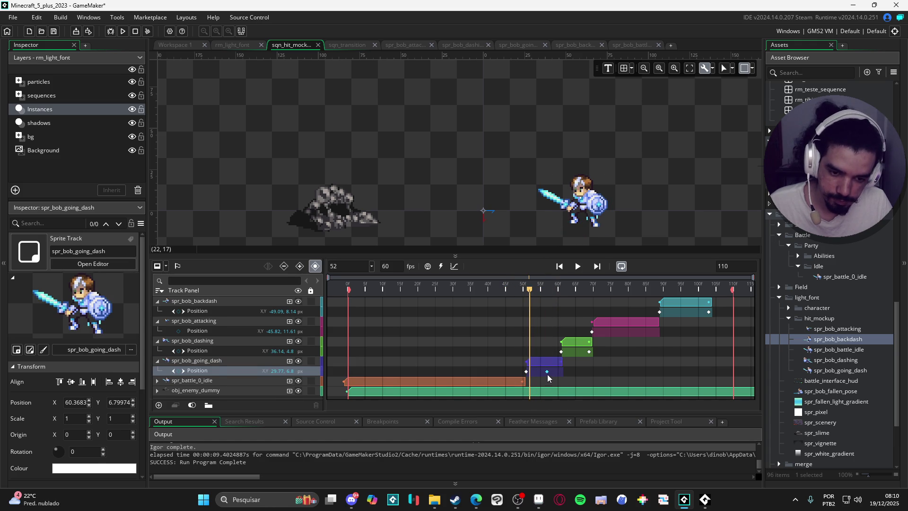
left_click(553, 363)
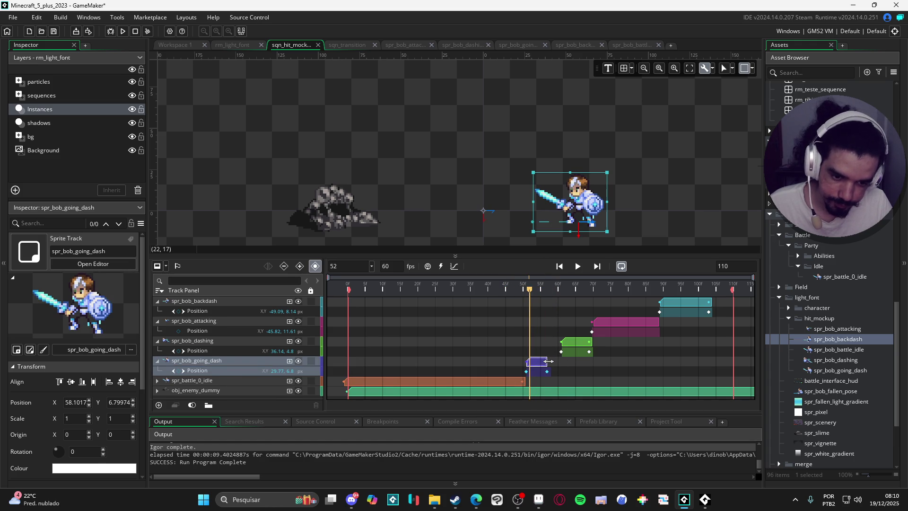
mouse_move(572, 346)
left_mouse_down()
mouse_move(558, 347)
mouse_move(544, 372)
left_mouse_up()
left_click_drag(615, 322, 611, 322)
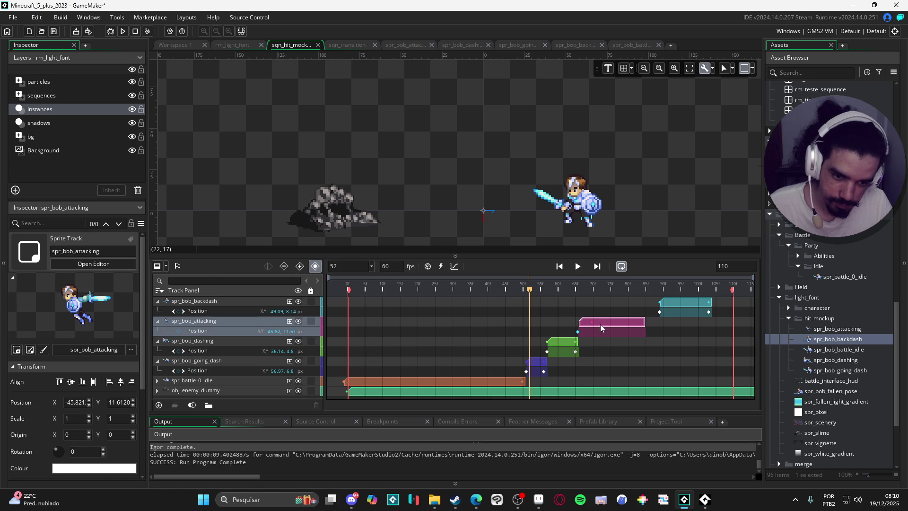
left_click_drag(680, 301, 661, 305)
left_click(577, 265)
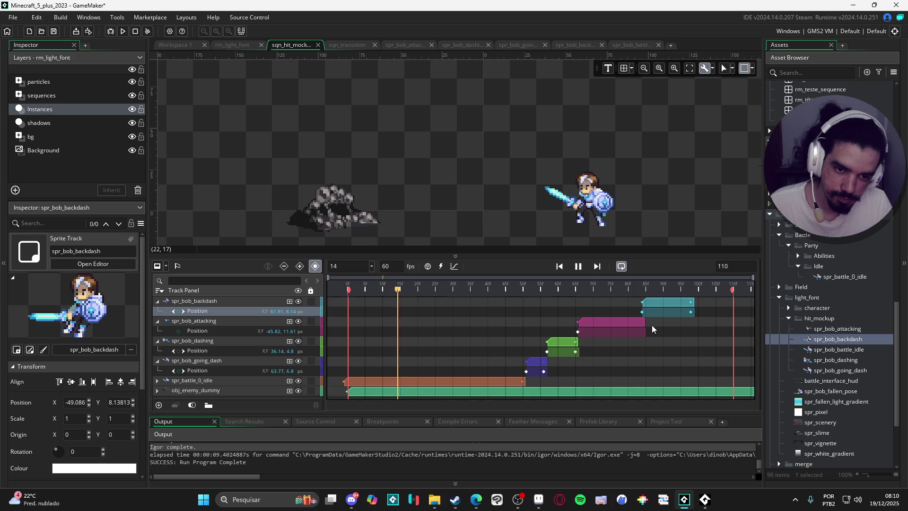
key("space")
key("space")
key("space")
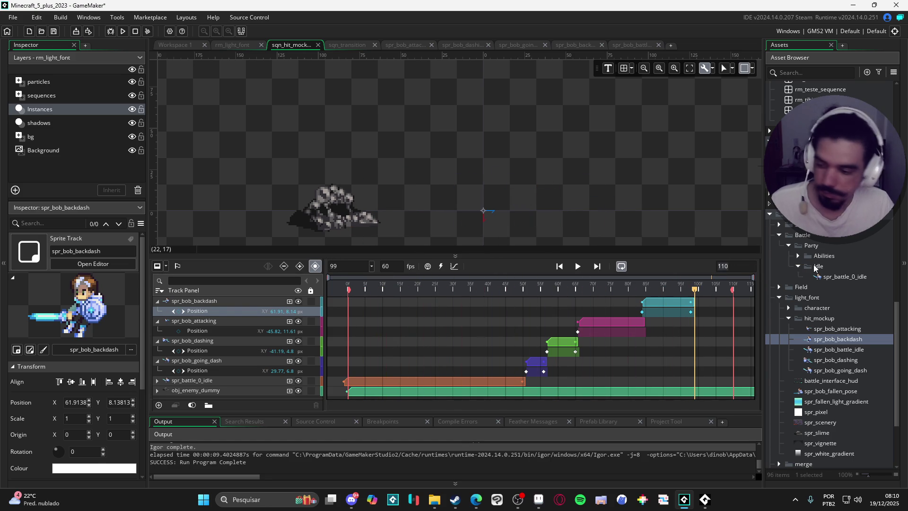
Shorten sqn_hit_mockup to 99 frames, play it through, and step to the frame where the slash lands.
type("99")
left_click(577, 267)
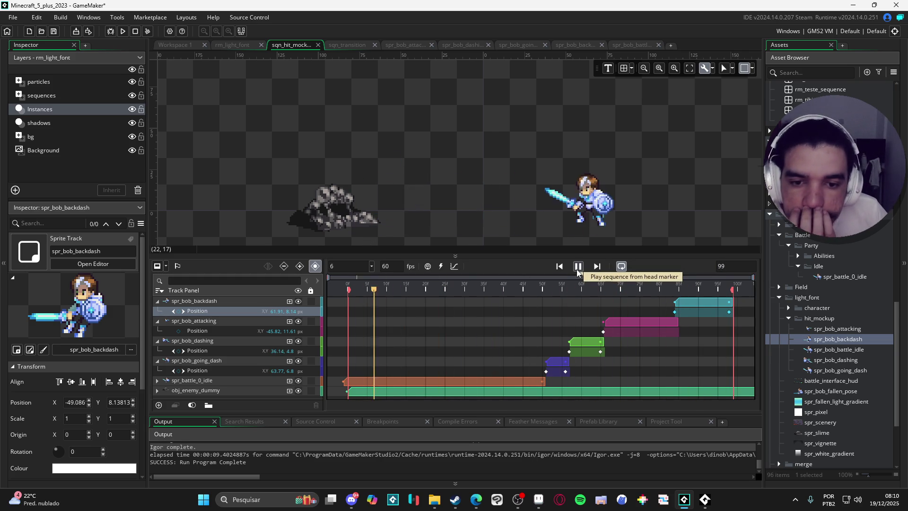
left_click(309, 223)
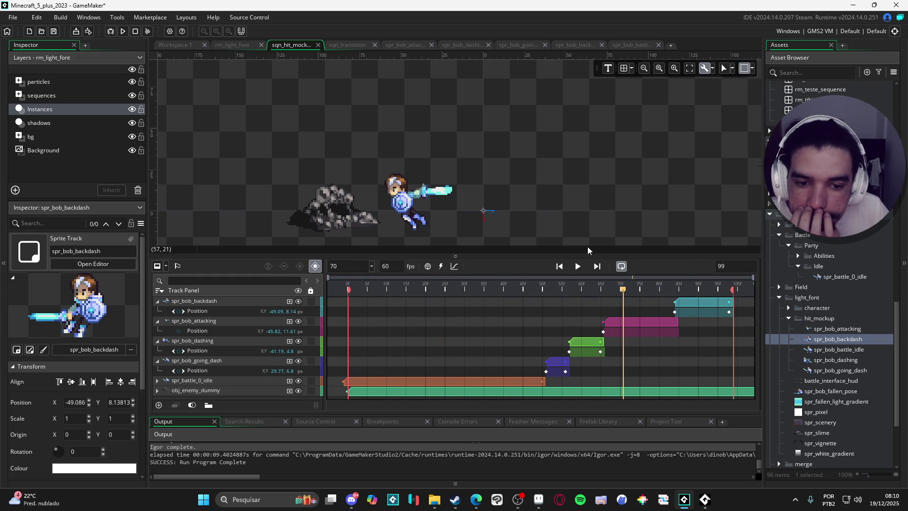
left_click(582, 268)
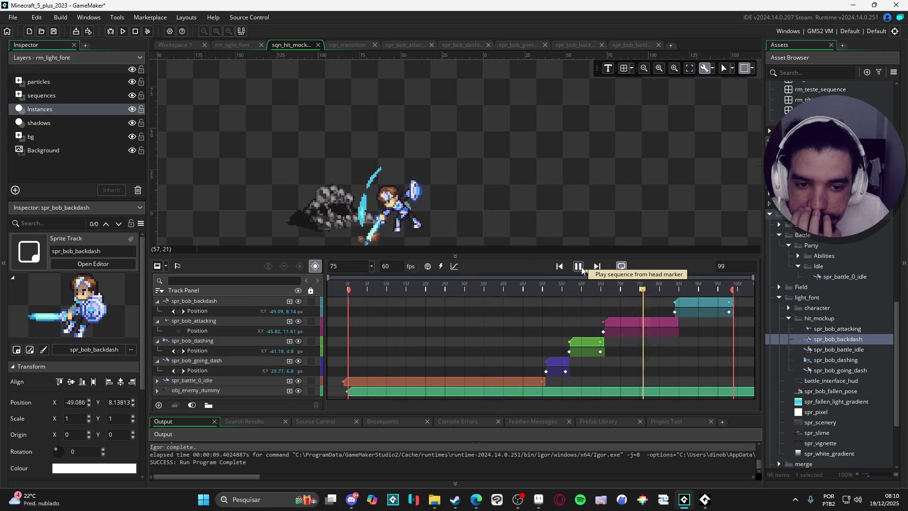
left_click(580, 268)
left_click_drag(369, 279, 629, 283)
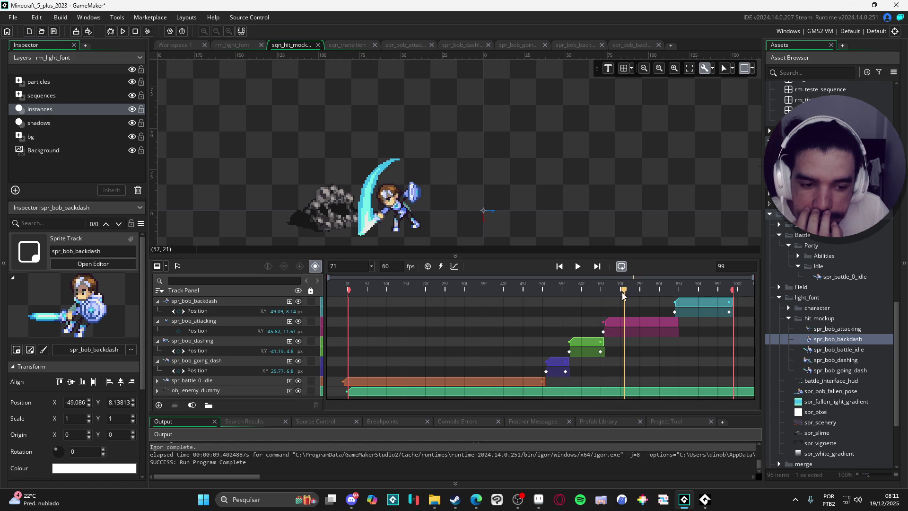
Add a broadcast message named 'hit' at frame 71 and preview the rest of the sequence.
left_click(431, 266)
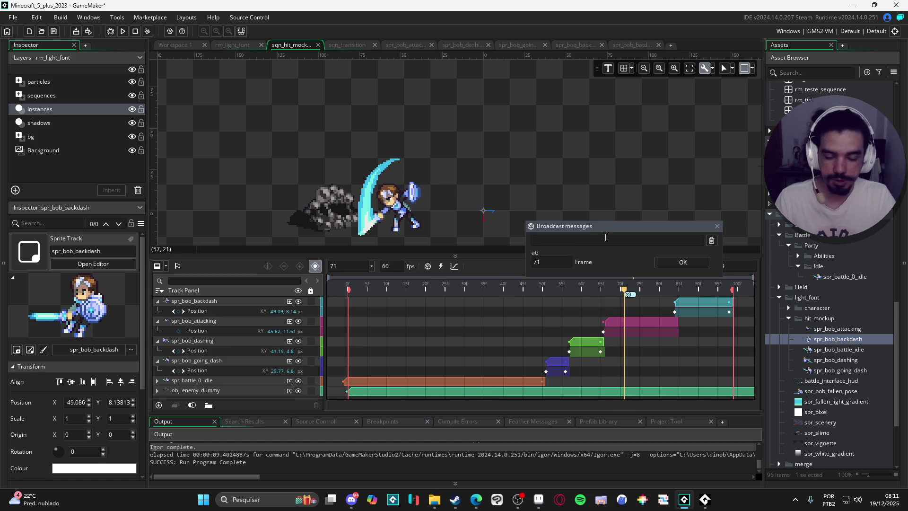
type("ht")
key("Return")
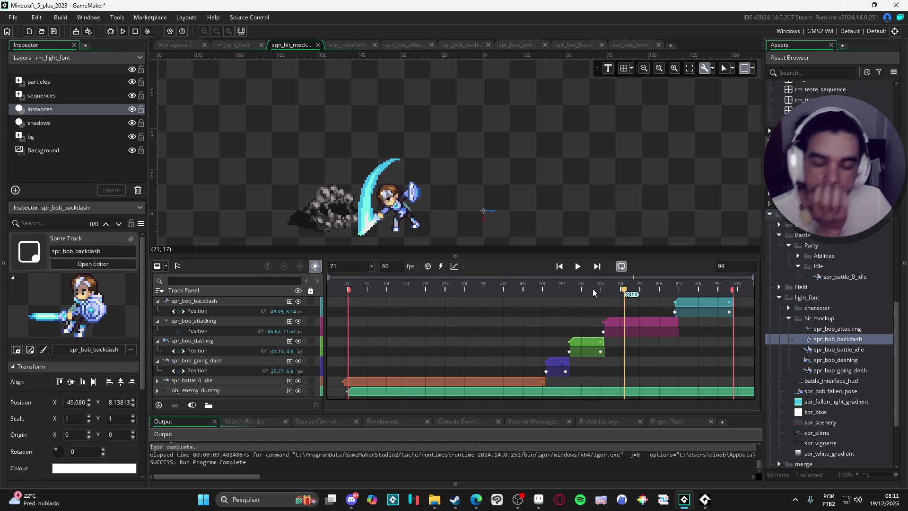
mouse_move(638, 295)
left_mouse_down()
mouse_move(735, 295)
mouse_move(247, 293)
mouse_move(604, 288)
mouse_move(798, 273)
left_mouse_up()
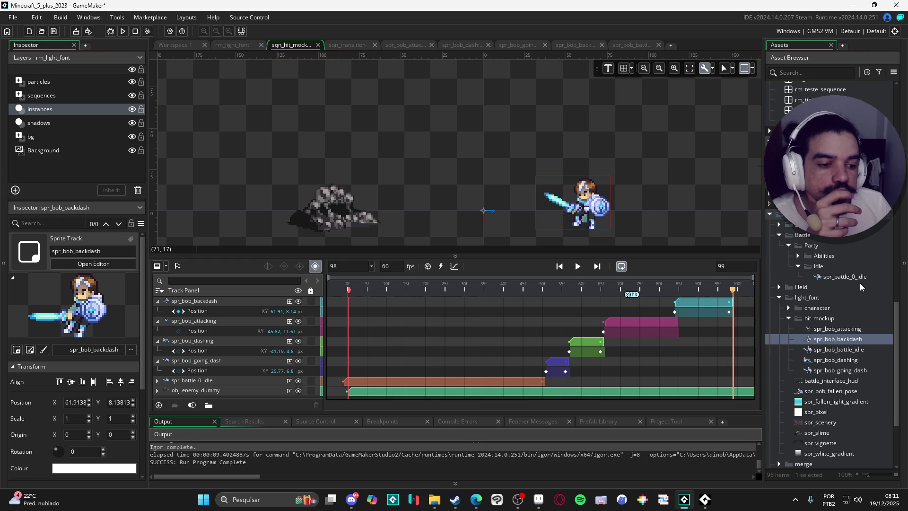
Filter the Asset Browser by 'sqn', select sqn_hit_mockup, and switch to the rm_light_font room.
scroll(859, 282, "up", 10)
scroll(861, 283, "down", 8)
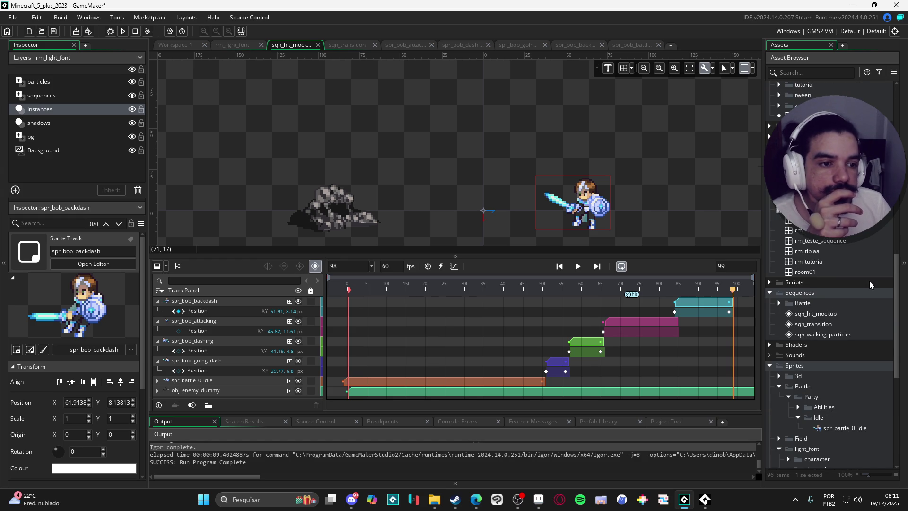
scroll(869, 282, "down", 8)
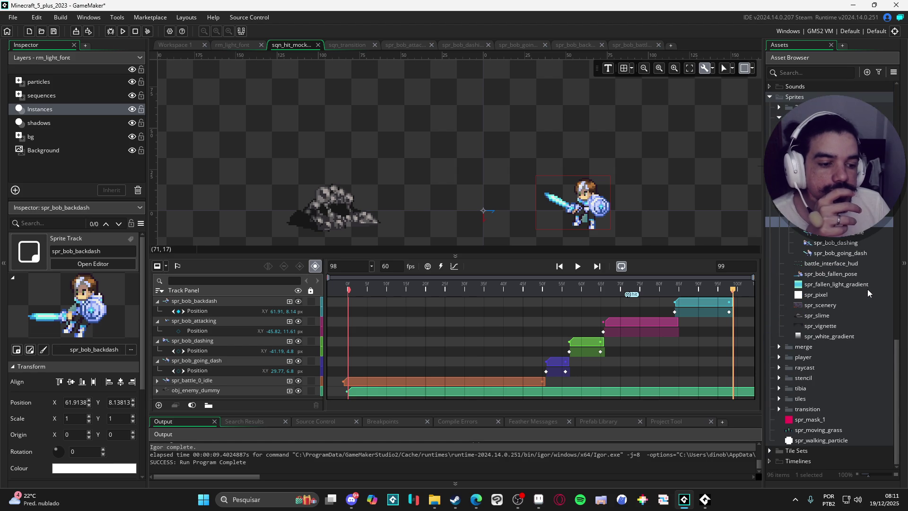
scroll(868, 293, "up", 10)
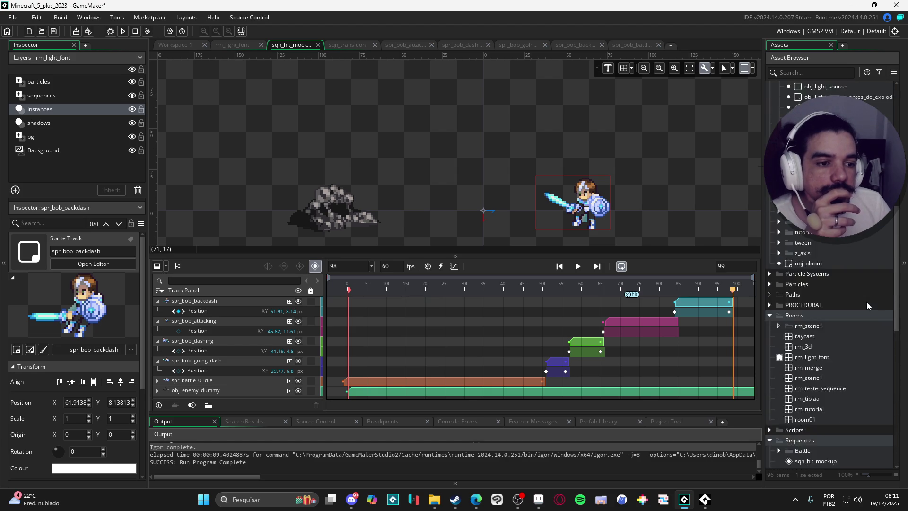
scroll(867, 302, "up", 7)
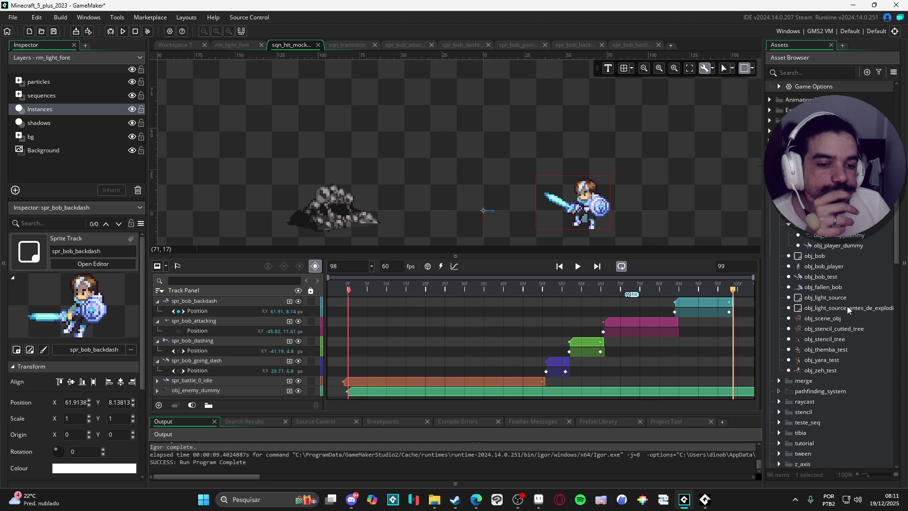
scroll(847, 306, "down", 4)
scroll(847, 305, "down", 10)
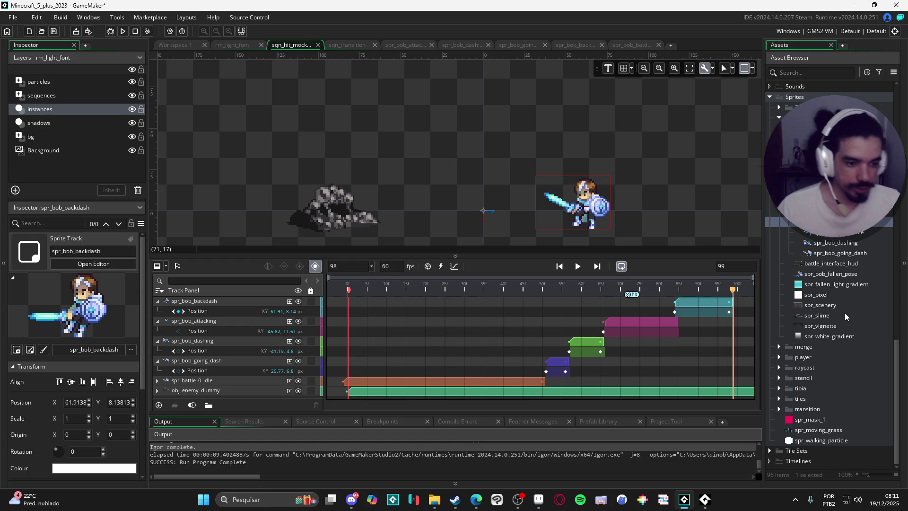
scroll(856, 324, "up", 5)
left_click(810, 72)
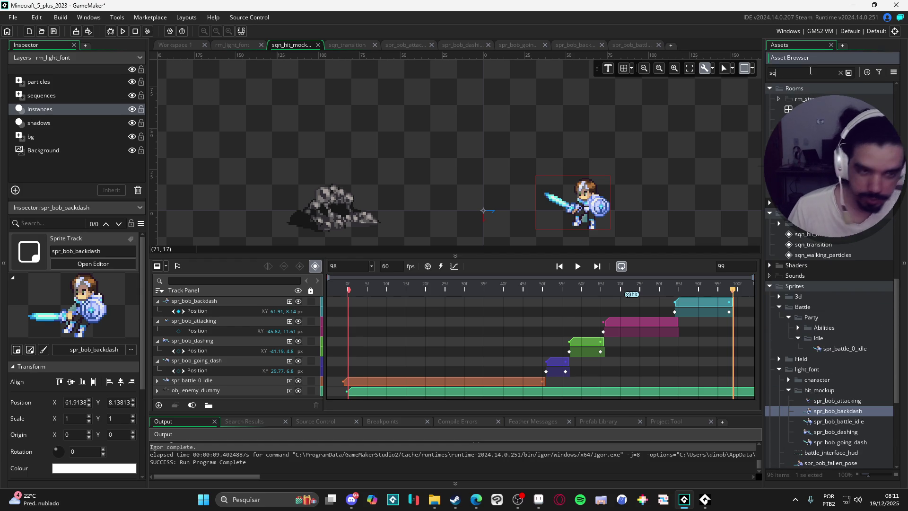
type("sqn")
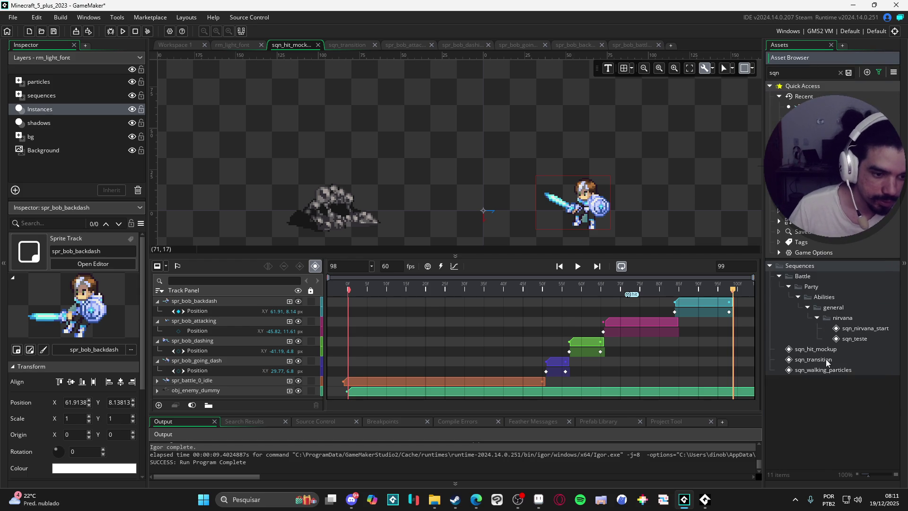
left_click(823, 352)
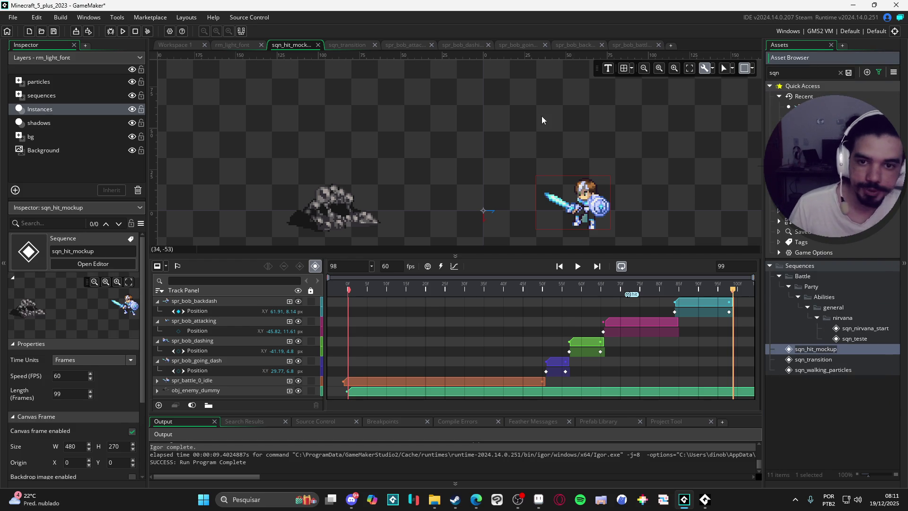
left_click(236, 45)
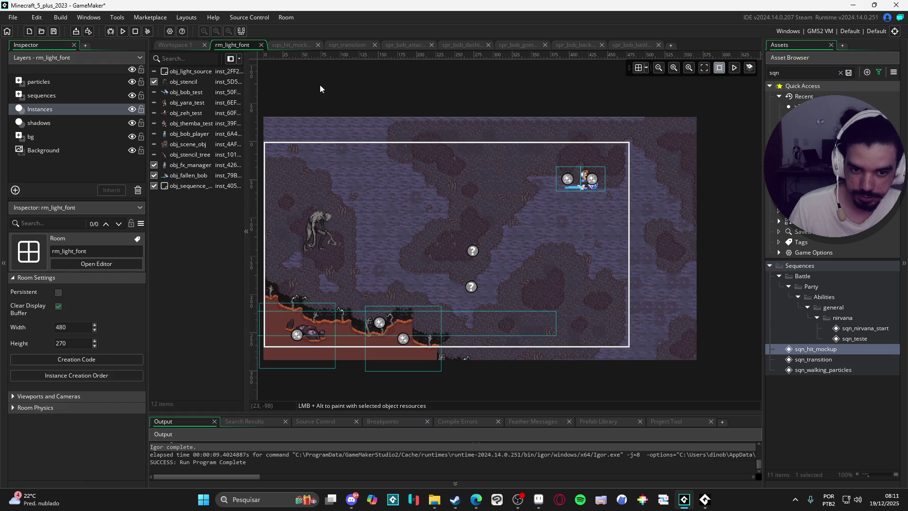
Open the obj_sequence_manager instance and review its Create and Broadcast Message event code.
left_click(474, 253)
double_click(477, 255)
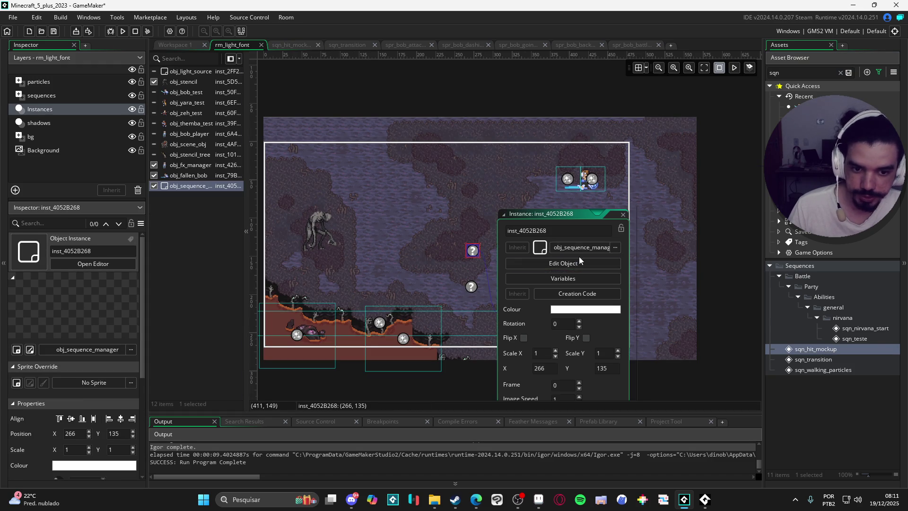
left_click(578, 257)
double_click(533, 174)
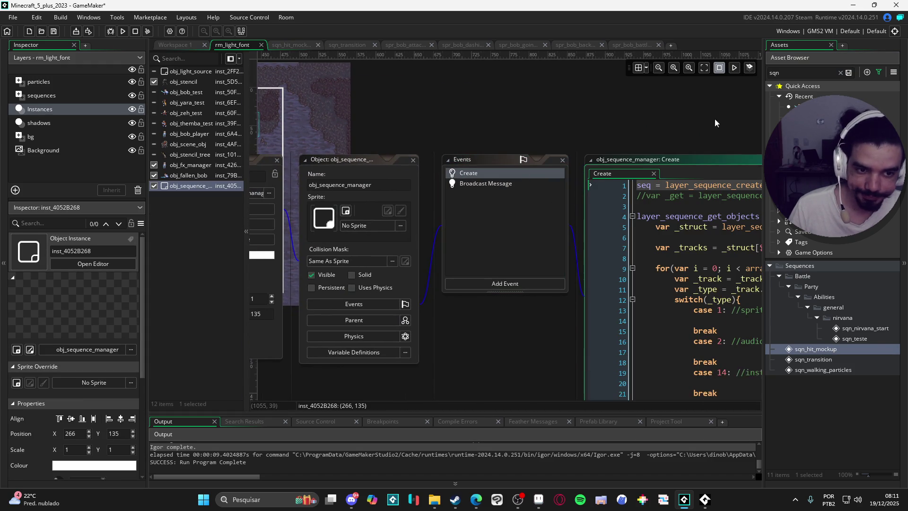
double_click(647, 150)
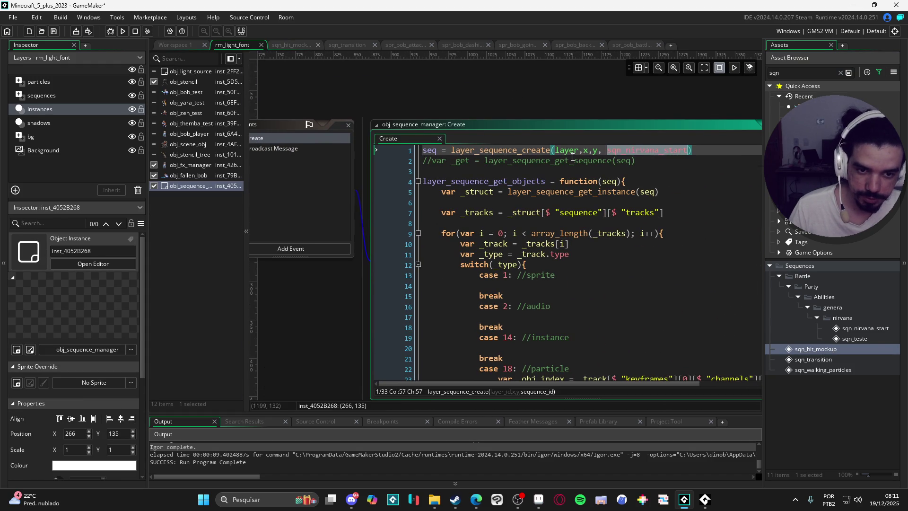
left_click(292, 149)
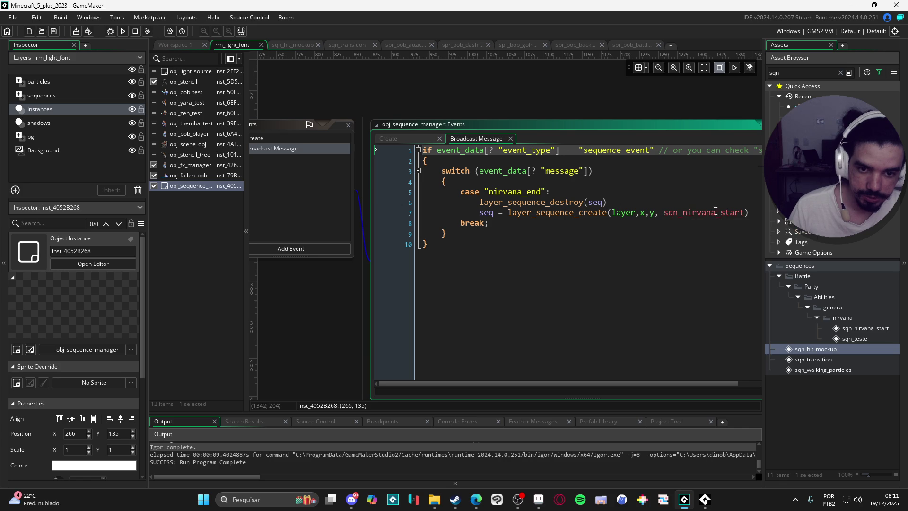
left_click(482, 203)
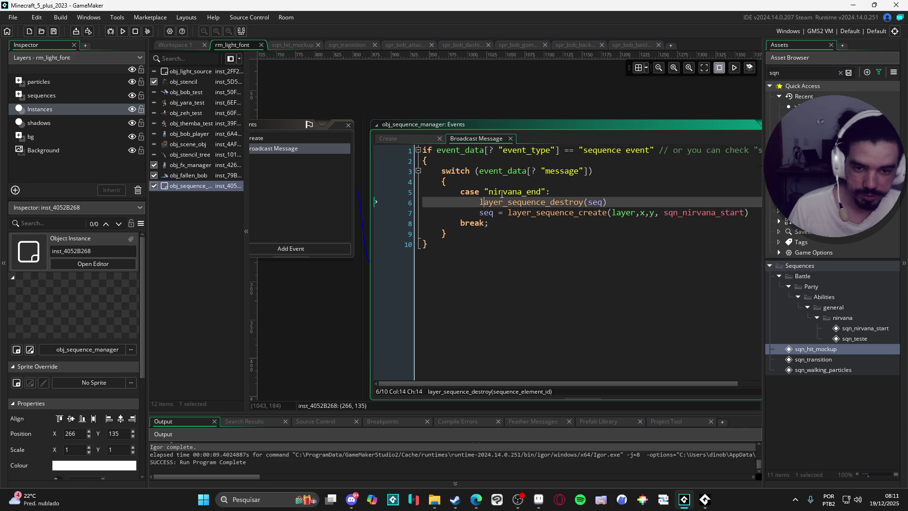
mouse_move(453, 87)
left_mouse_down()
mouse_move(594, 116)
mouse_move(646, 112)
left_mouse_up()
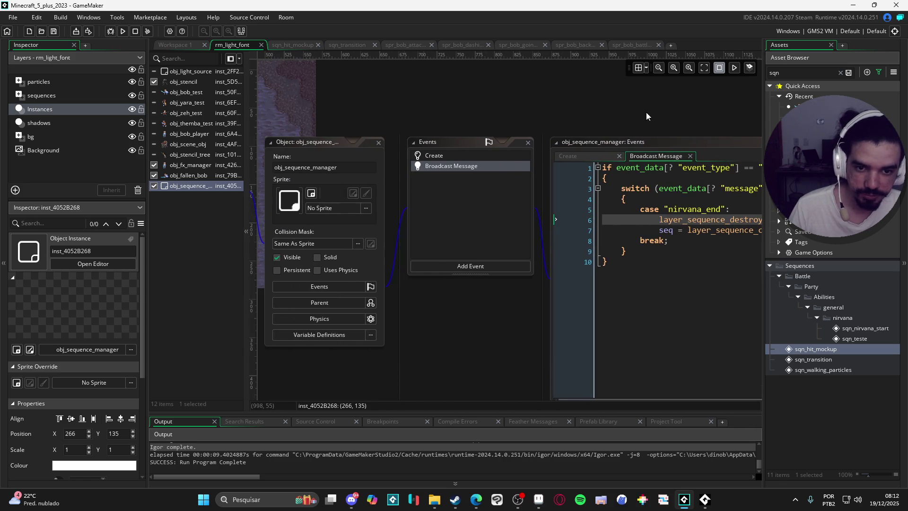
left_click(457, 157)
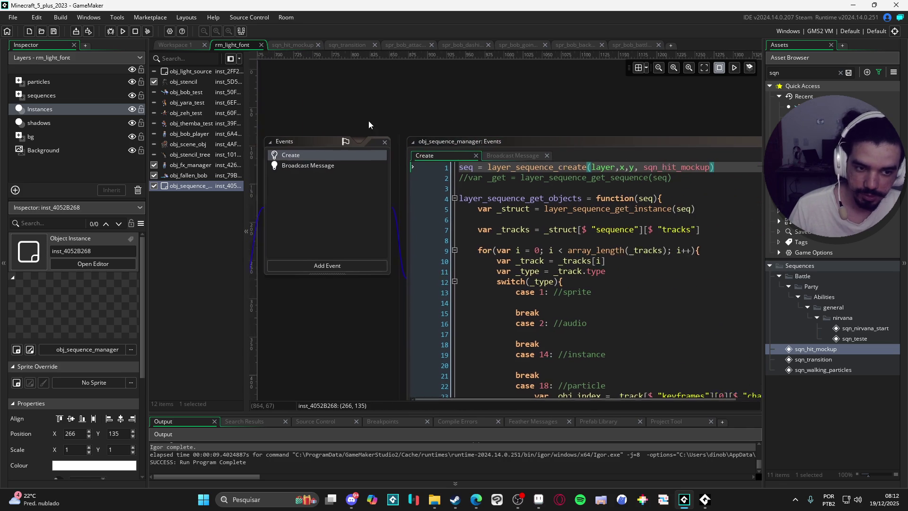
Read through the Create code, bring the room back into view, and run the game with F5.
scroll(511, 190, "down", 1)
scroll(511, 190, "up", 1)
scroll(511, 190, "down", 2)
scroll(511, 189, "down", 5)
scroll(511, 189, "up", 7)
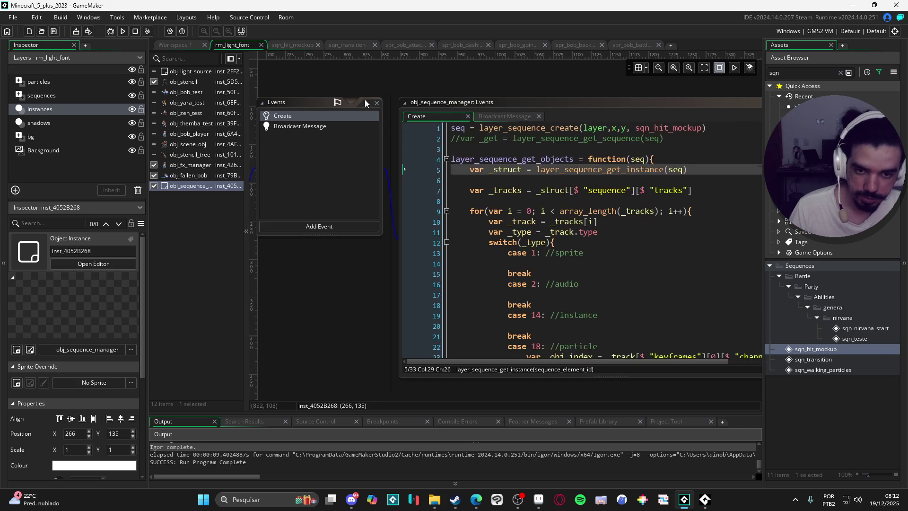
scroll(636, 269, "down", 2)
scroll(636, 270, "down", 4)
left_click_drag(388, 276, 541, 285)
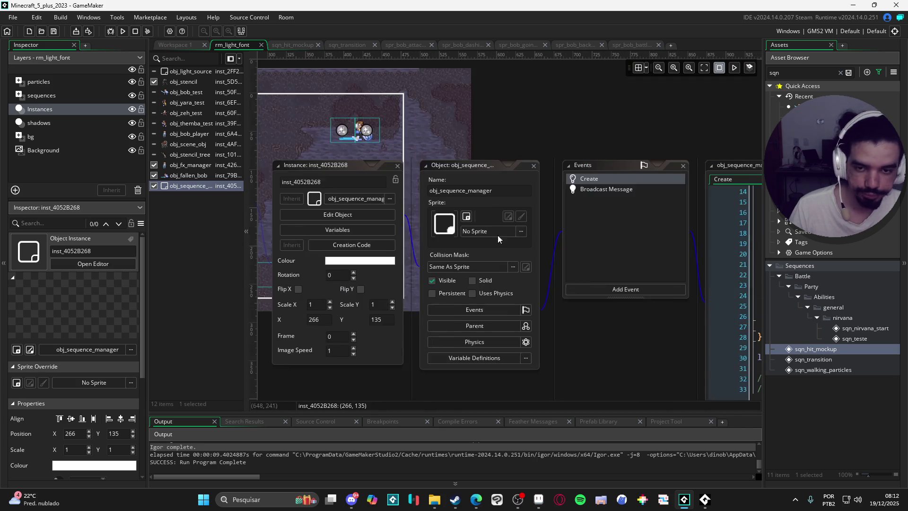
left_click_drag(541, 133, 535, 205)
key("F5")
left_click(552, 215)
mouse_move(439, 283)
left_mouse_down()
mouse_move(588, 294)
mouse_move(583, 289)
left_mouse_up()
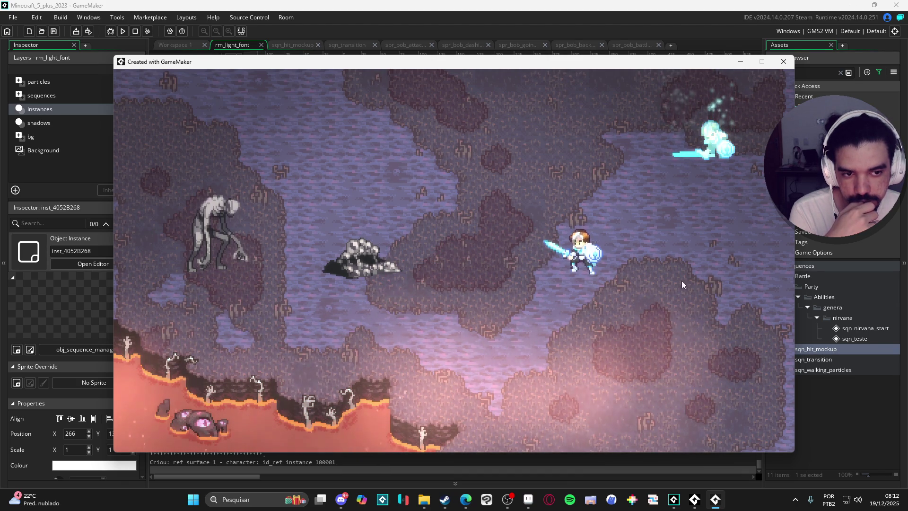
Close the running cave battle game window, returning to the rm_light_font room editor.
left_click(784, 62)
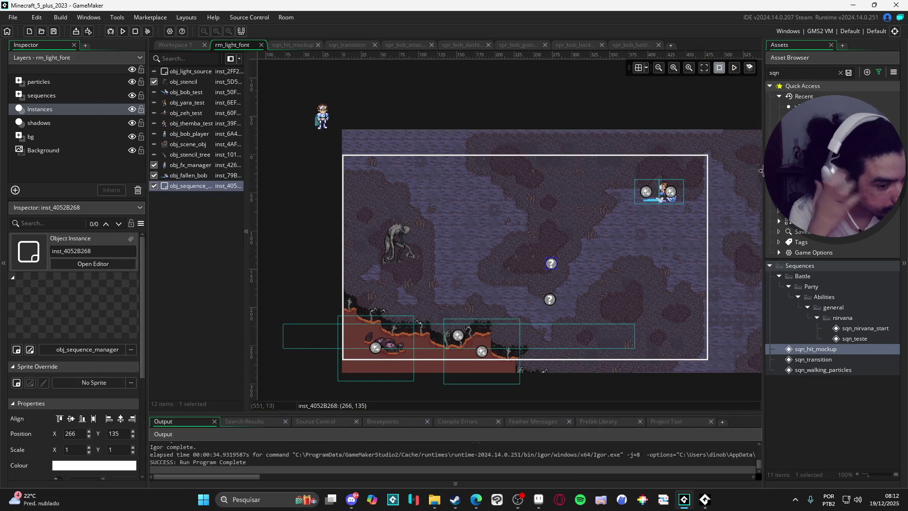
Reopen sqn_hit_mockup, lower its playback speed from 60 to 45 fps, and scrub the attack frames.
double_click(825, 349)
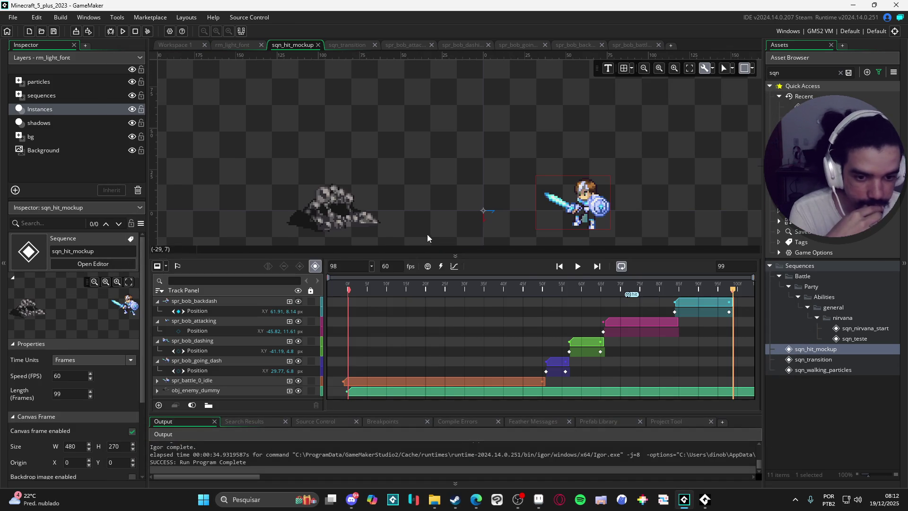
left_click(578, 268)
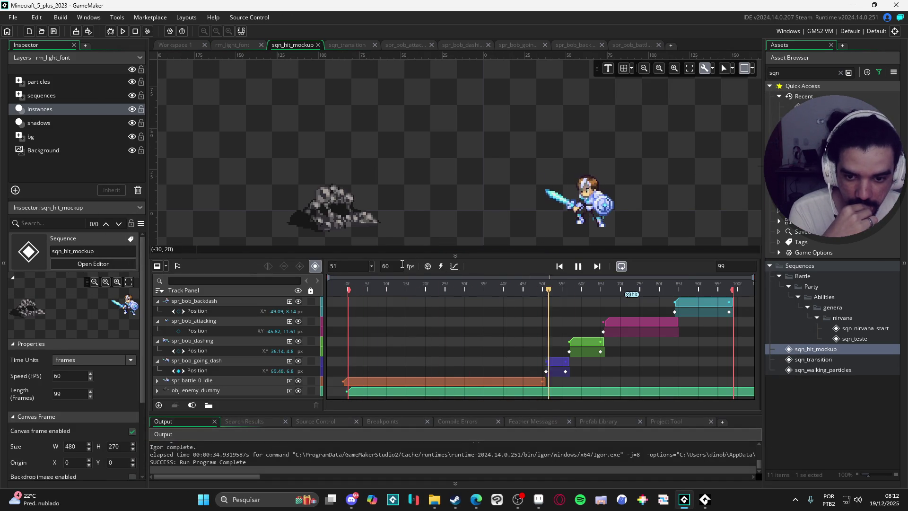
left_click_drag(402, 264, 314, 222)
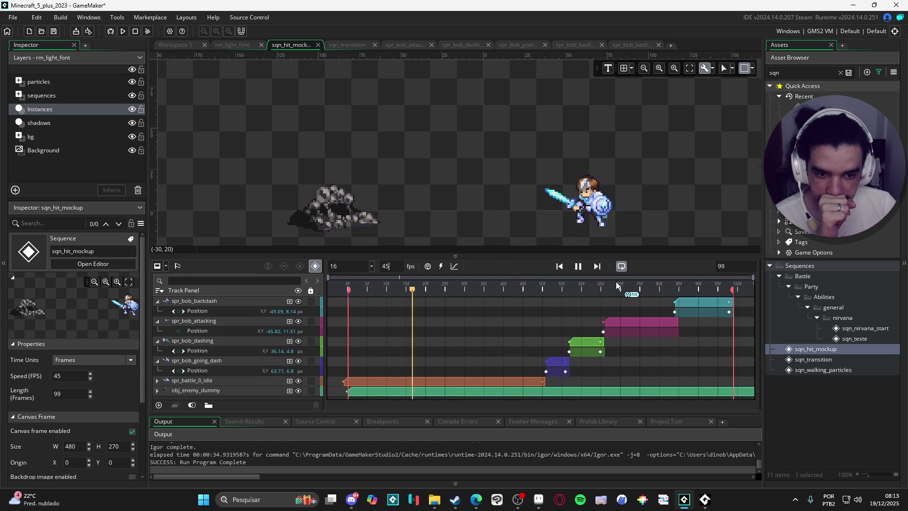
left_click(629, 289)
mouse_move(633, 289)
left_mouse_down()
mouse_move(694, 288)
mouse_move(620, 290)
mouse_move(653, 290)
left_mouse_up()
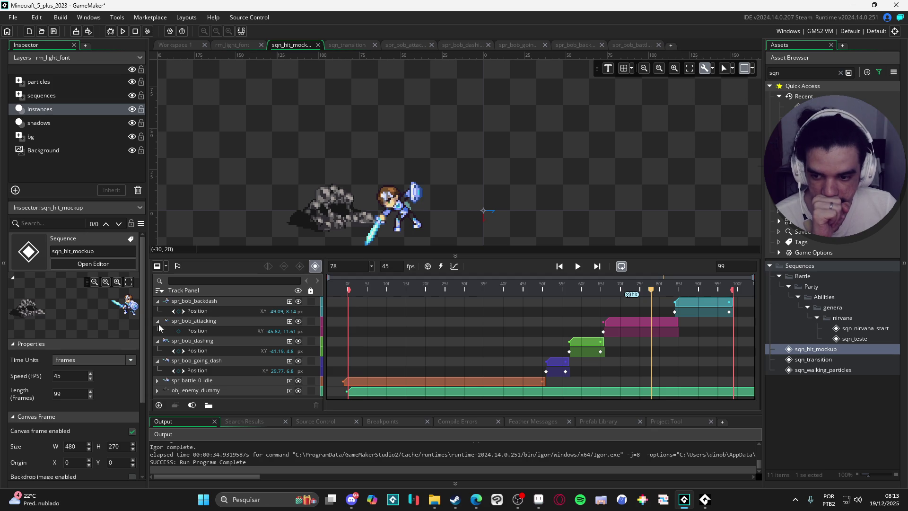
left_click(289, 322)
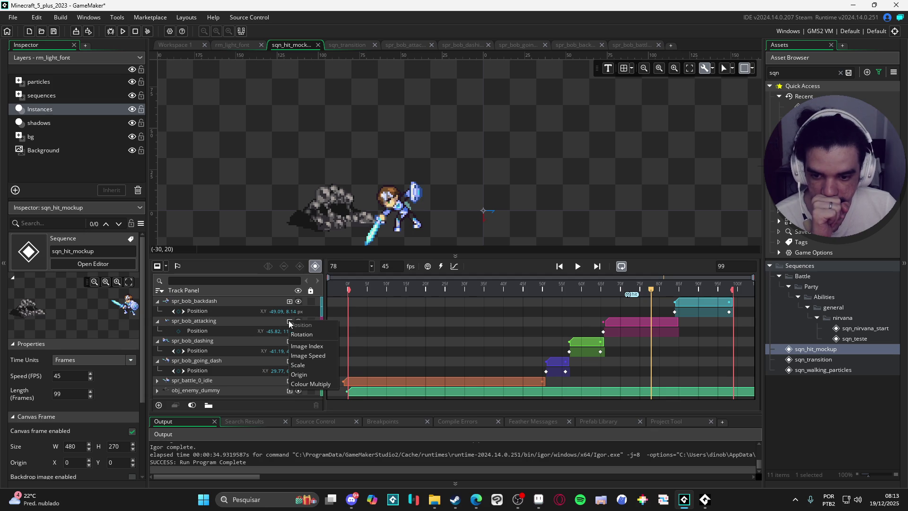
Add an Image Speed track to spr_bob_attacking with a 100% keyframe at frame 78.
left_click(322, 356)
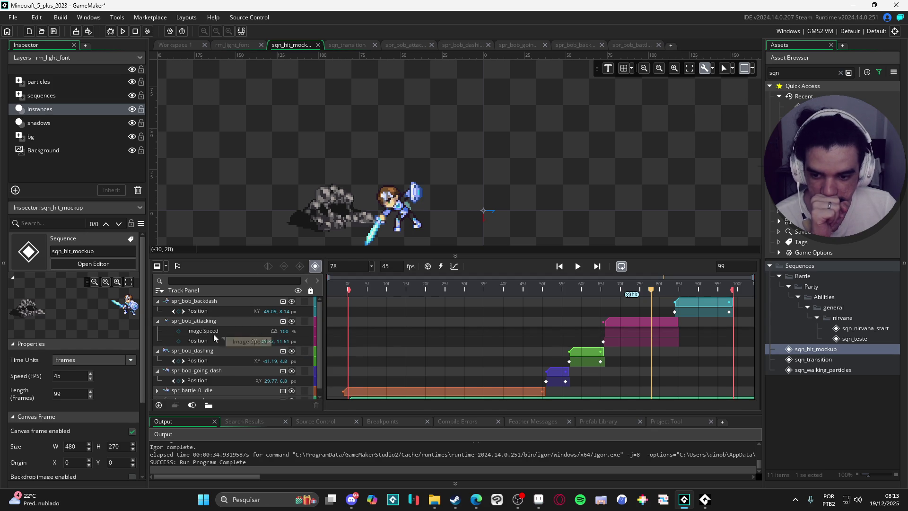
left_click(177, 333)
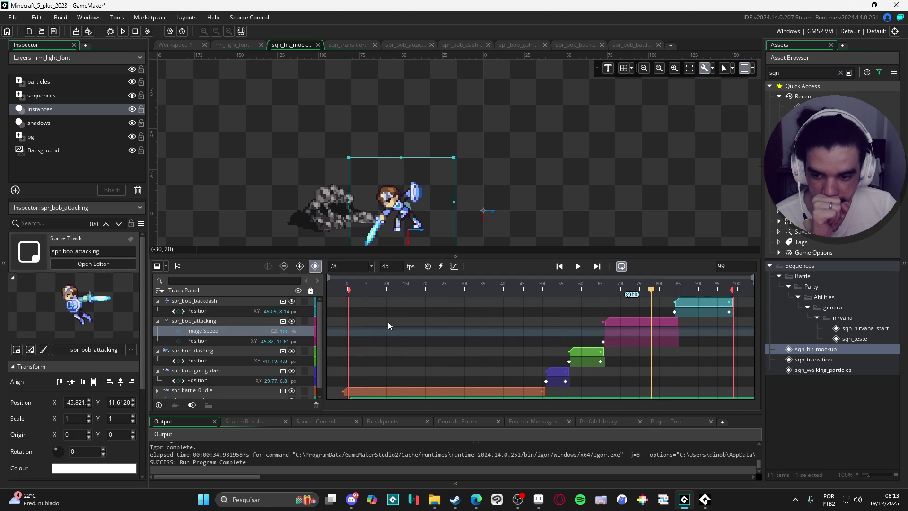
left_click(179, 331)
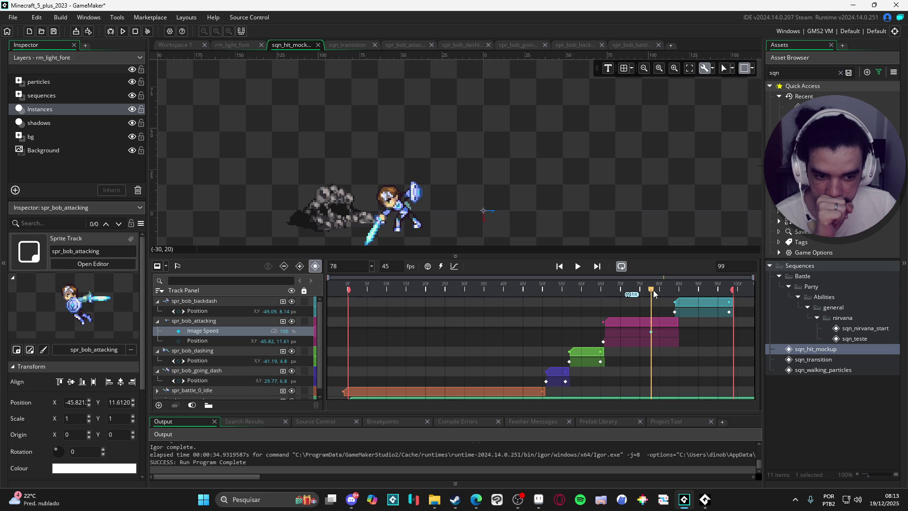
left_click_drag(655, 291, 656, 290)
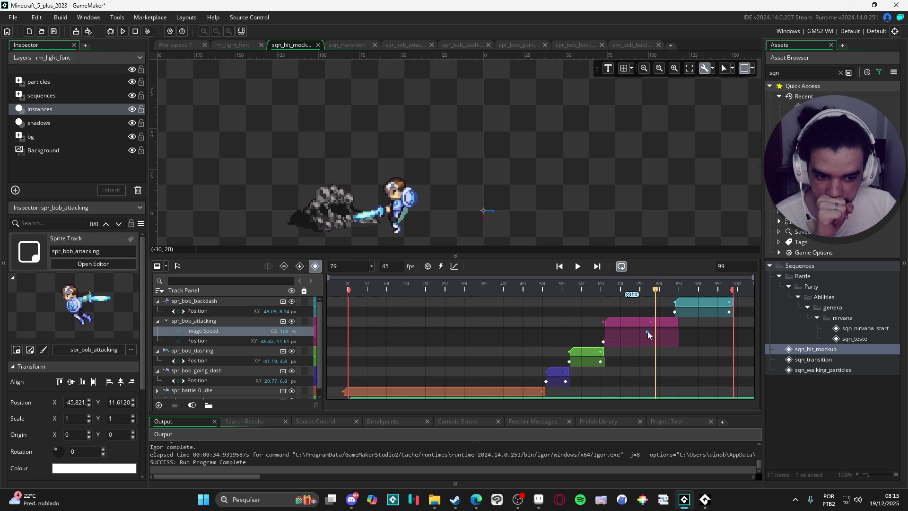
left_click_drag(655, 290, 660, 294)
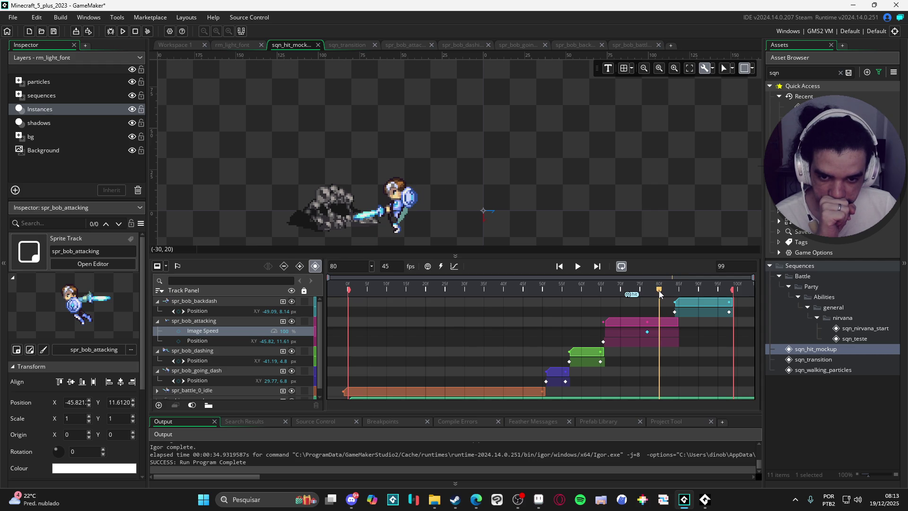
Shorten the spr_bob_attacking clip to end near frame 75, preview, and add a moment at frame 92.
left_click(665, 322)
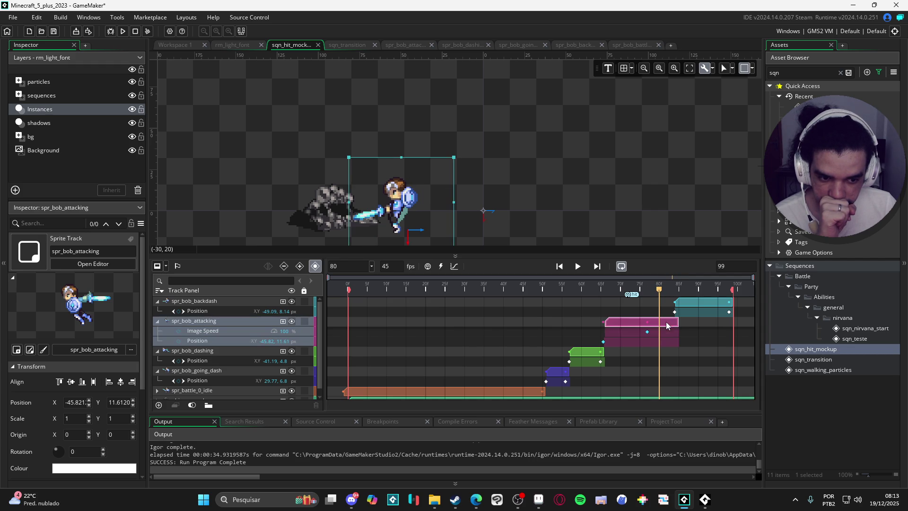
mouse_move(677, 322)
left_mouse_down()
mouse_move(642, 319)
mouse_move(661, 306)
left_mouse_up()
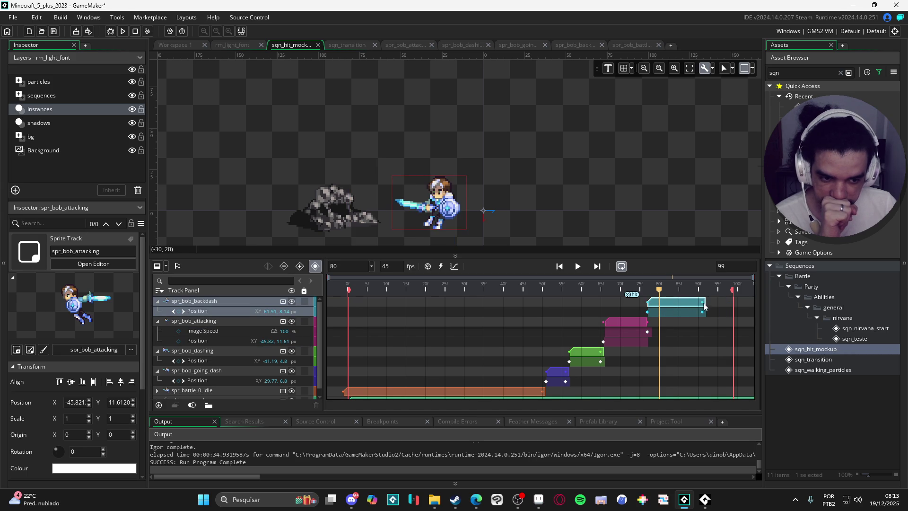
key("space")
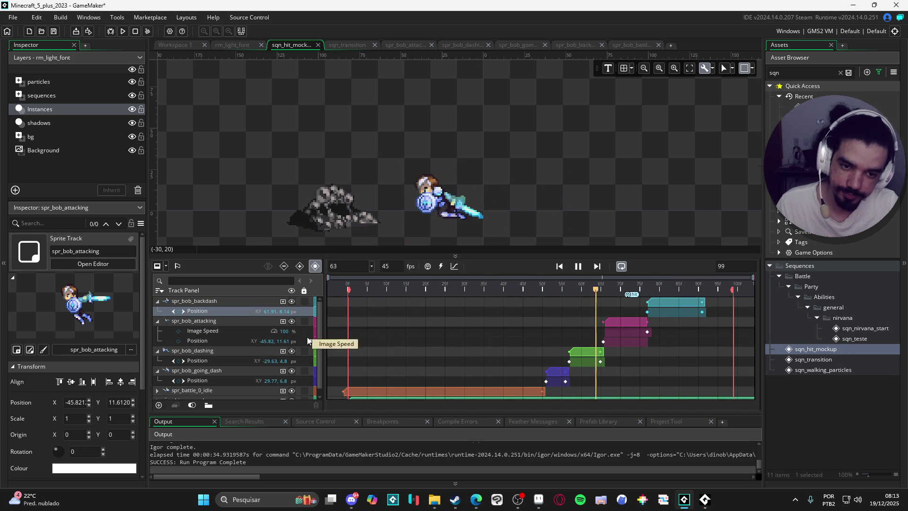
key("space")
key("space")
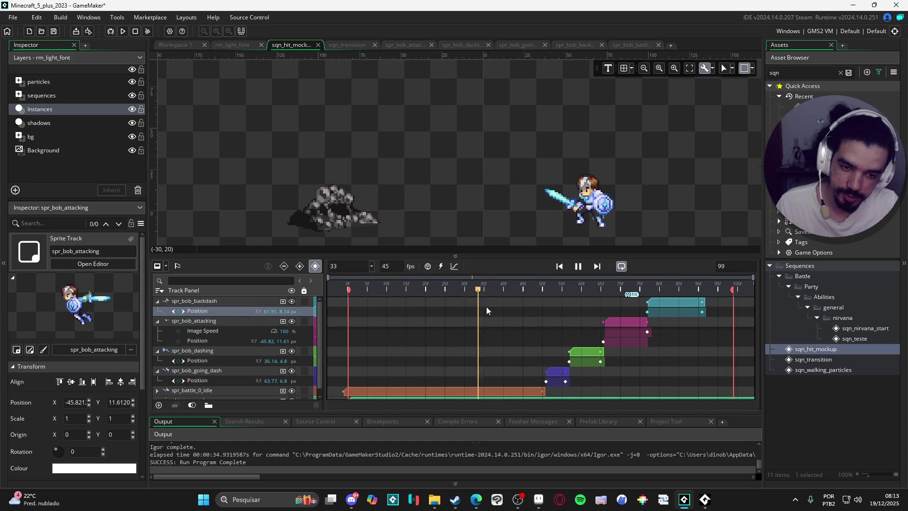
left_click(710, 284)
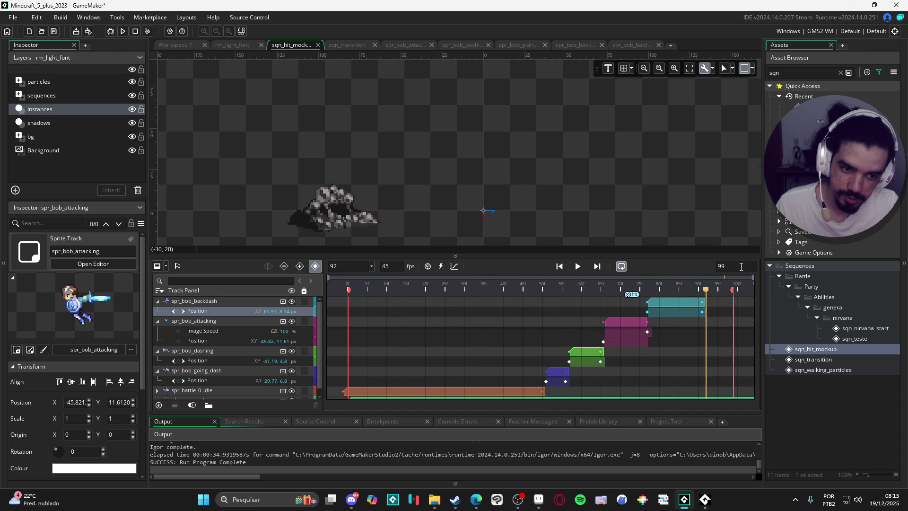
key("Return")
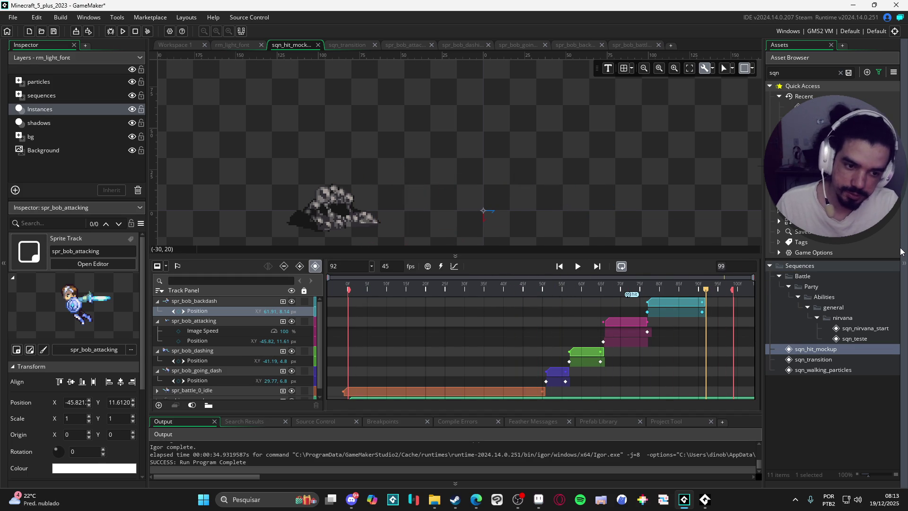
key("m")
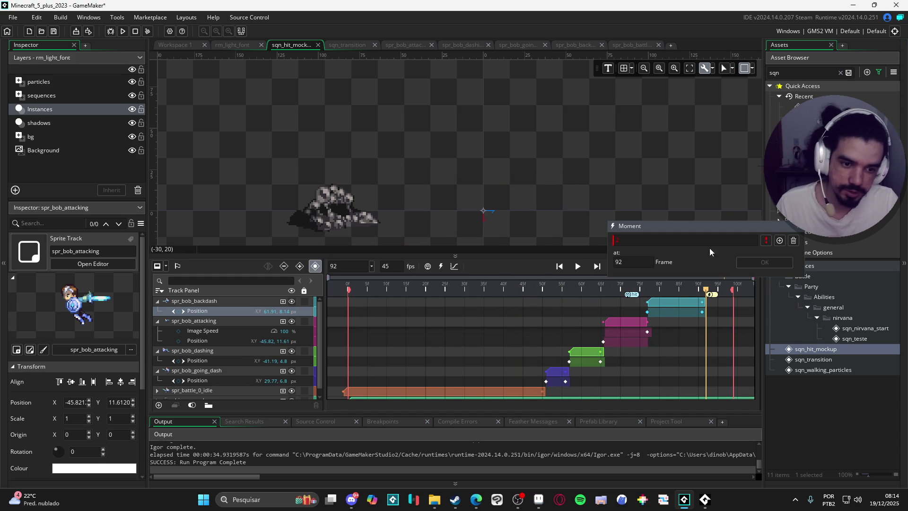
Close the Moment dialog and set the sqn_hit_mockup sequence length to 92 frames.
left_click(794, 242)
left_click(733, 265)
key("Return")
Play the 92-frame sequence, replay it from the start, then go to Workspace 1.
left_click(578, 267)
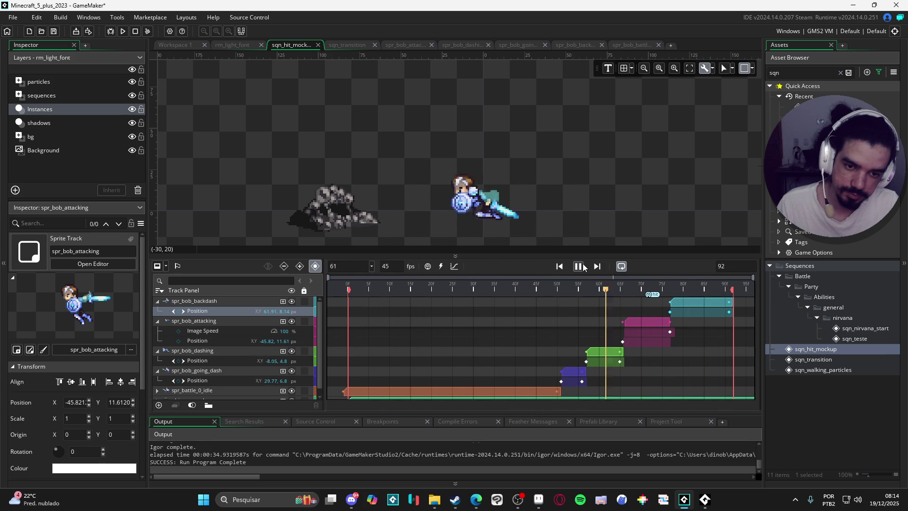
left_click(578, 266)
left_click(578, 266)
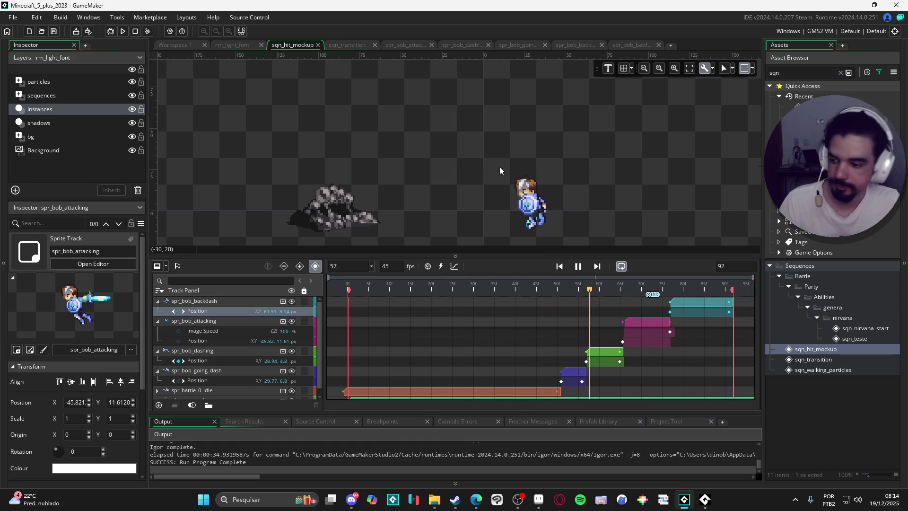
left_click(175, 47)
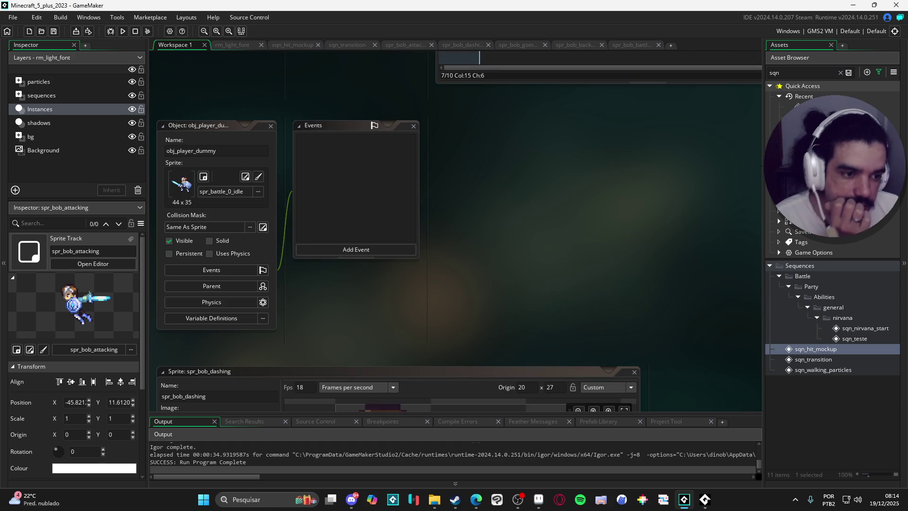
Add a Draw event to obj_enemy_dummy containing draw_self() and save it.
scroll(430, 165, "down", 10)
left_click(390, 211)
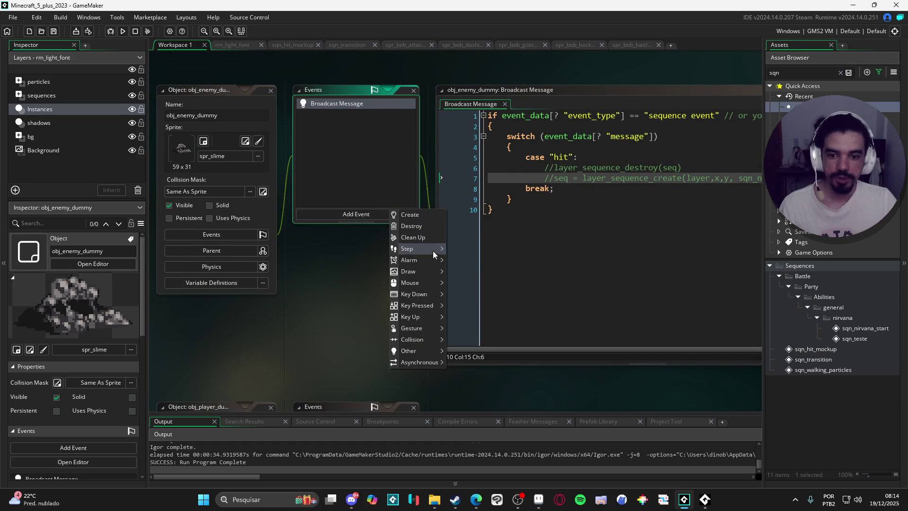
mouse_move(425, 271)
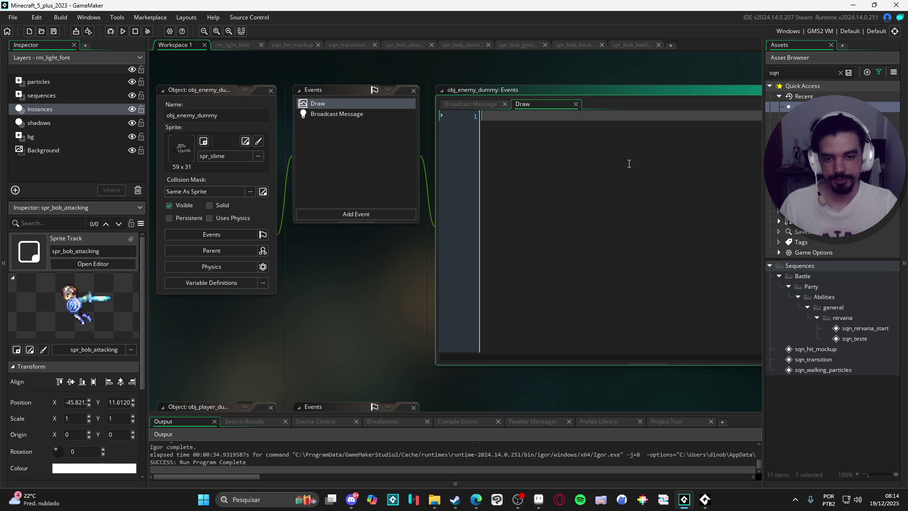
type("draw_self()")
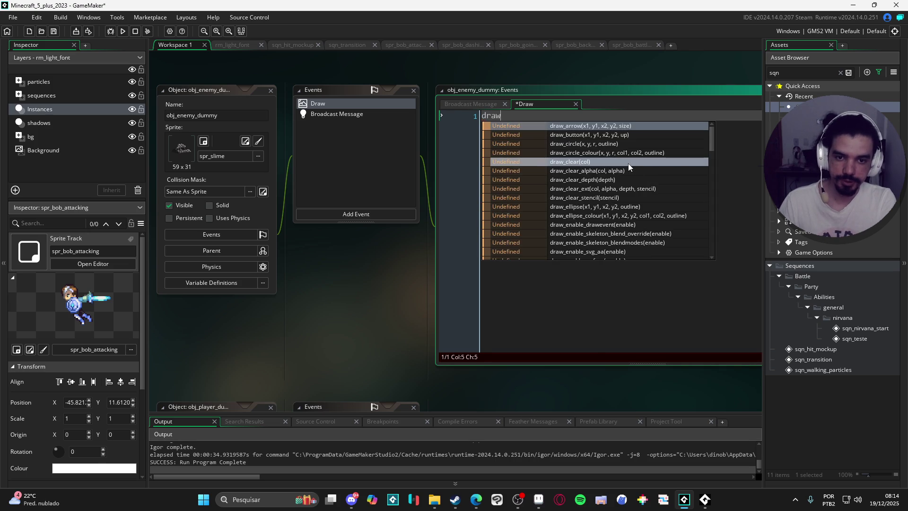
key("ctrl+s")
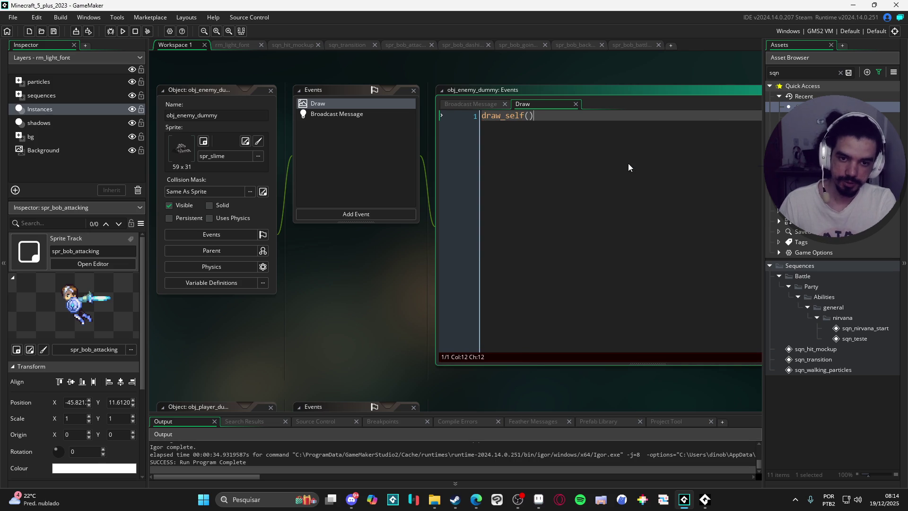
Insert gpu_set_fog(true, c_white,1,1) on a new line above draw_self().
key("ctrl+a")
key("Home")
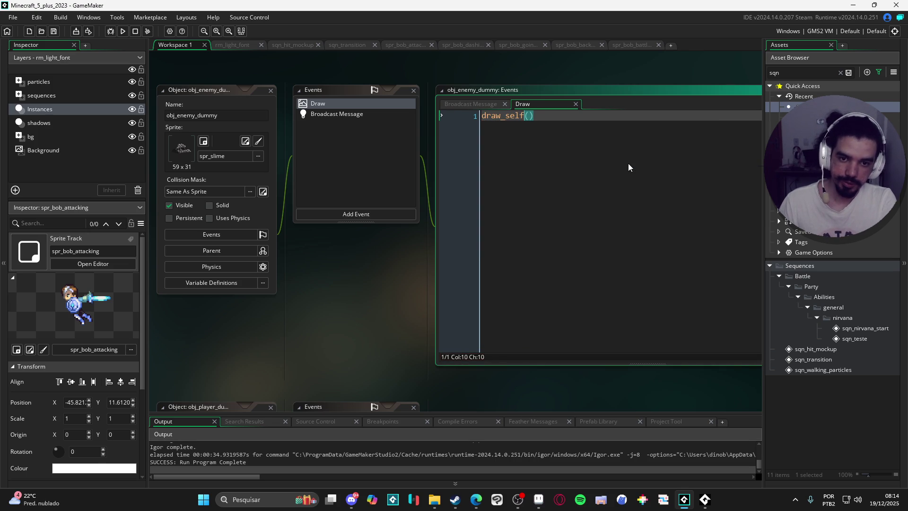
key("Return")
key("Up")
type("gpu_set_fo")
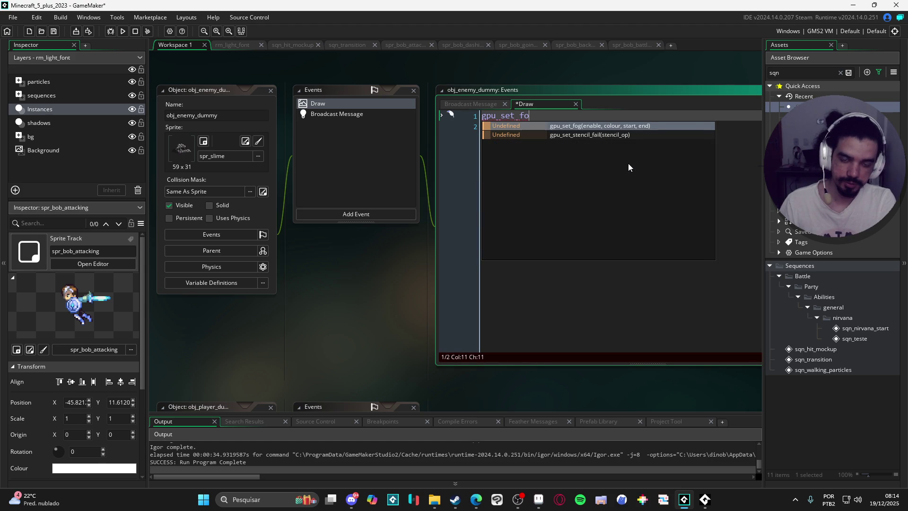
key("Return")
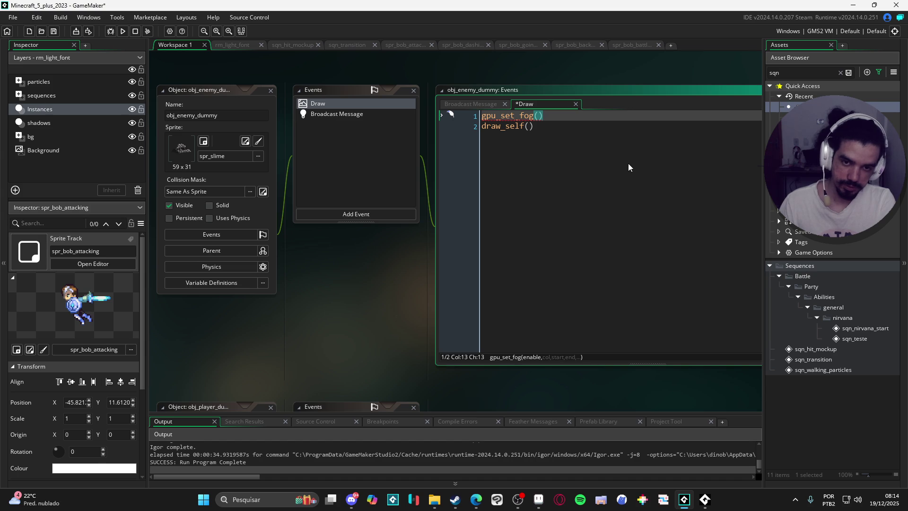
type("true, c_wh")
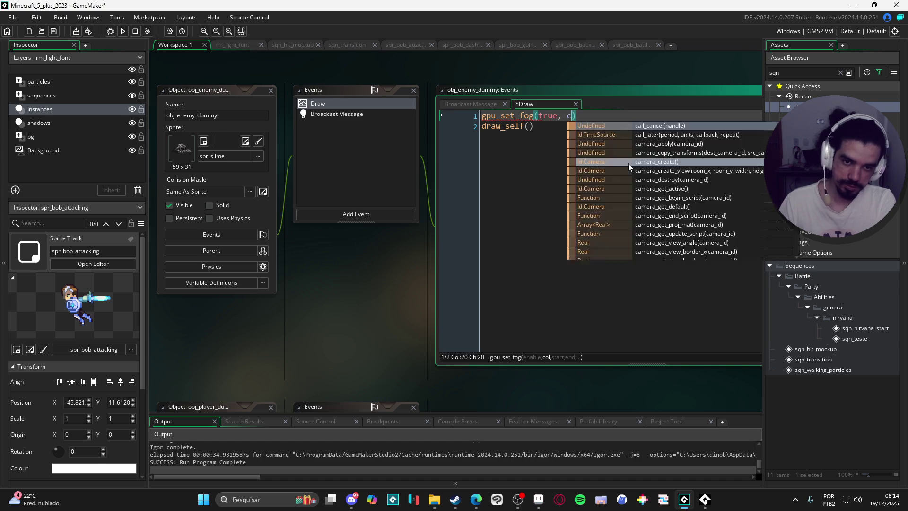
key("Return")
type(",")
type("1,1")
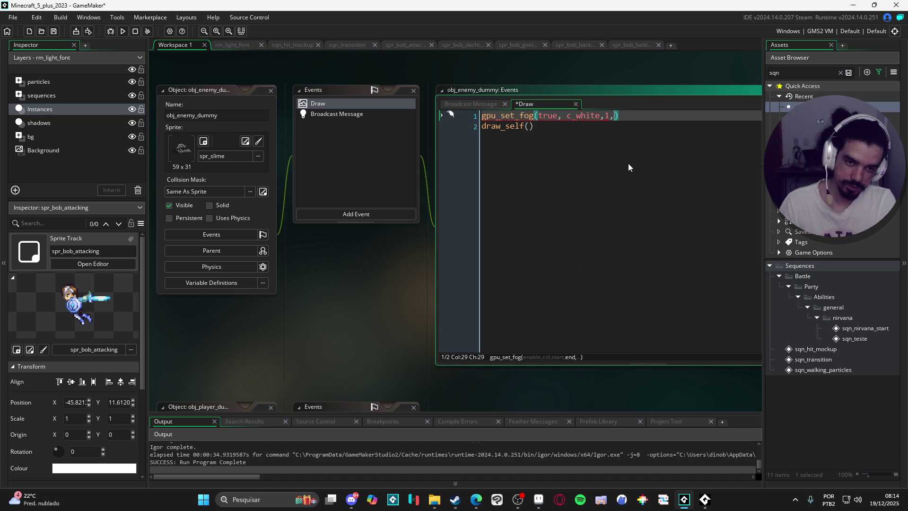
Add gpu_set_fog(false, c_white,0,0) on a new line after draw_self().
key("Down")
key("Return")
type("gpu_set_fo")
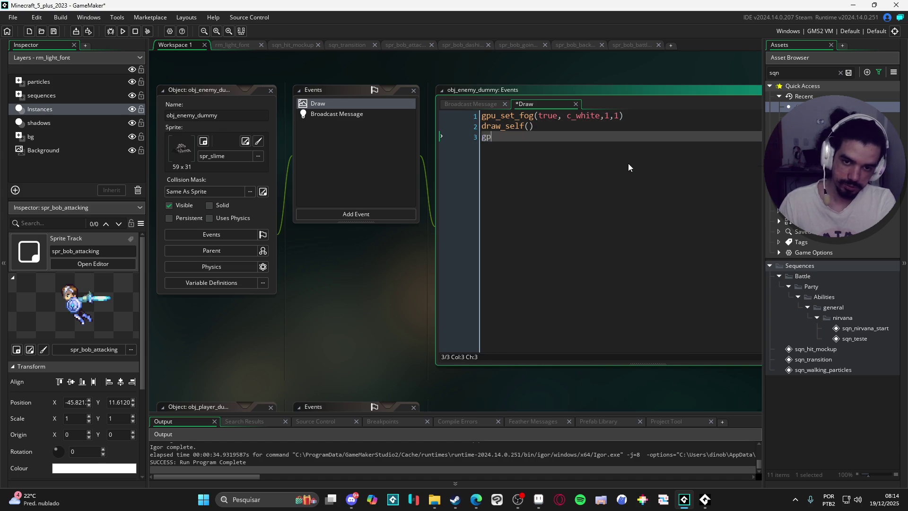
key("Return")
type("false,")
type(" c_white,")
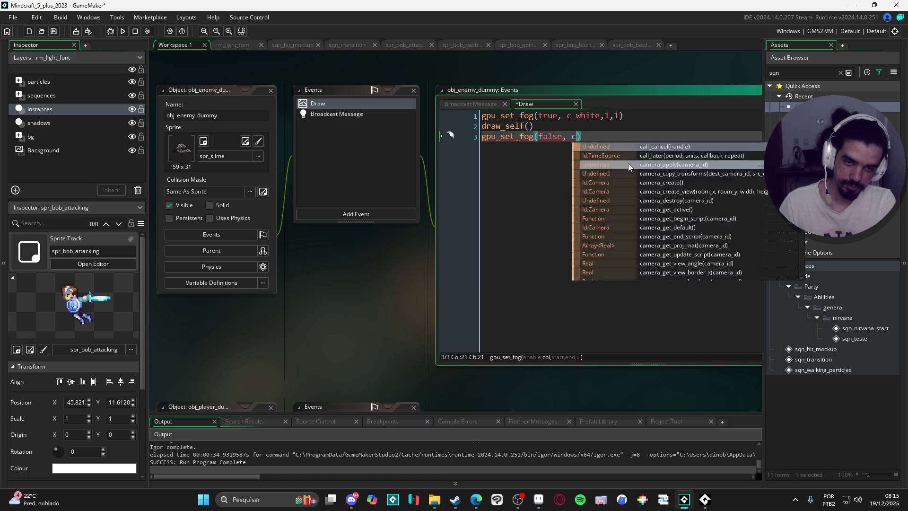
type("0,0")
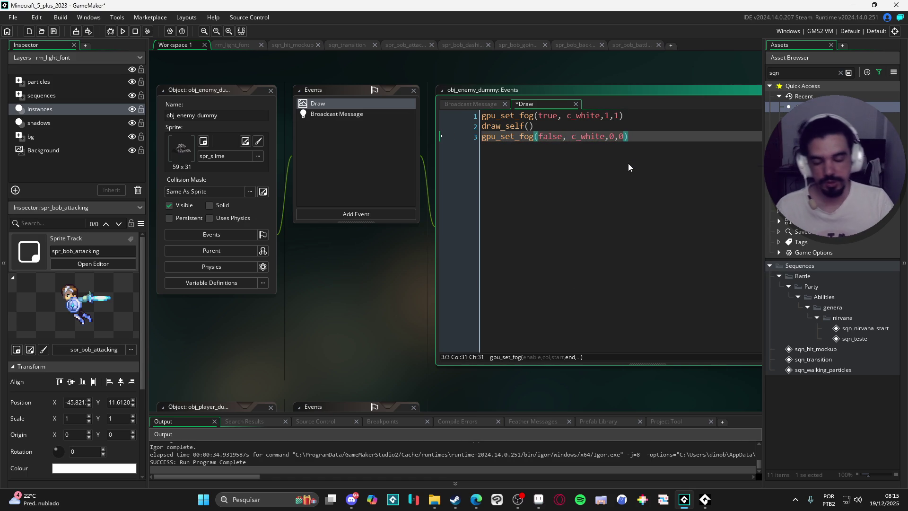
Insert draw_set_alpha(.3) as the first line of the Draw code.
left_click(486, 116)
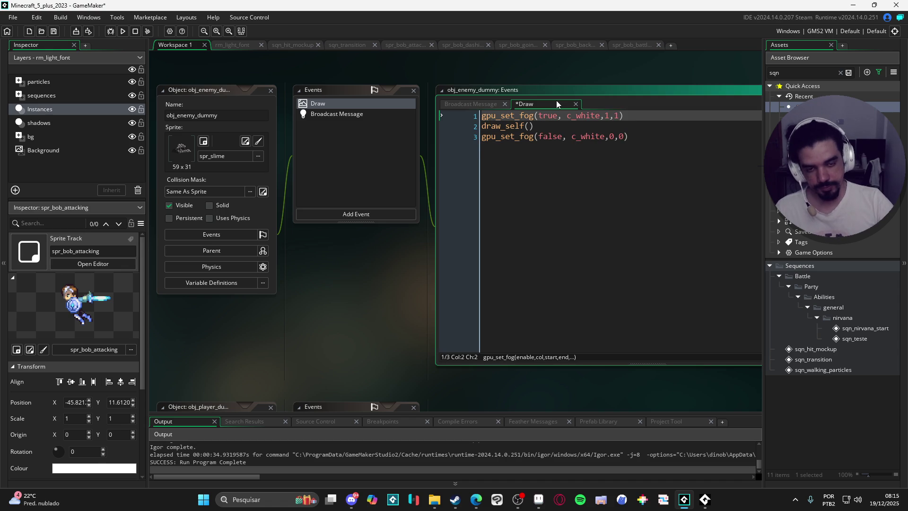
key("Home")
key("Return")
key("Up")
type("draw_set_al")
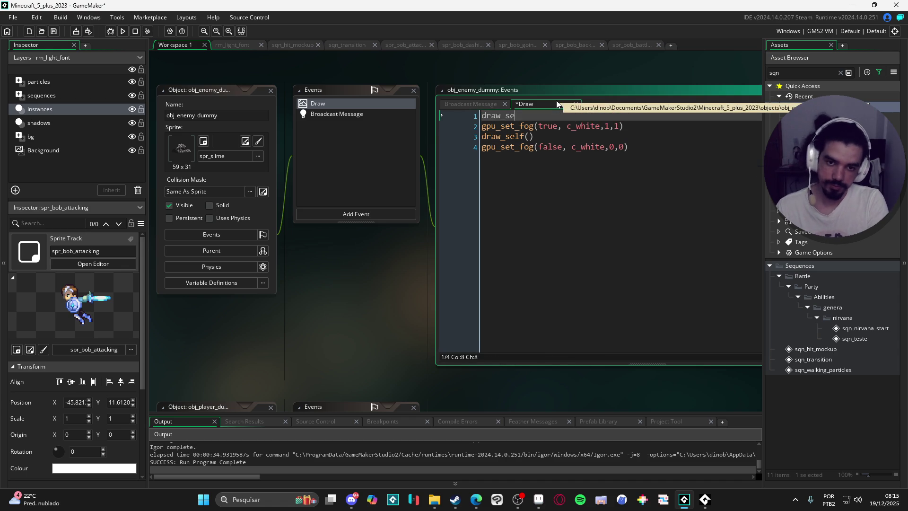
key("Return")
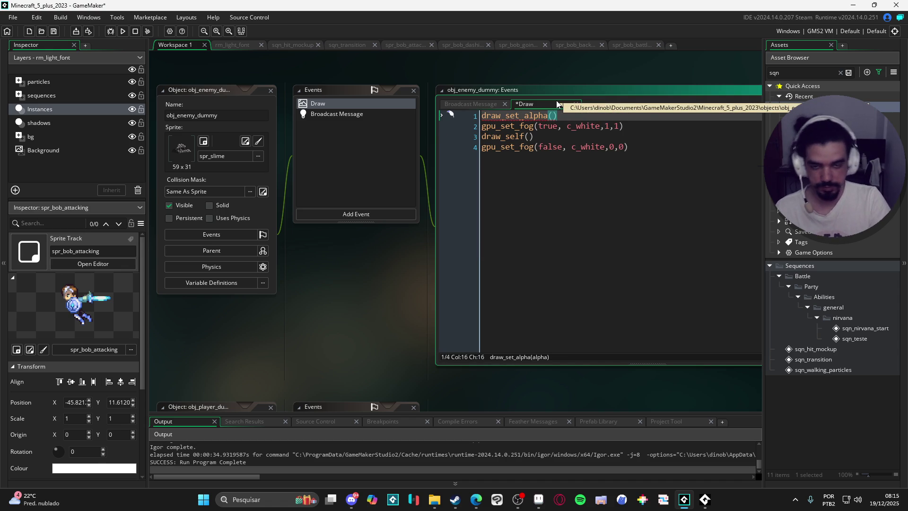
key("ctrl+space")
type(".3")
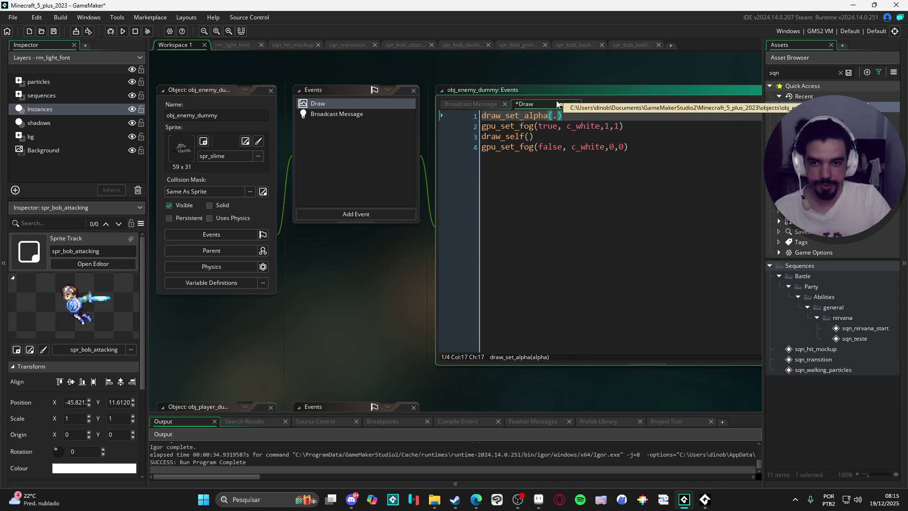
Test-run the game with the .3 alpha, close it, and select the draw_set_alpha line.
key("F5")
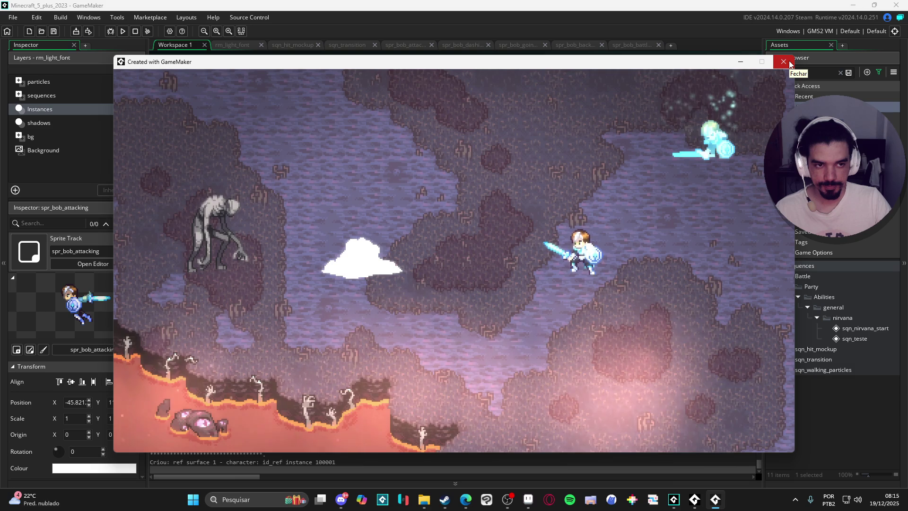
left_click(788, 63)
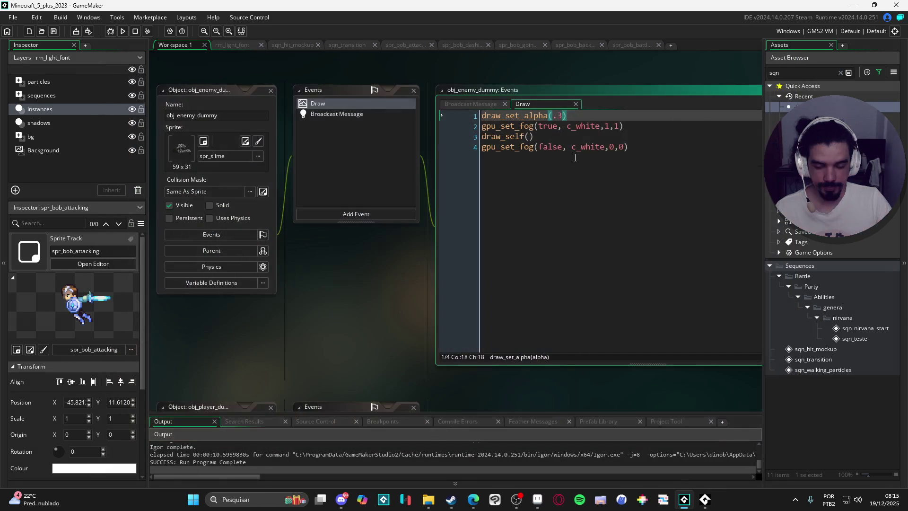
left_click_drag(585, 117, 480, 116)
Delete draw_set_alpha and replace draw_self with draw_sprite_ext(sprite_index, …, image_angle, c_white, .3).
key("BackSpace")
left_click(437, 134)
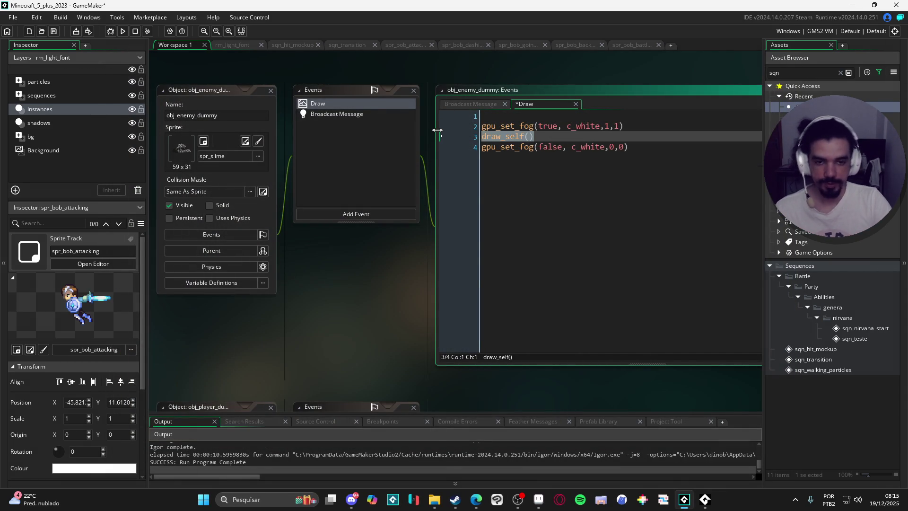
type("draw_sep")
key("BackSpace")
key("BackSpace")
key("BackSpace")
type("prite_")
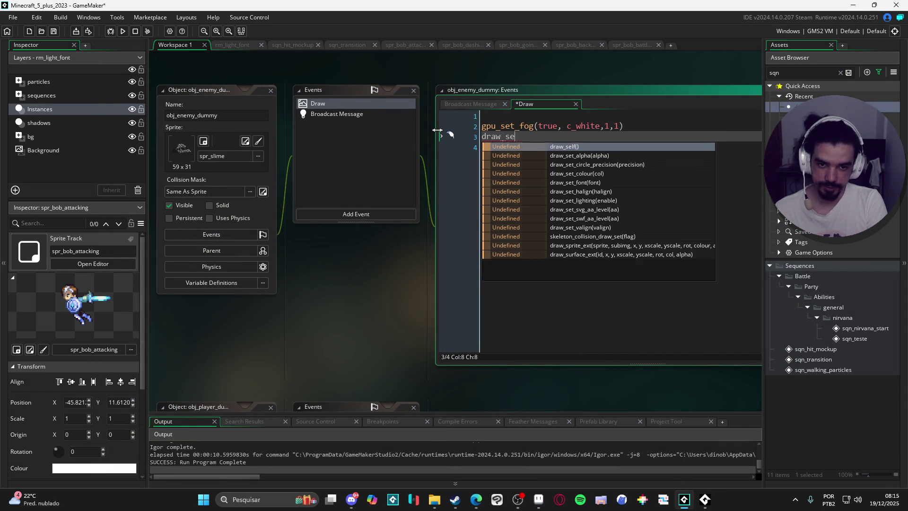
key("Return")
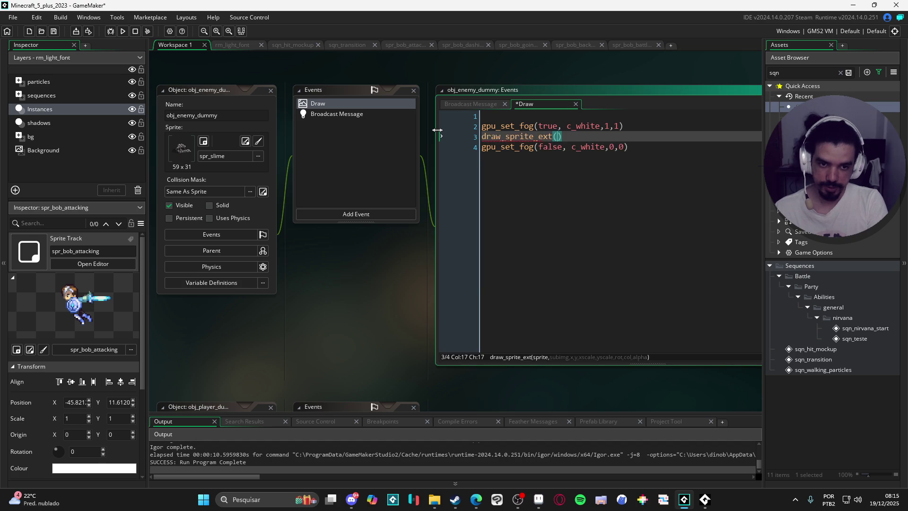
type("sprite_i")
key("Return")
type(", image")
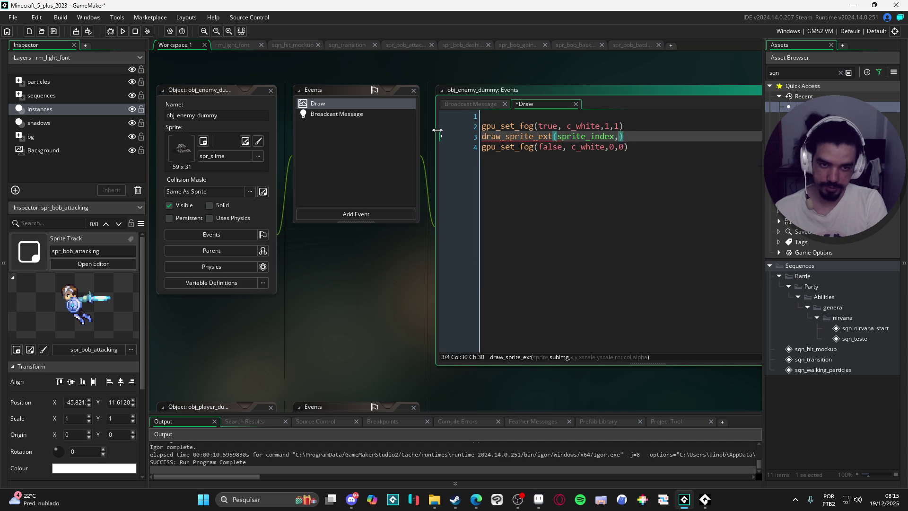
type("_index, x,")
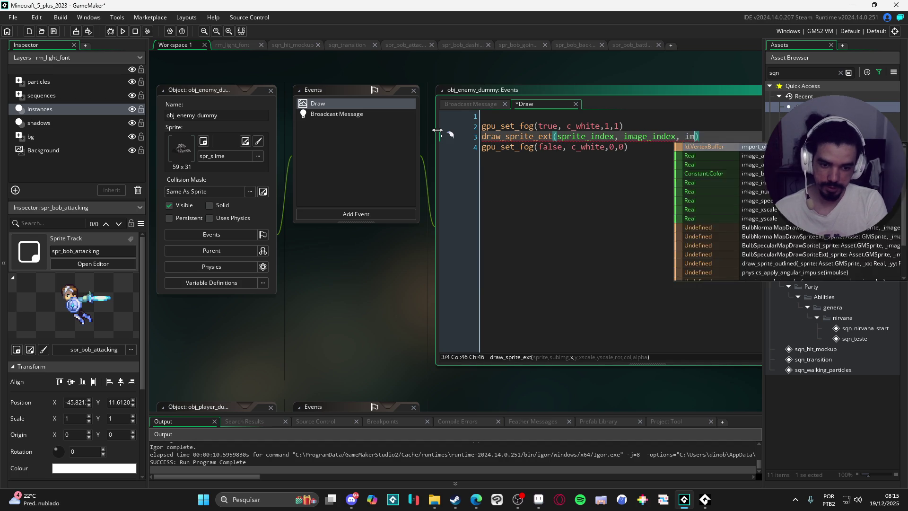
type(" y, image_xscale, ")
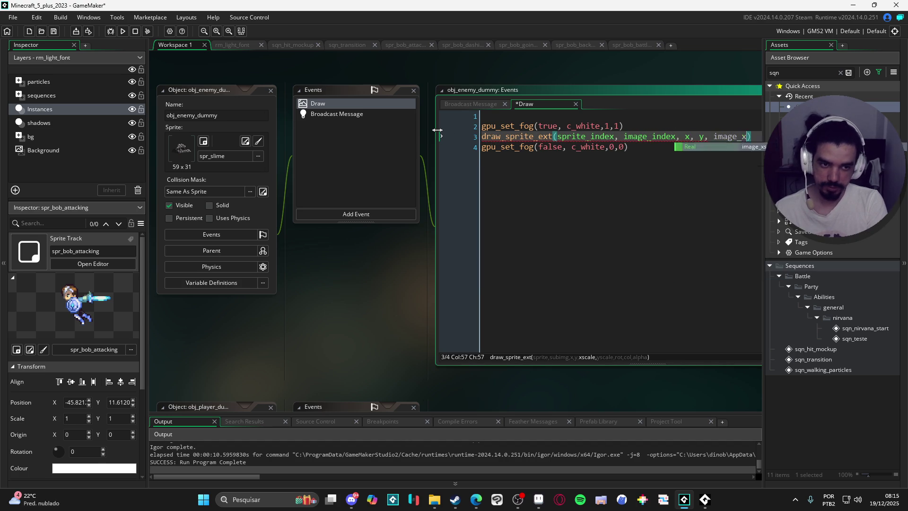
type("image_yscale, ")
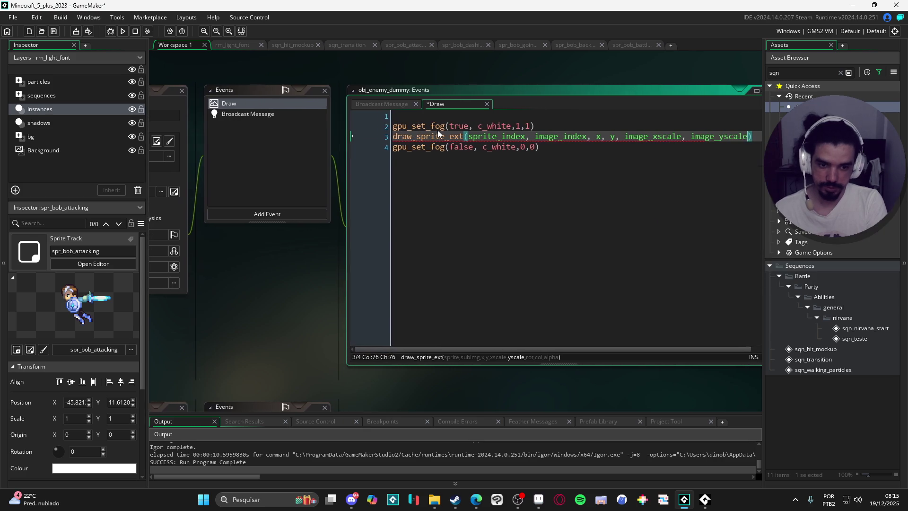
type("image_angle,")
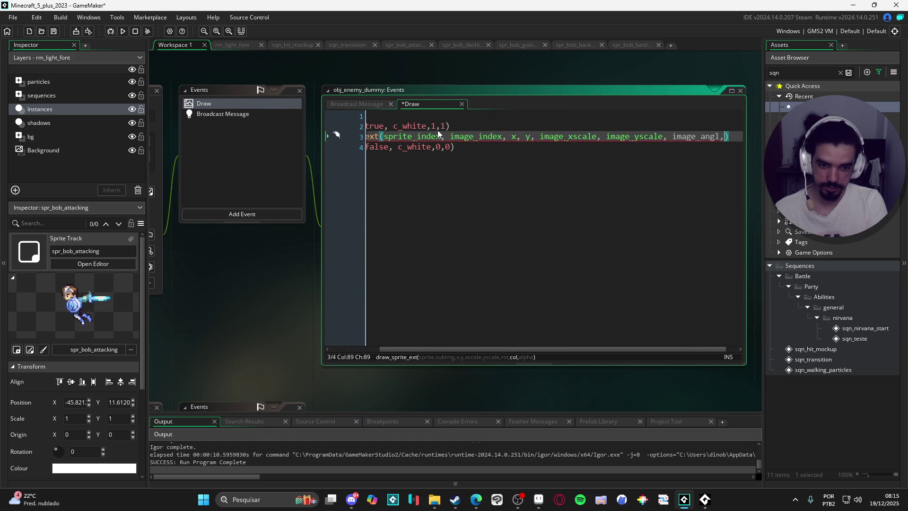
type(" c_white,")
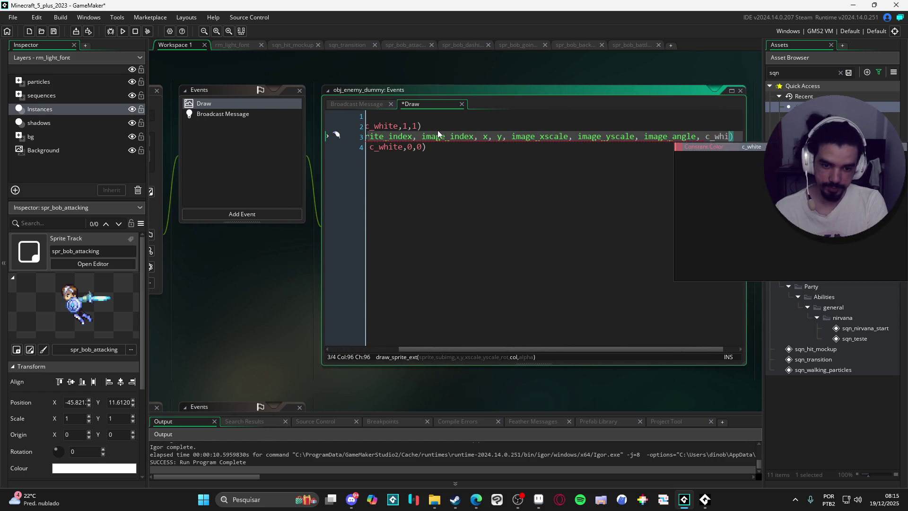
key("Left")
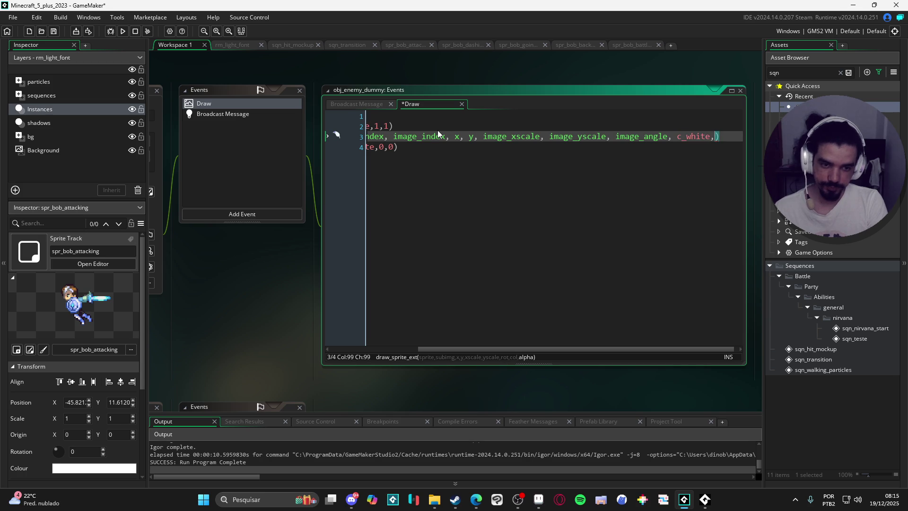
type(".3")
Test-run the game, then add draw_self() on the empty first line of the Draw code.
key("F5")
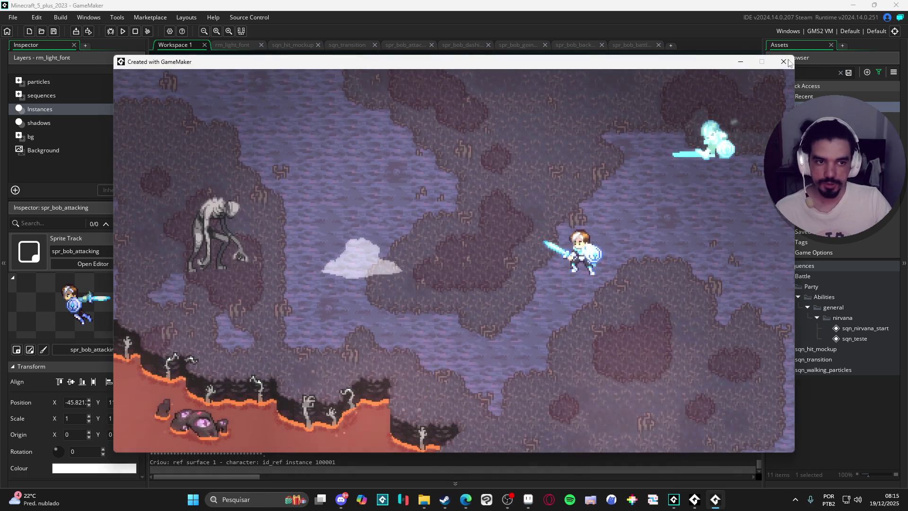
key("Escape")
left_click(474, 322)
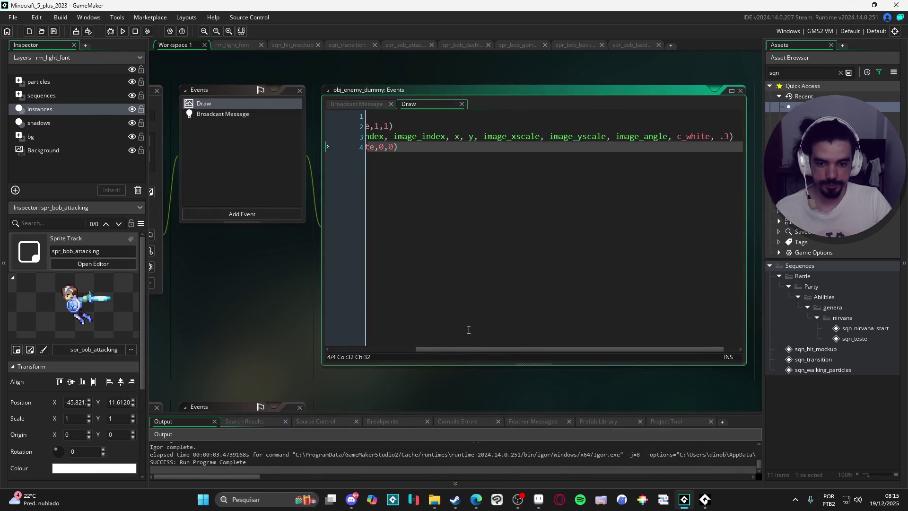
left_click_drag(464, 349, 298, 349)
left_click(239, 153)
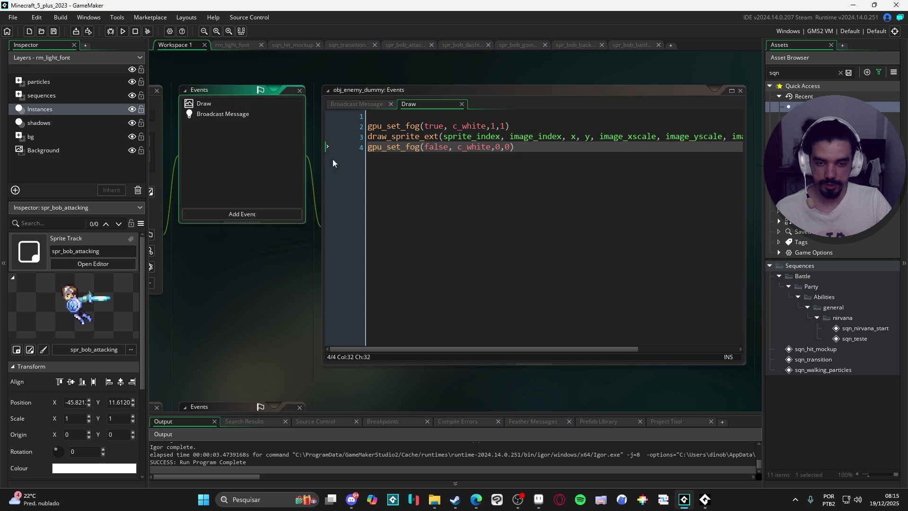
left_click(435, 113)
type("draw_self()")
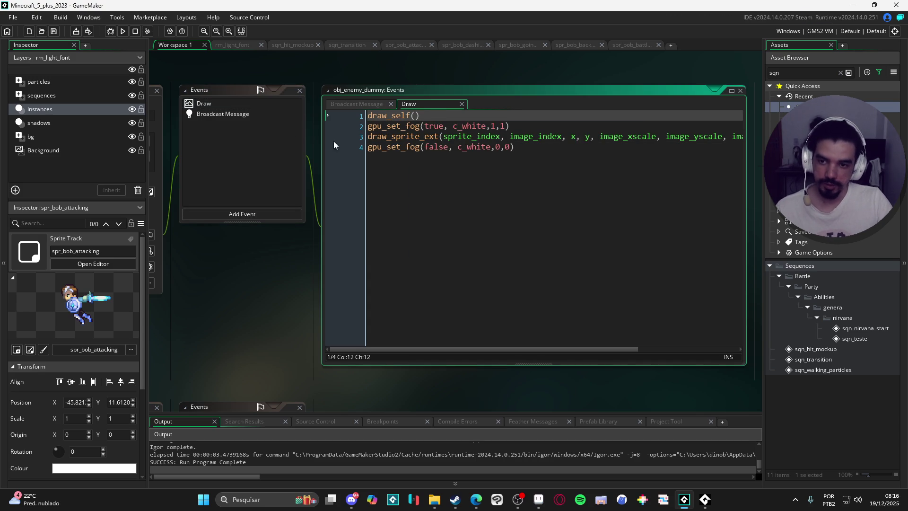
Add a Create event to the enemy with sprite_flash_alpha = 0 and save it.
left_click(255, 212)
left_click(296, 223)
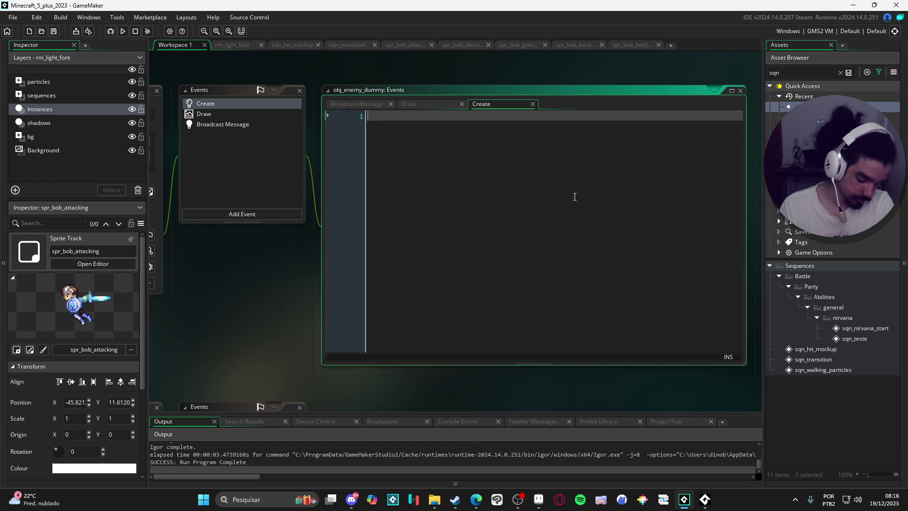
type("spri")
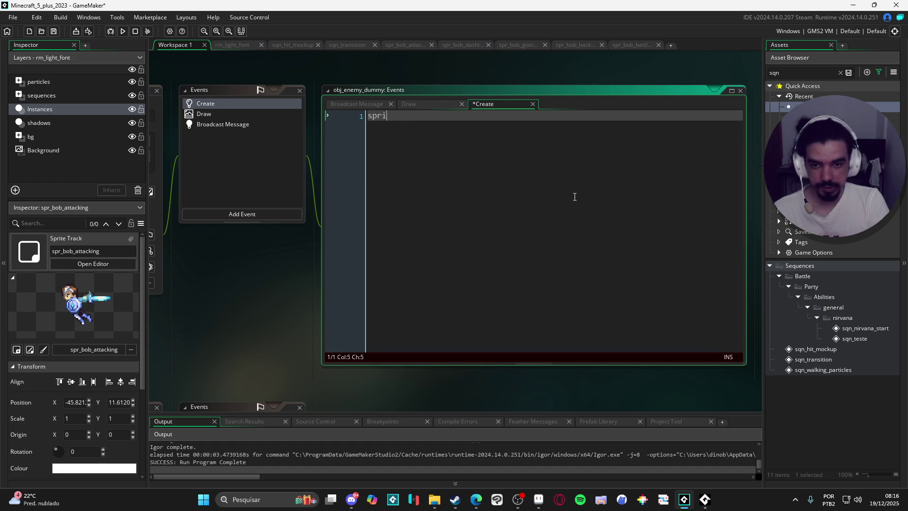
type("te_flash_alpha = 1")
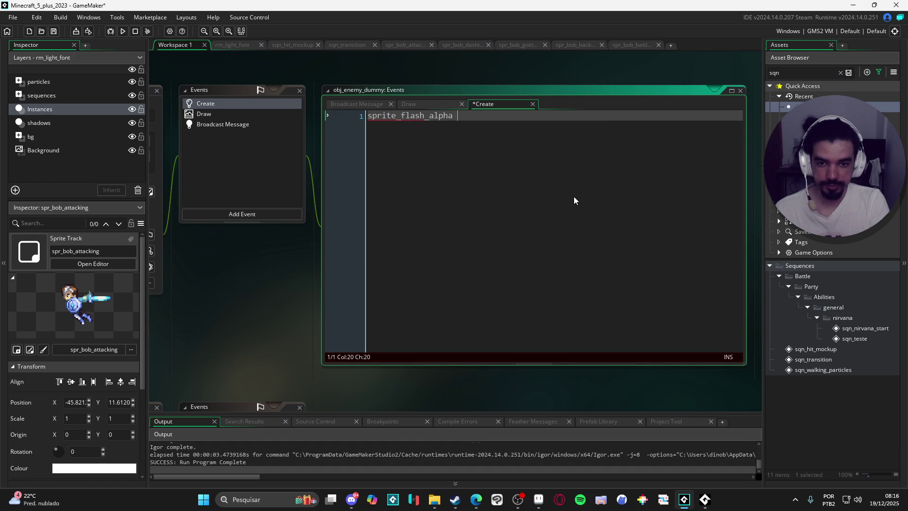
key("BackSpace")
type("0")
key("ctrl+s")
Close the tween call with a parenthesis in Broadcast Message and run the game.
left_click(222, 123)
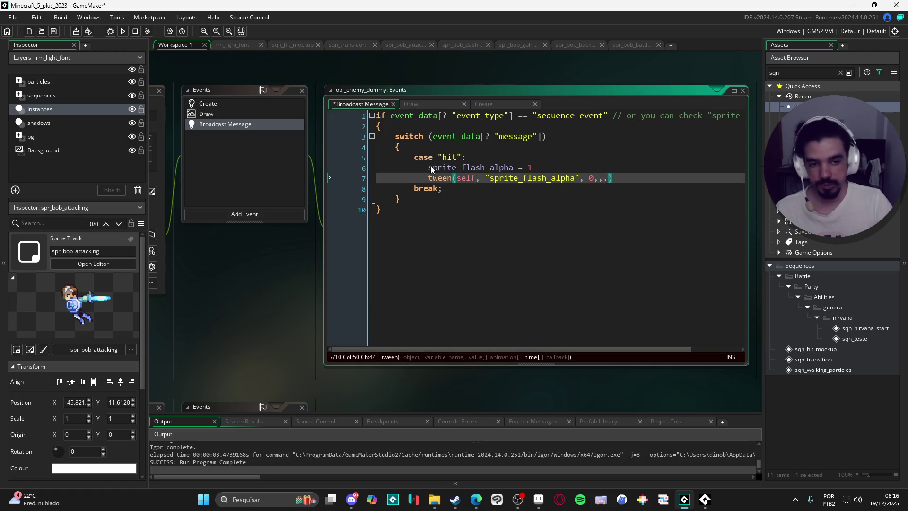
type(")")
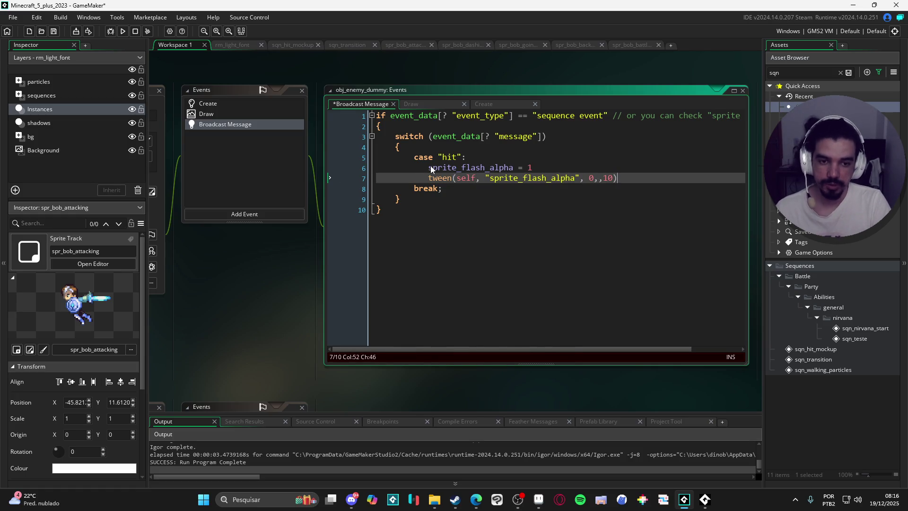
left_click(208, 103)
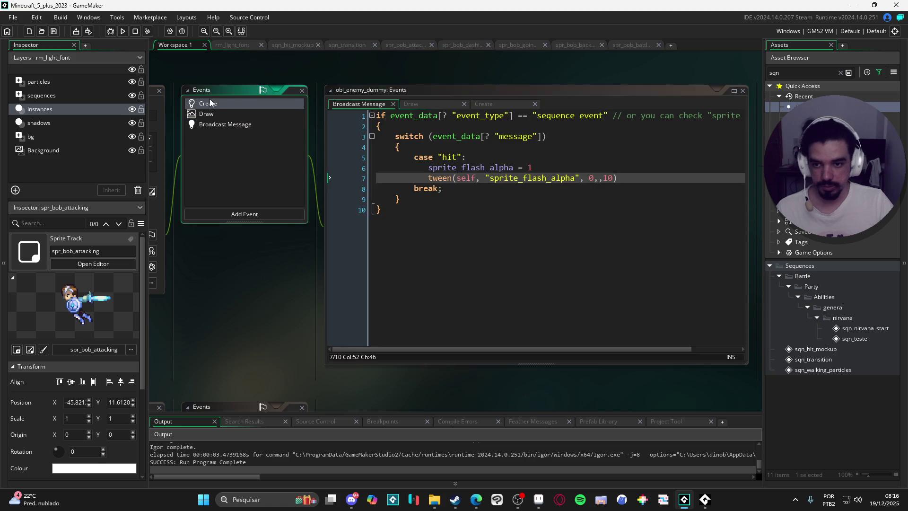
key("F5")
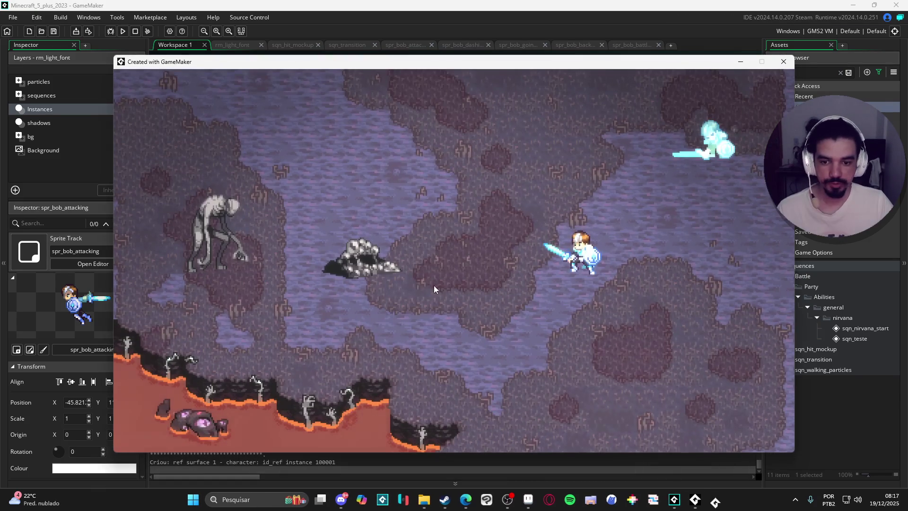
Retest the hit flash, typing 5 into the tween duration before running again.
key("Escape")
left_click(251, 128)
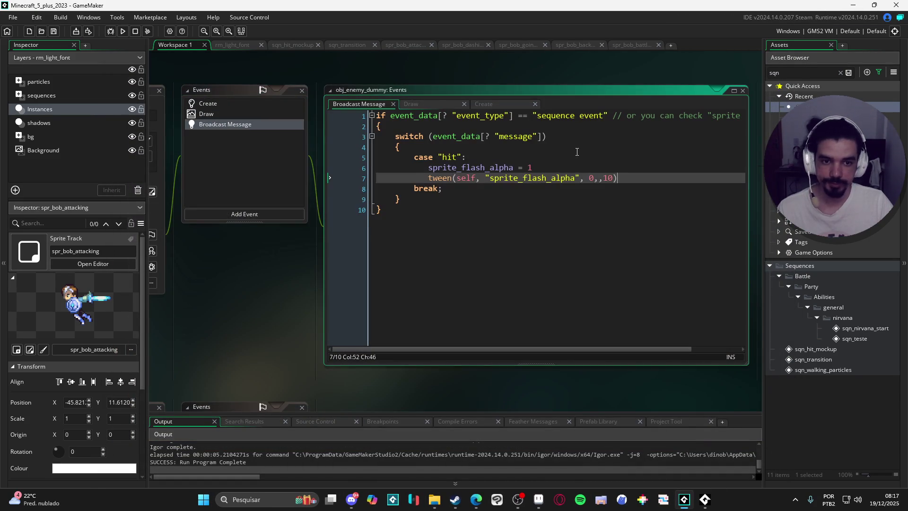
key("F5")
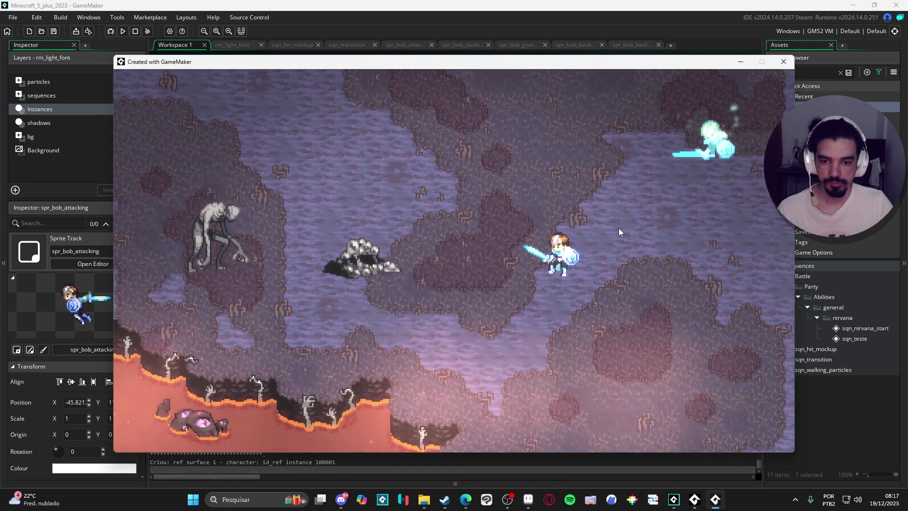
left_click(783, 61)
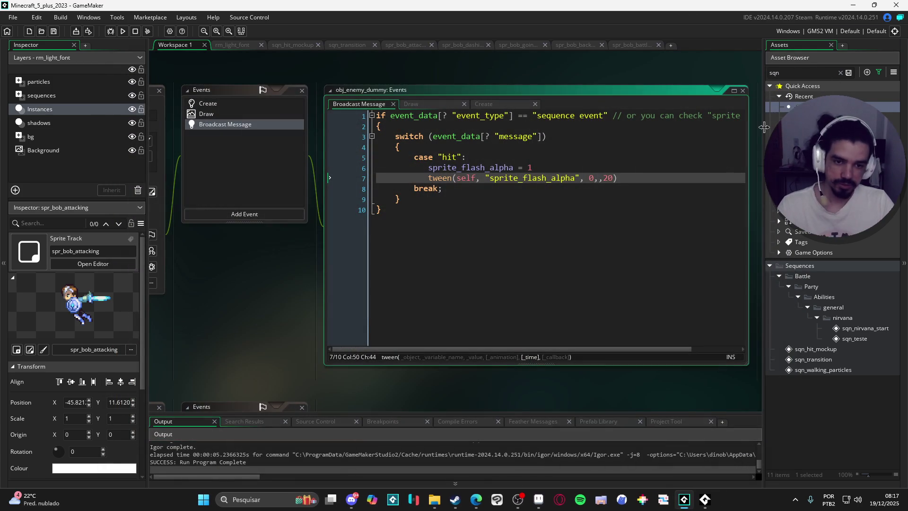
type("5")
key("F5")
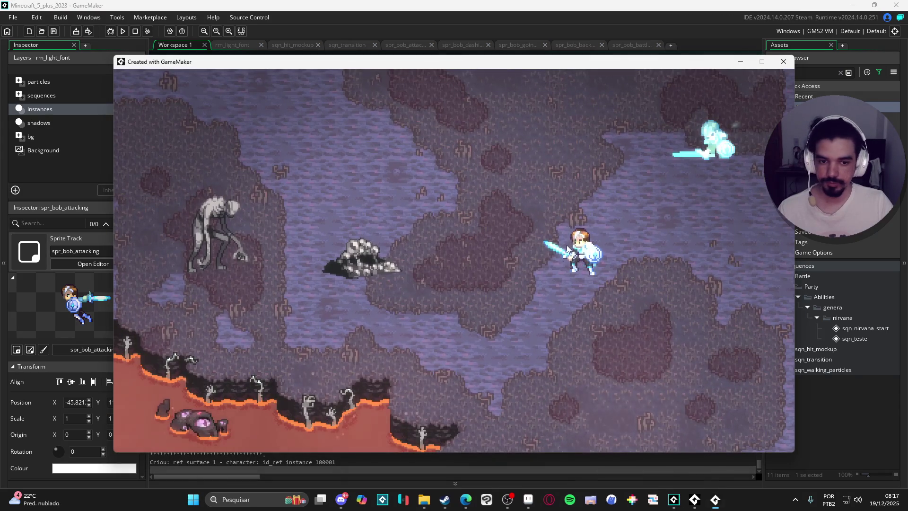
Change the Draw event's fog colour from c_white to c_red and test-run it.
left_click(784, 65)
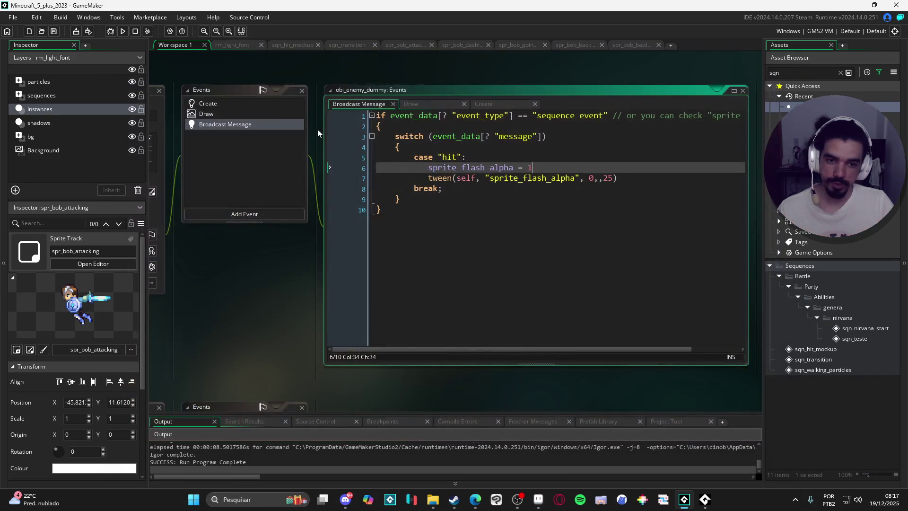
left_click(270, 105)
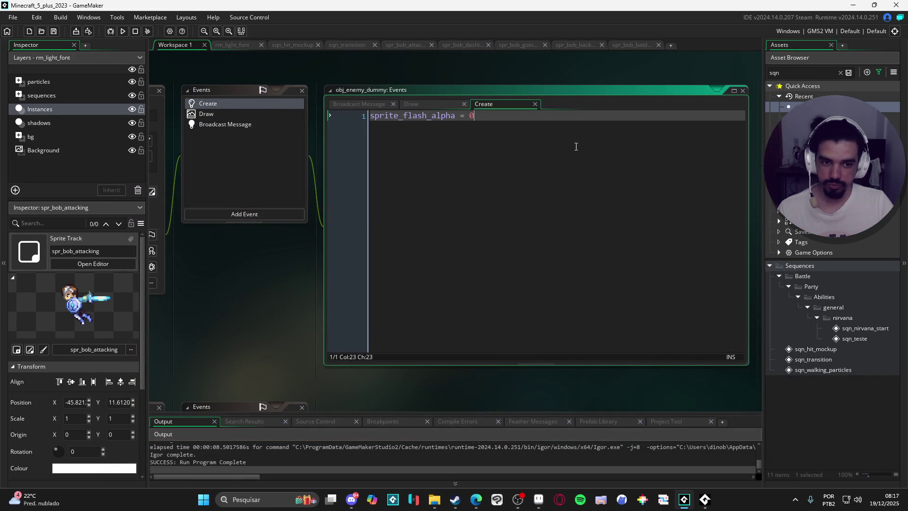
left_click(230, 123)
left_click(234, 114)
key("Down")
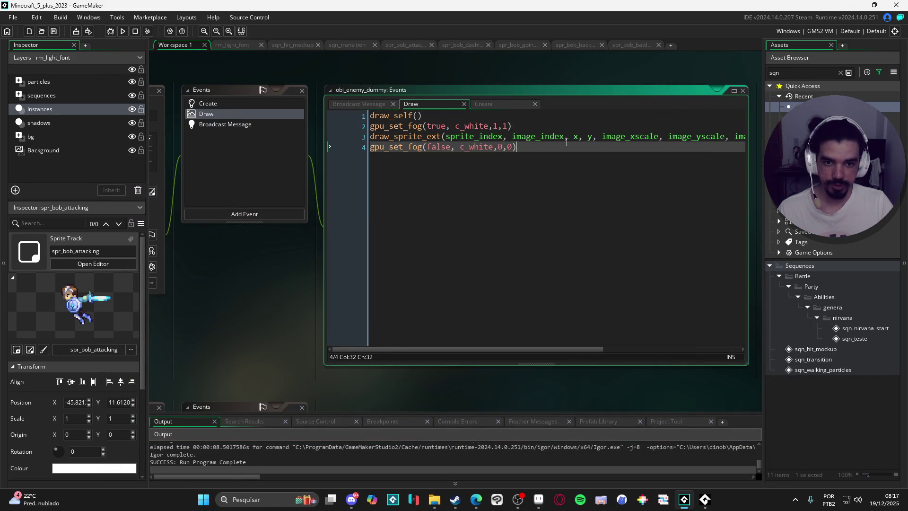
double_click(464, 123)
type("c_red")
key("F5")
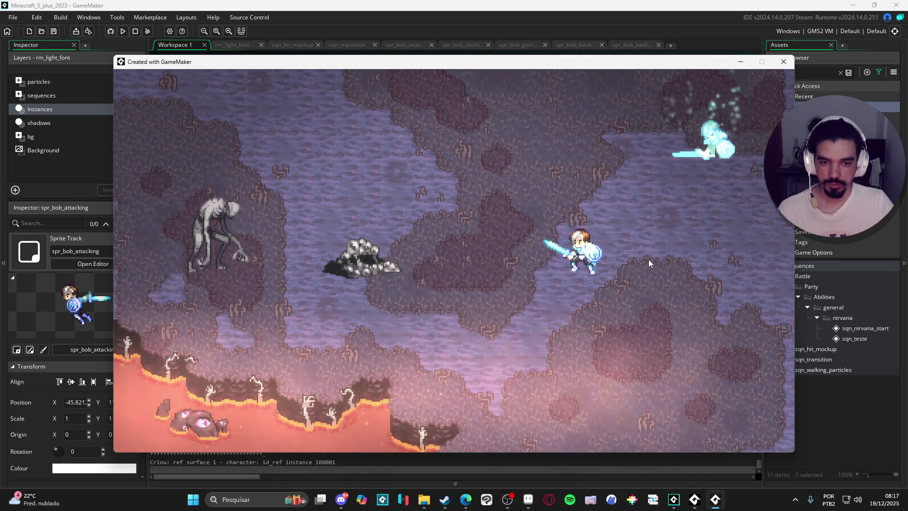
left_click(527, 501)
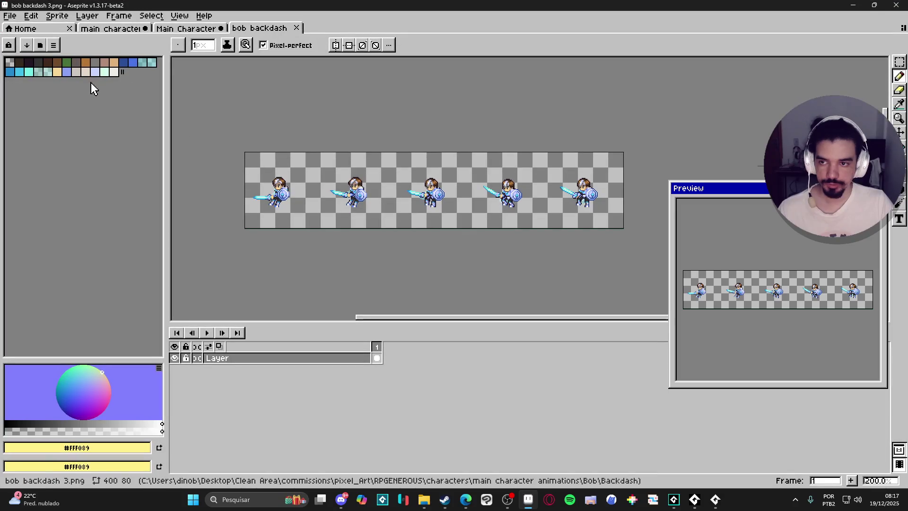
Load the AAP-Splendor128 palette preset.
left_click(27, 46)
left_click(302, 168)
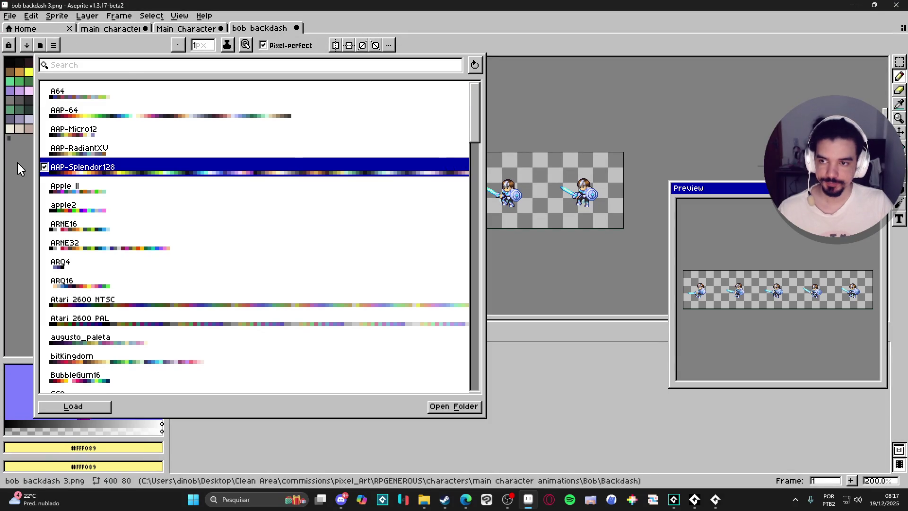
left_click(30, 167)
Set the foreground colour to the orange swatch #f1641f and view its RGB hex.
left_click(59, 63)
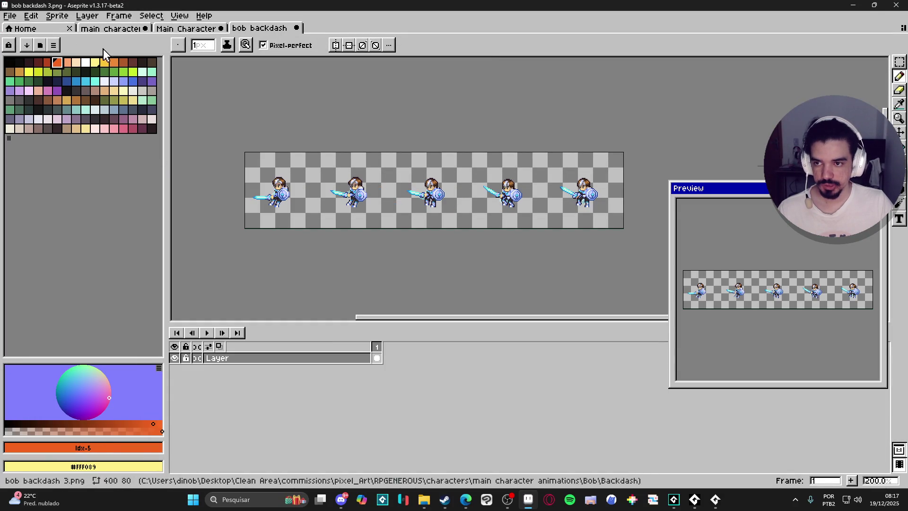
left_click(134, 131)
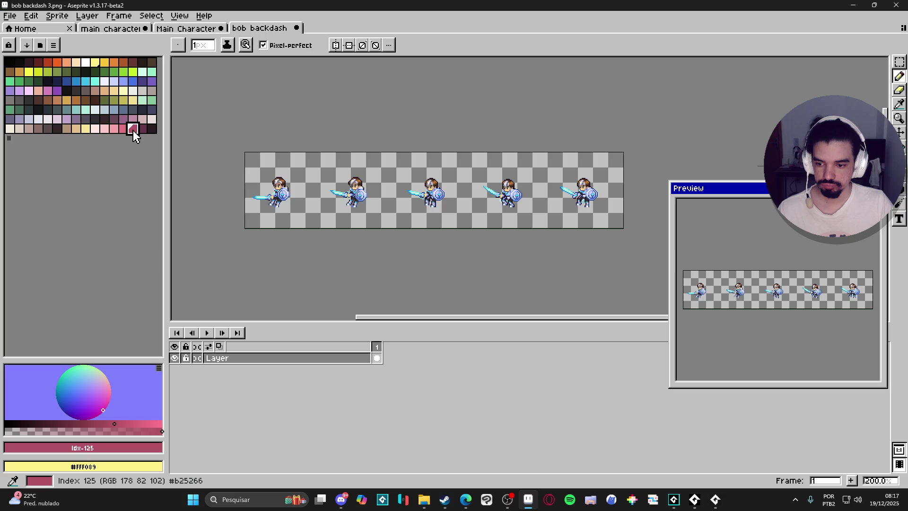
key("ctrl+z")
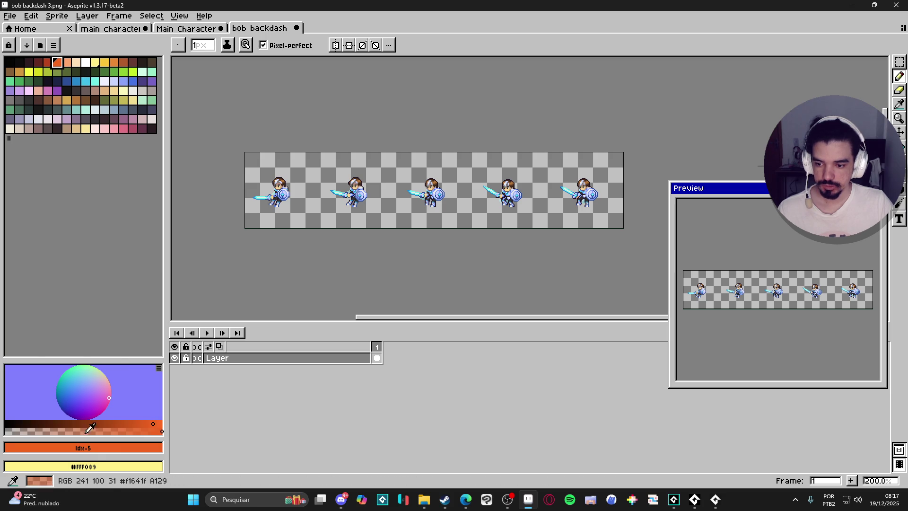
left_click(98, 447)
left_click(98, 447)
left_click(98, 446)
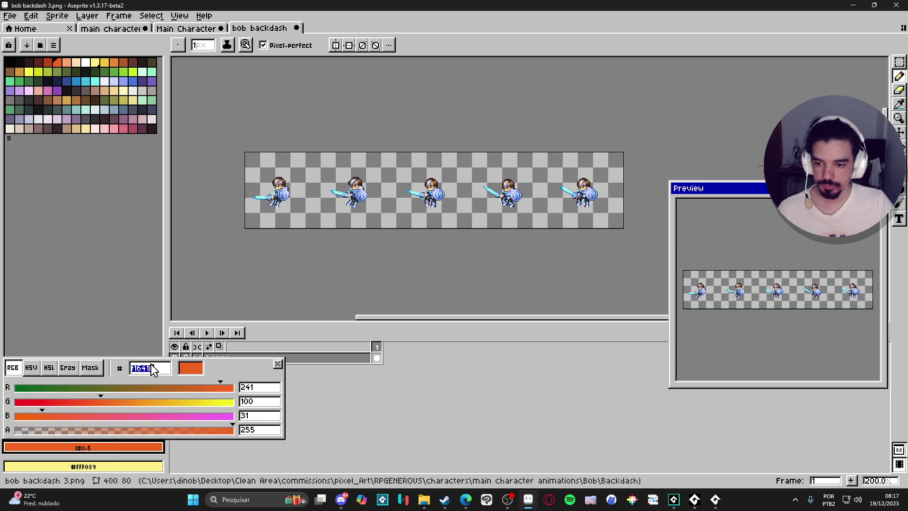
Switch the colour panel to the RGB Color Wheel, then close the running game.
left_click(41, 44)
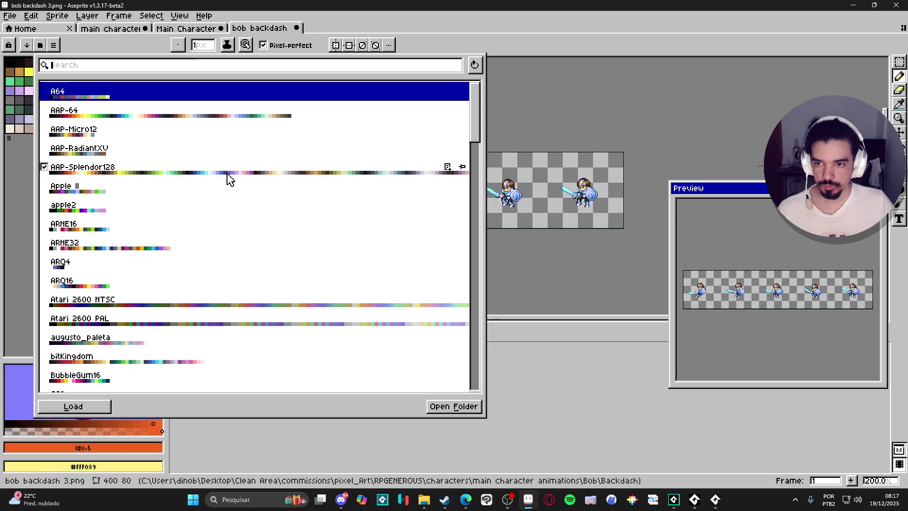
left_click(53, 44)
left_click(53, 45)
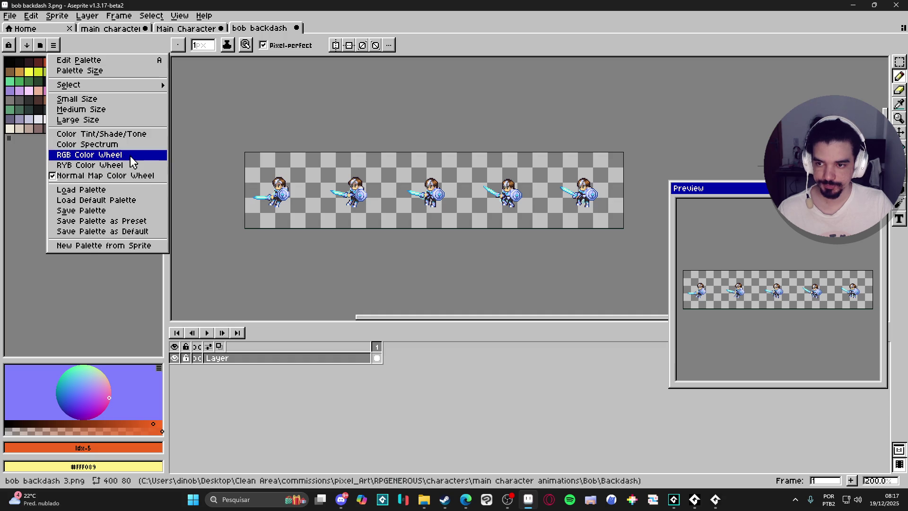
left_click(114, 154)
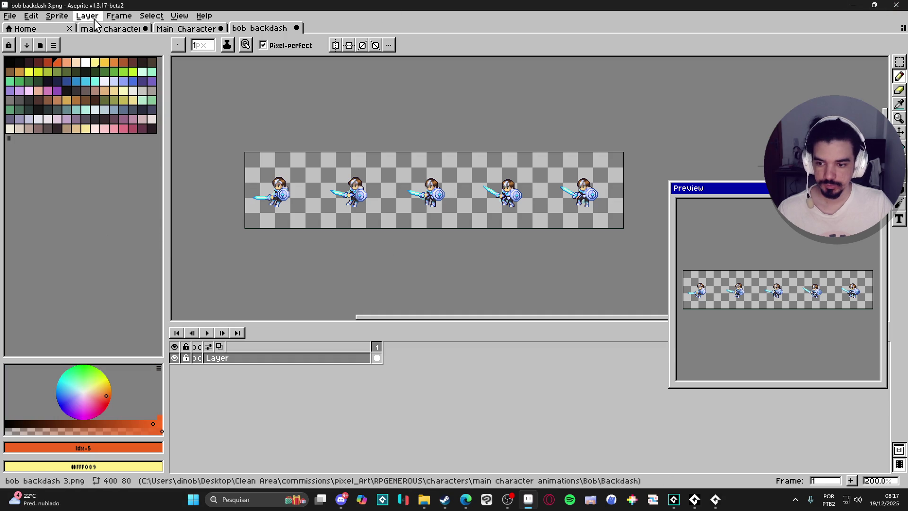
left_click(39, 45)
left_click(53, 45)
left_click(53, 44)
left_click(112, 165)
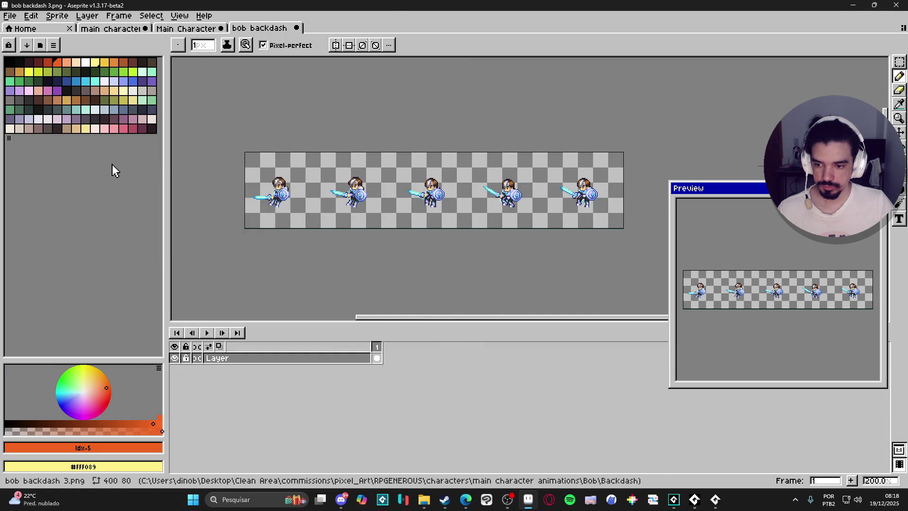
left_click(53, 45)
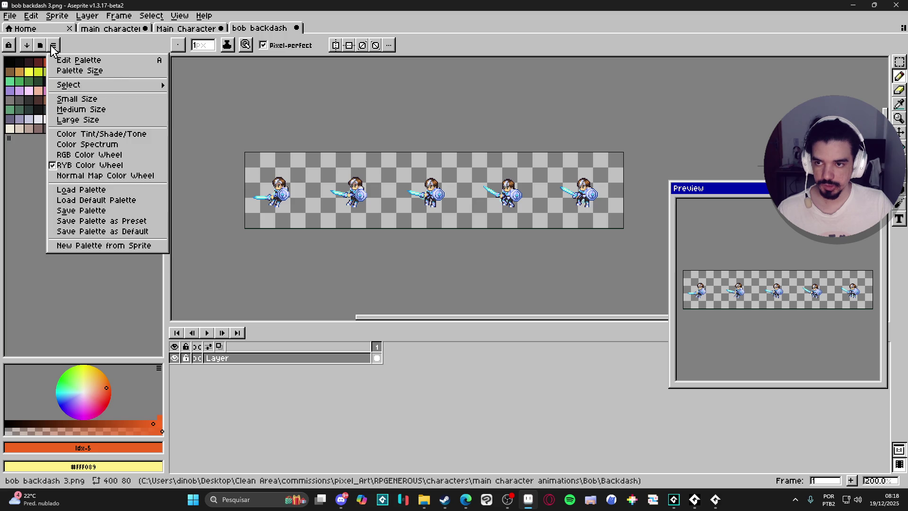
left_click(105, 155)
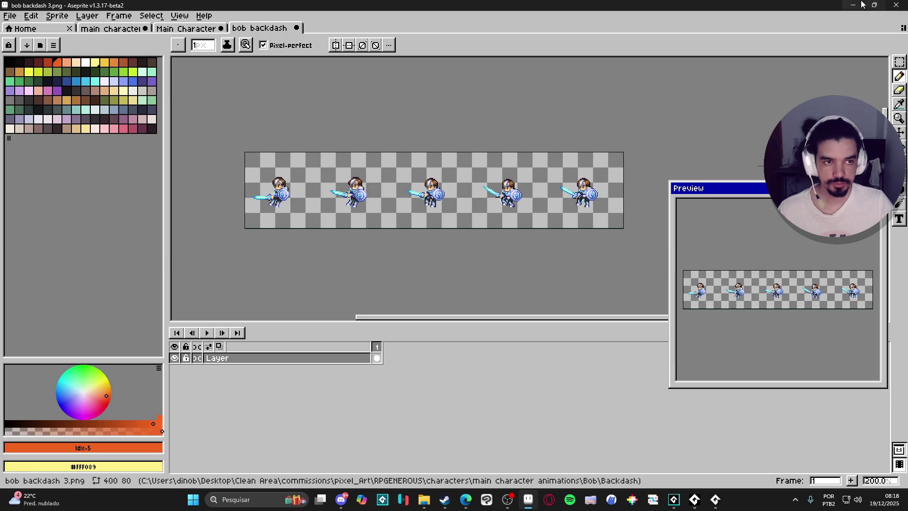
key("alt+Tab")
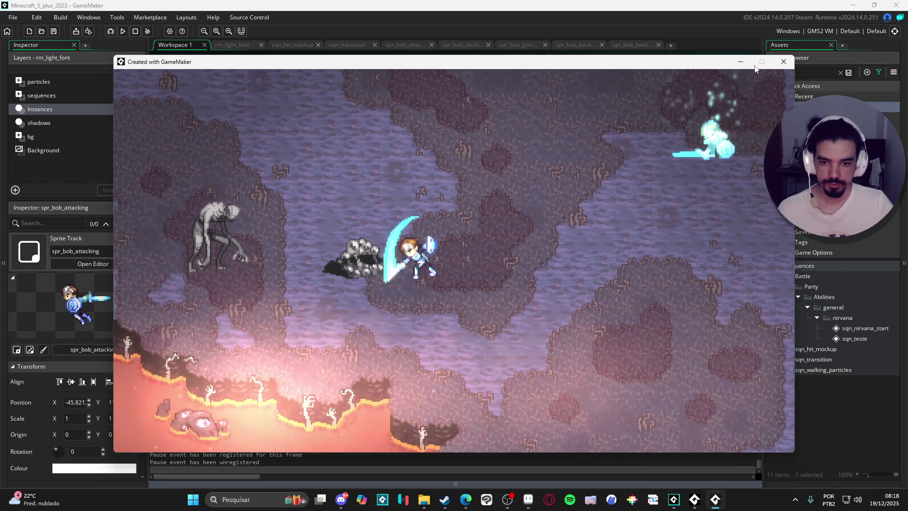
left_click(783, 62)
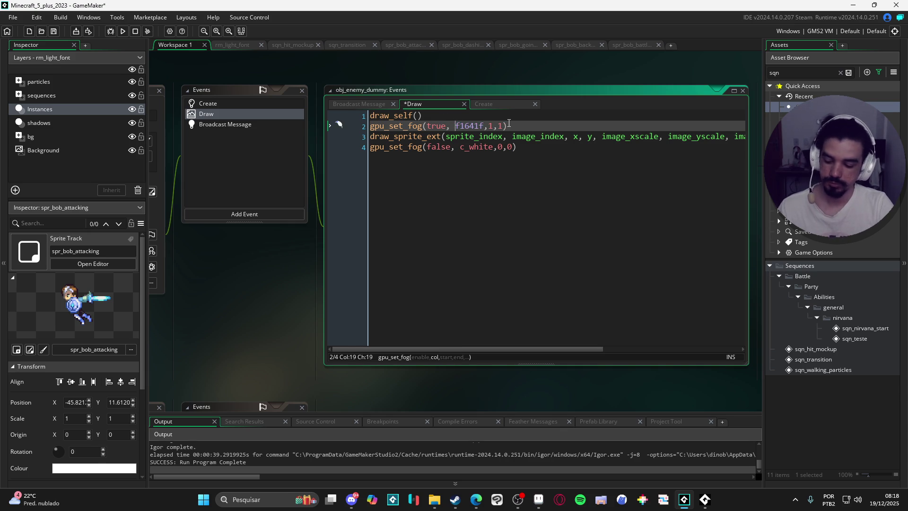
Test-run the orange #f1641f flash, then copy the pale mint d0ffea swatch's hex from Aseprite.
key("F5")
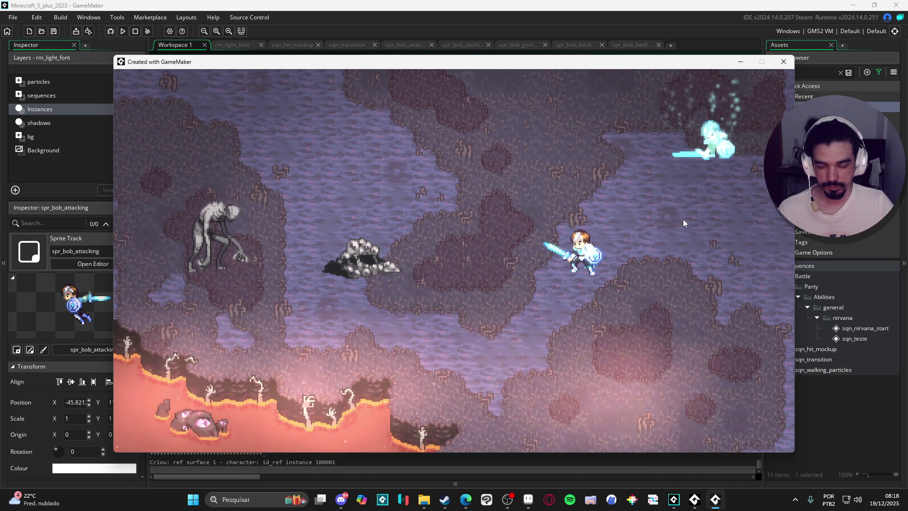
left_click(783, 64)
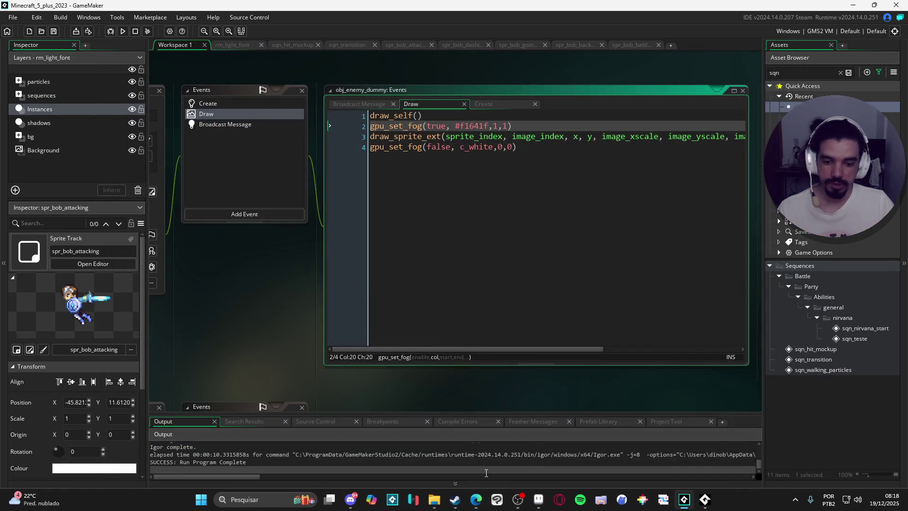
left_click(538, 499)
left_click(151, 72)
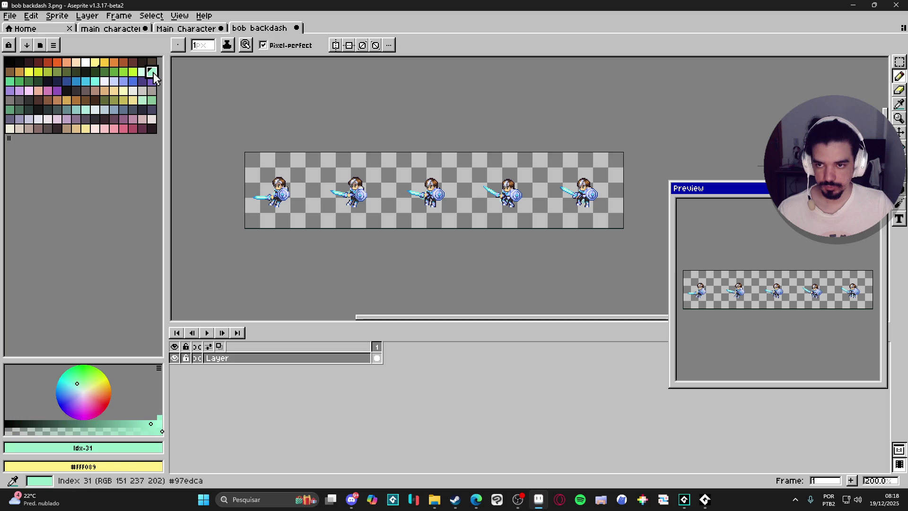
left_click(143, 71)
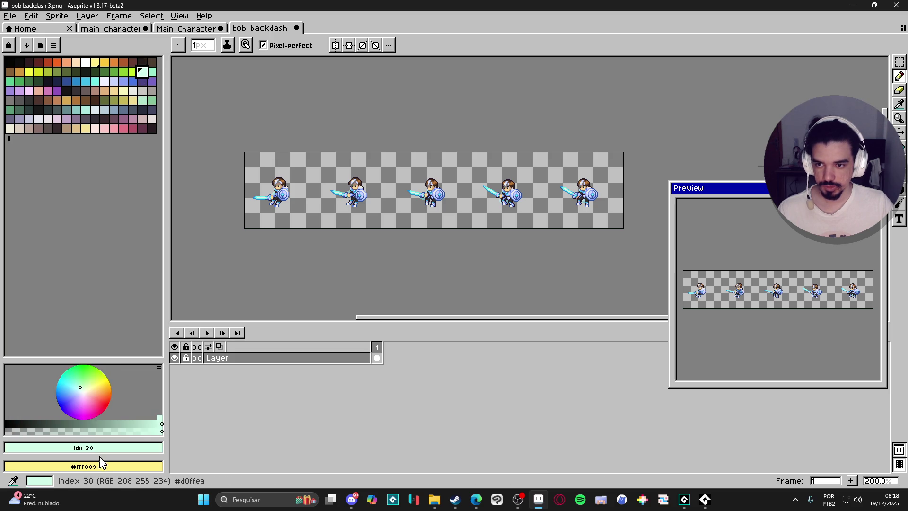
left_click(111, 447)
key("ctrl+c")
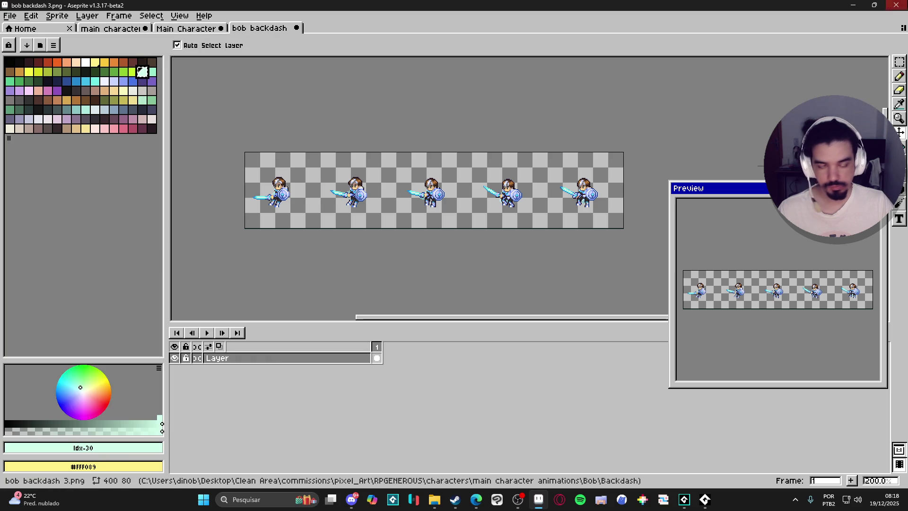
key("alt+Tab")
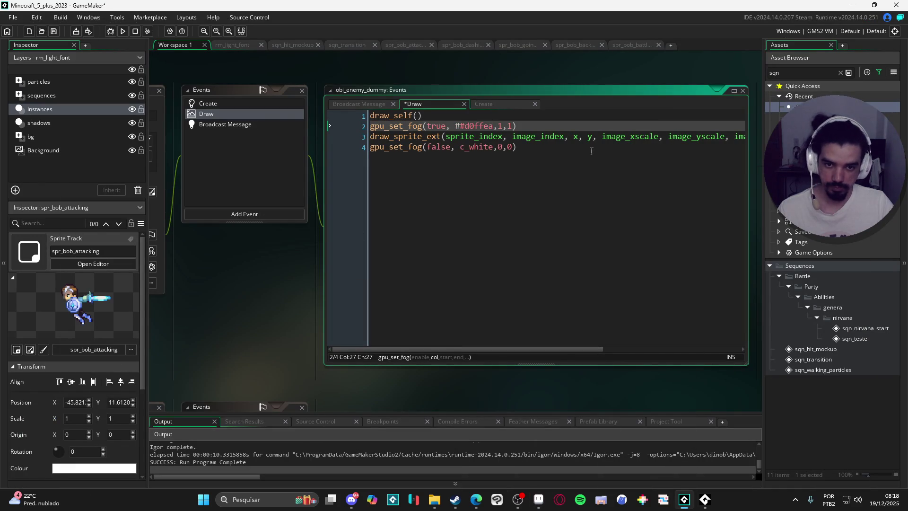
Fix the fog colour to #d0ffea, test-run the mint flash, and open the Broadcast Message code.
key("Left")
key("Left")
key("Left")
key("F5")
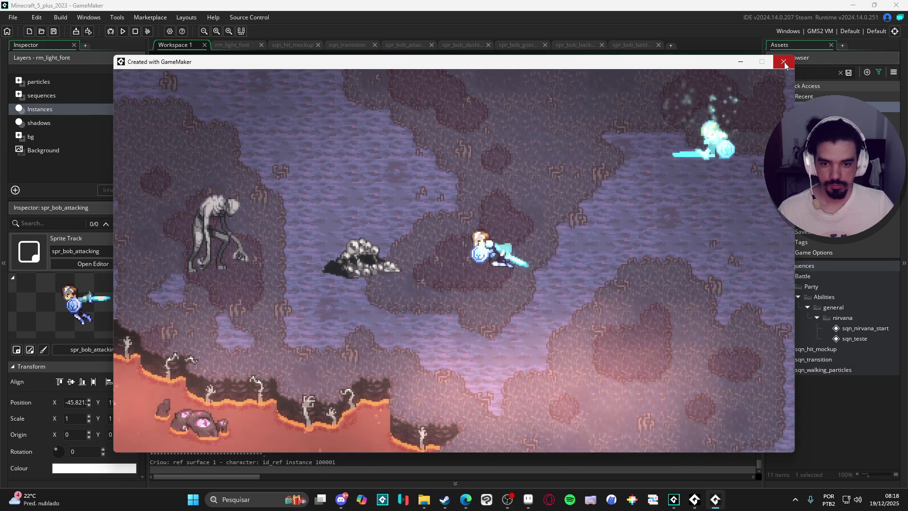
left_click(784, 64)
left_click(523, 163)
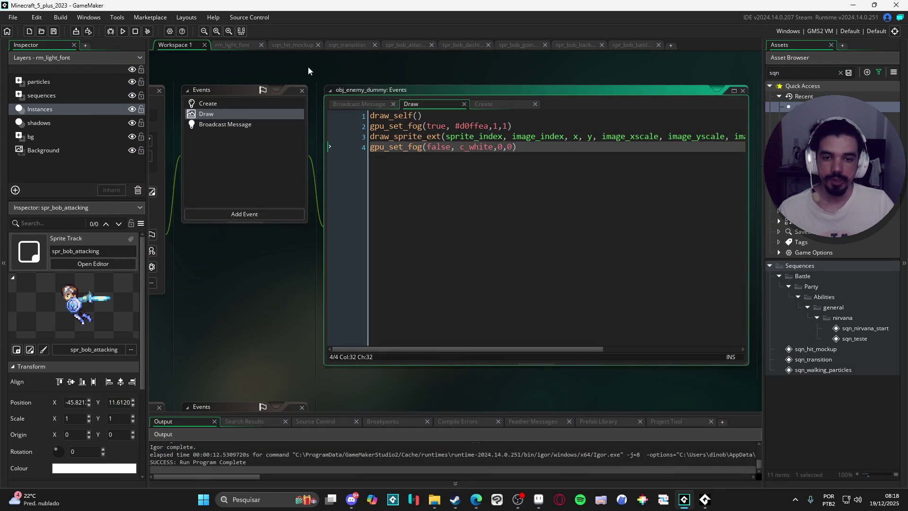
left_click(242, 124)
left_click(652, 177)
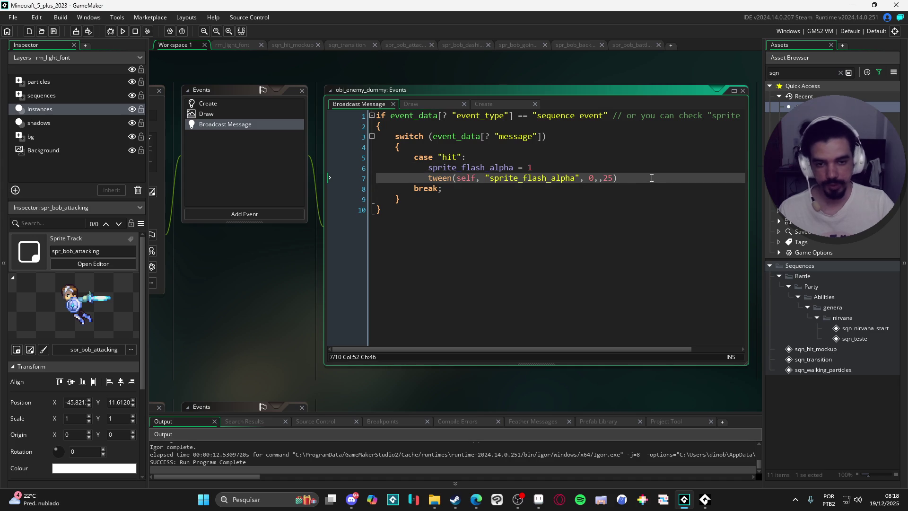
Add an image_xscale = .5 squash line above the tween call in the hit case.
key("Return")
key("Up")
key("Return")
key("Up")
type("sp")
key("BackSpace")
key("BackSpace")
type("image_x")
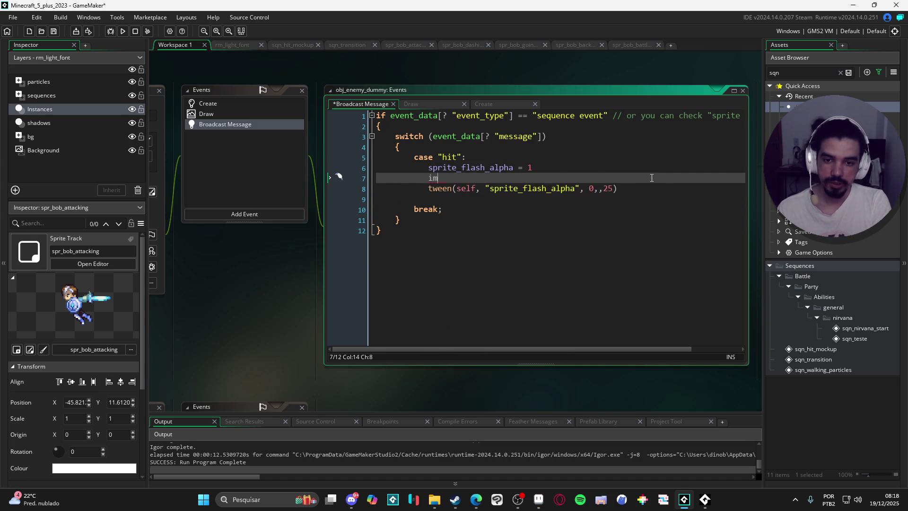
key("Return")
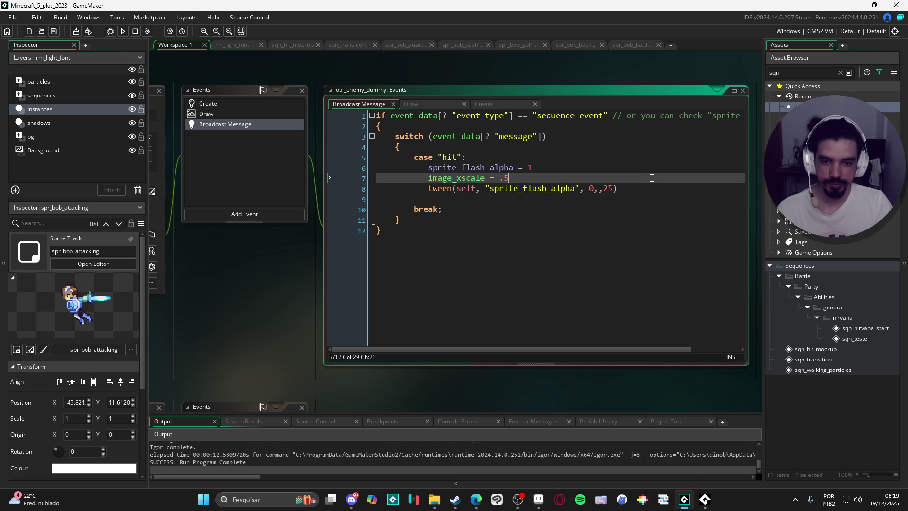
Duplicate the tween line and make it tween image_xscale back to 1 with elastic easing.
key("Down")
key("End")
key("ctrl+d")
left_click(473, 180)
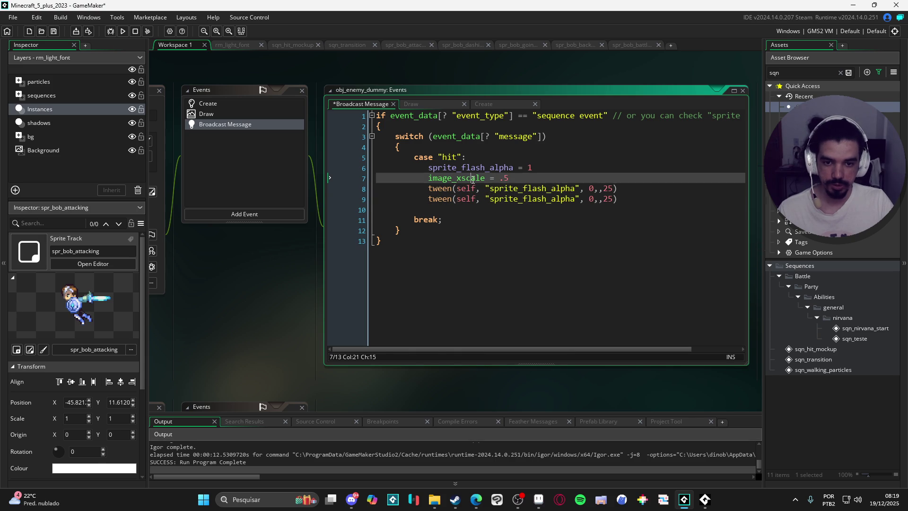
left_click(567, 200)
left_click(578, 200)
type("image_xscale")
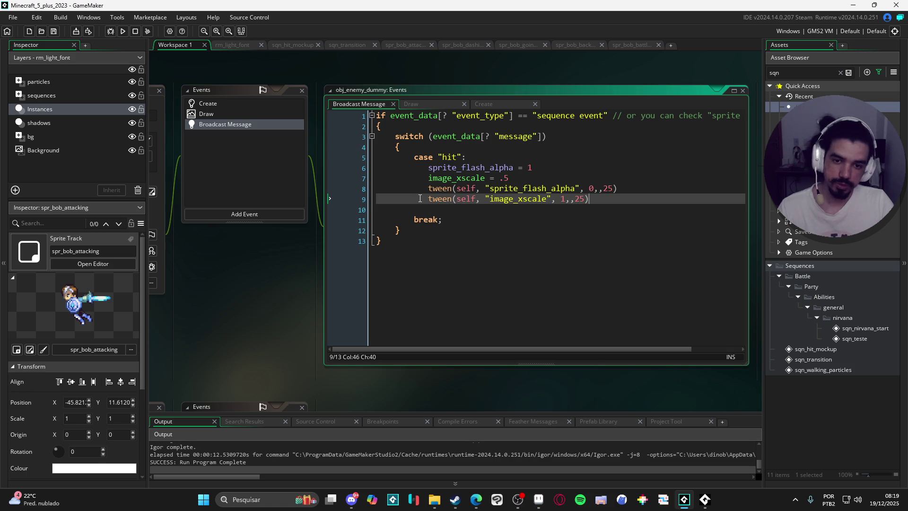
Test-run the squash hit twice, then clear the Asset Browser search field.
key("F5")
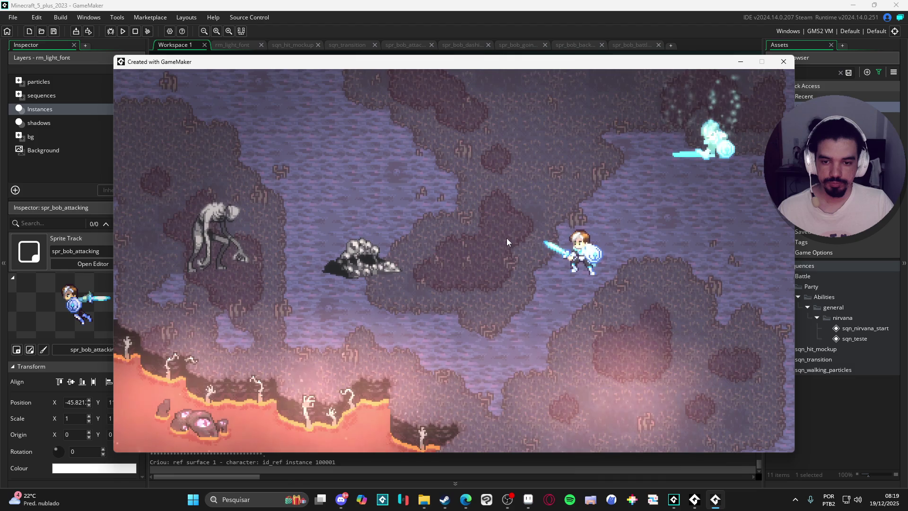
left_click(782, 64)
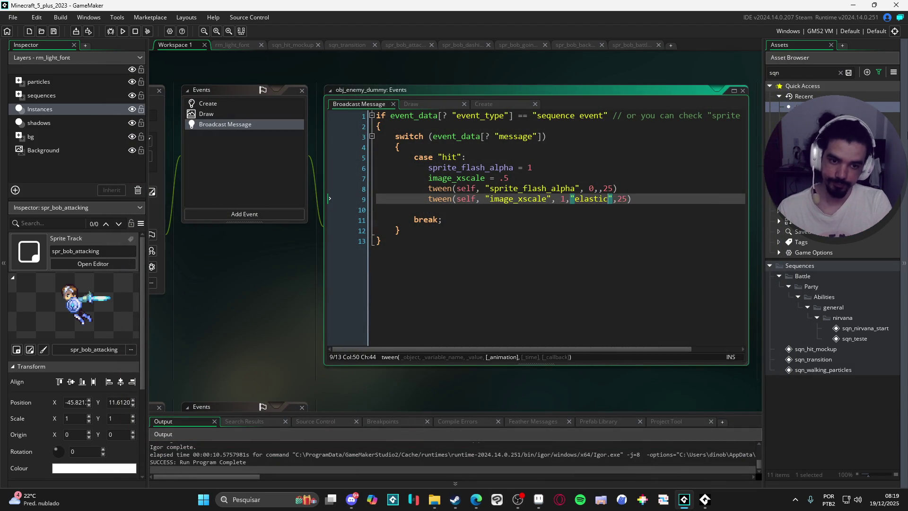
key("F5")
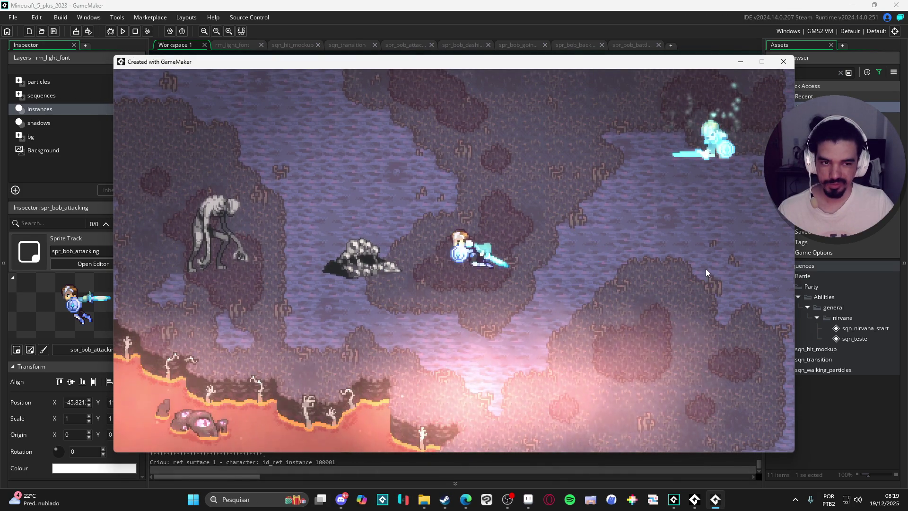
key("alt+F4")
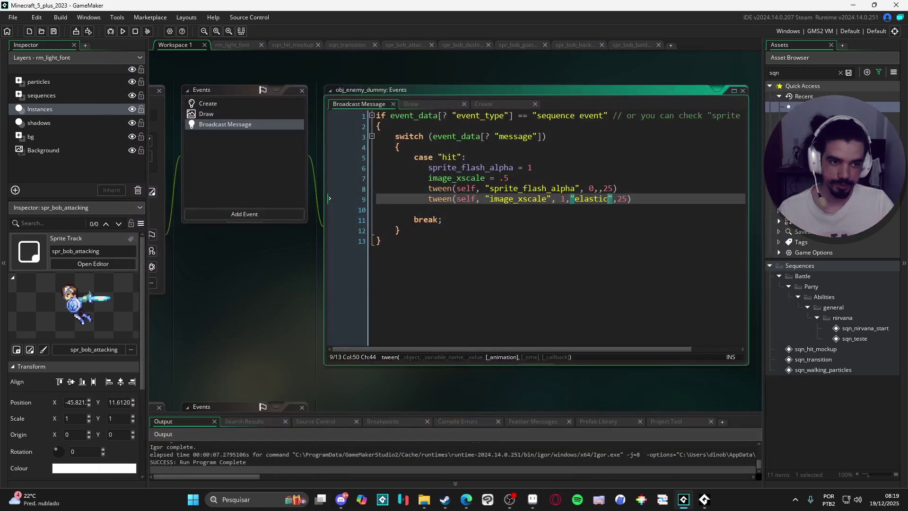
left_click(797, 72)
key("BackSpace")
key("BackSpace")
key("BackSpace")
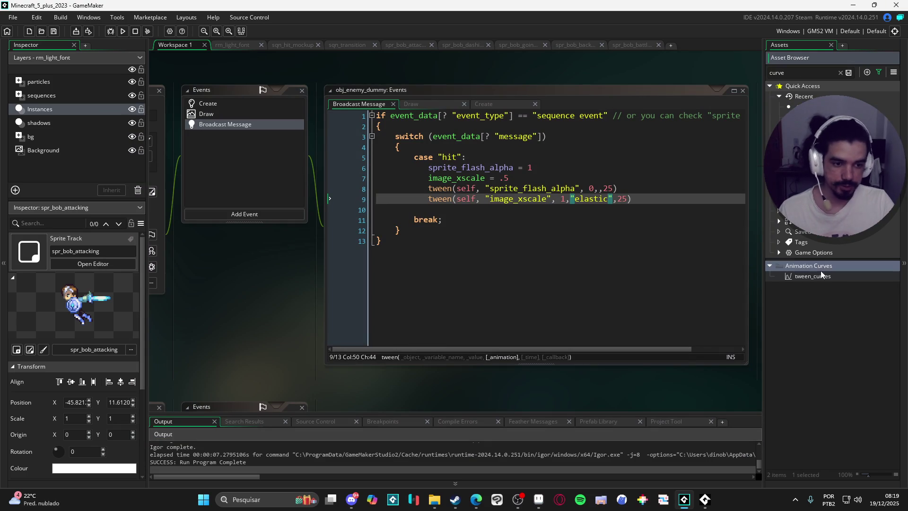
left_click(831, 276)
double_click(855, 277)
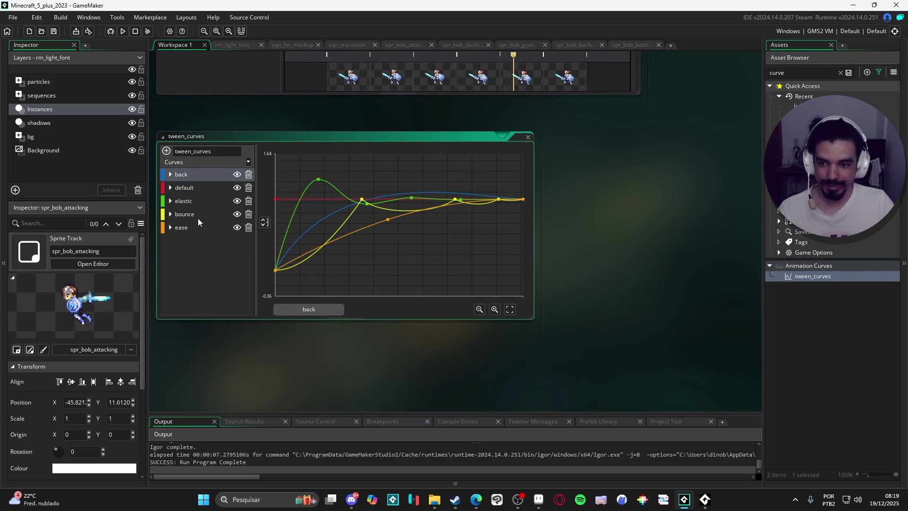
left_click(191, 216)
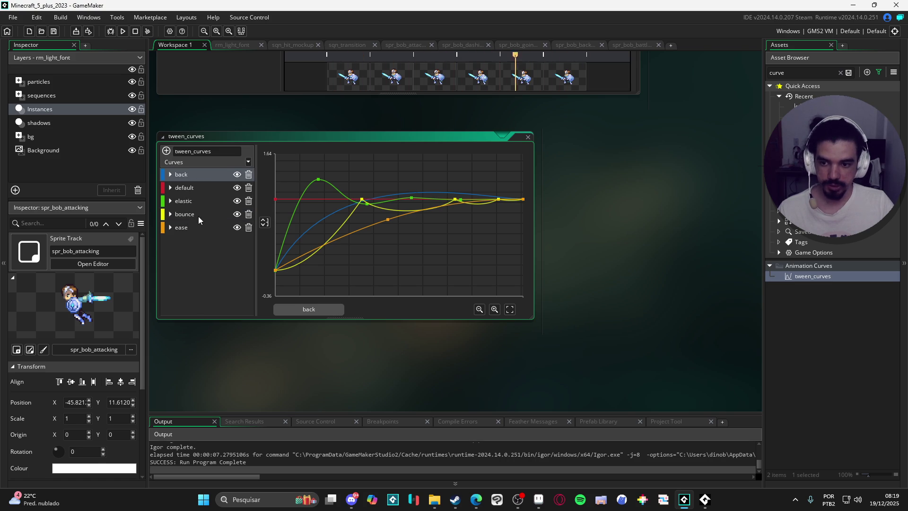
left_click(197, 215)
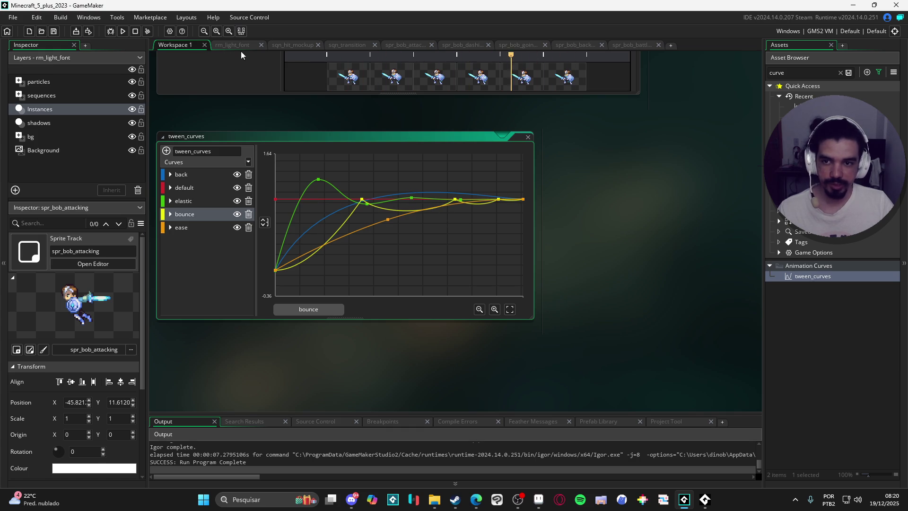
left_click(626, 45)
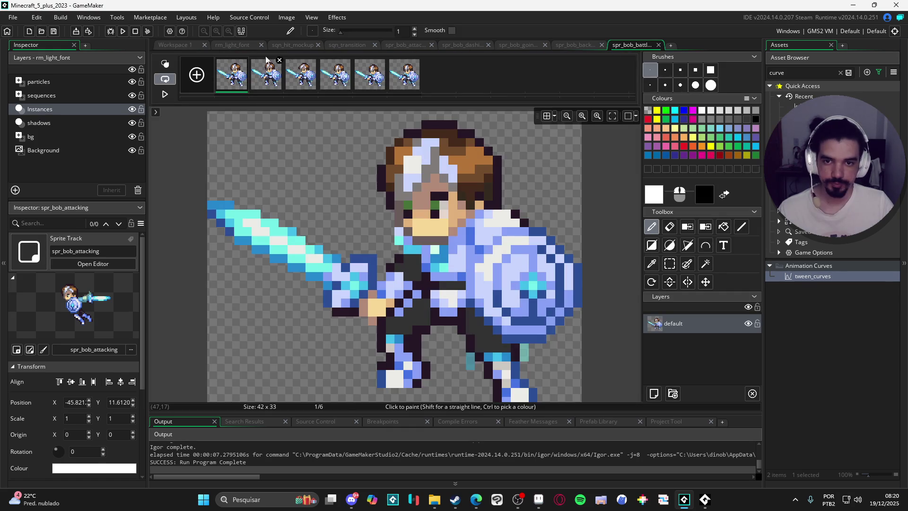
left_click(186, 45)
left_click(246, 46)
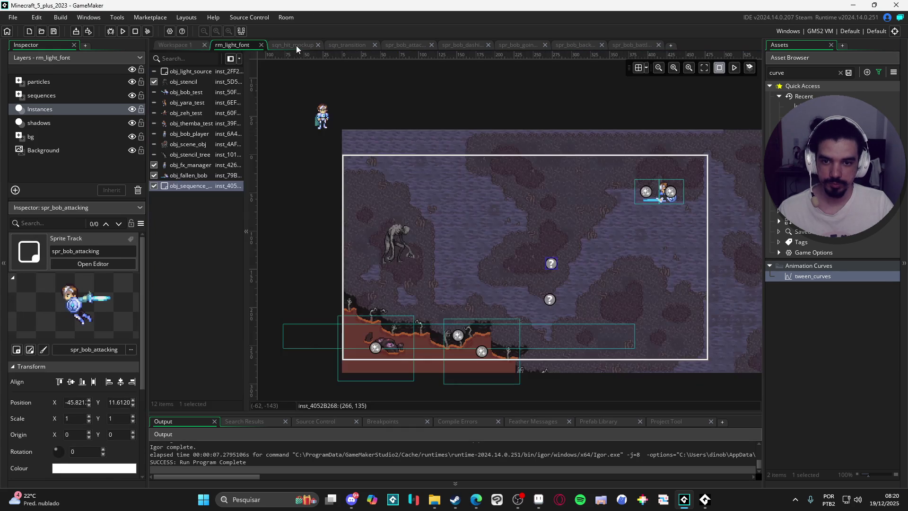
left_click(301, 47)
key("ctrl+Tab")
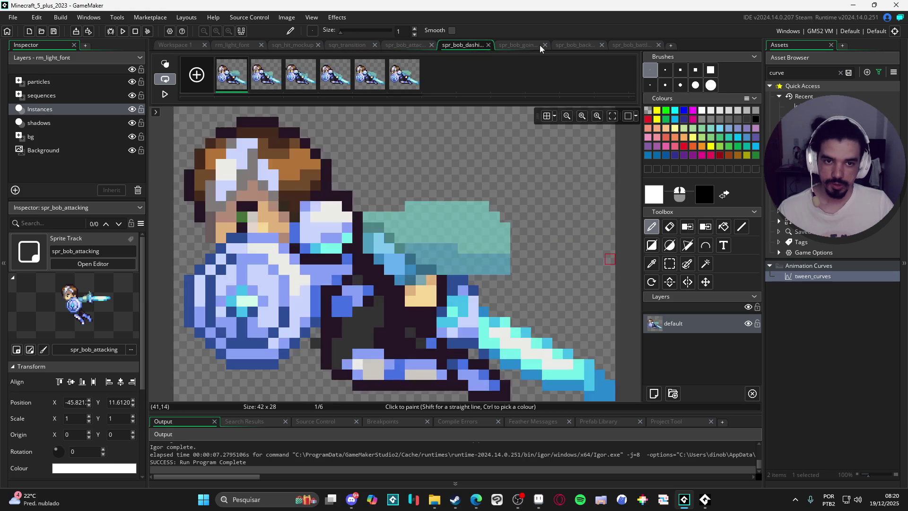
key("ctrl+Tab")
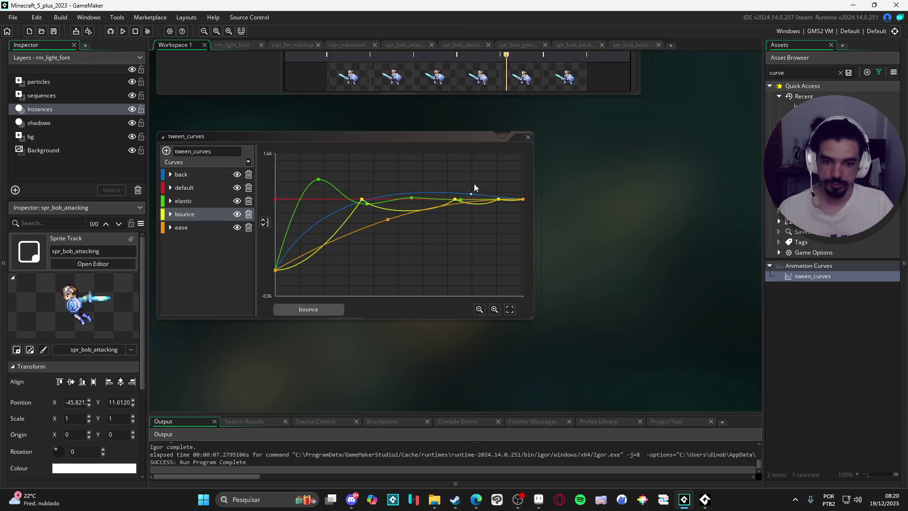
scroll(710, 132, "up", 15)
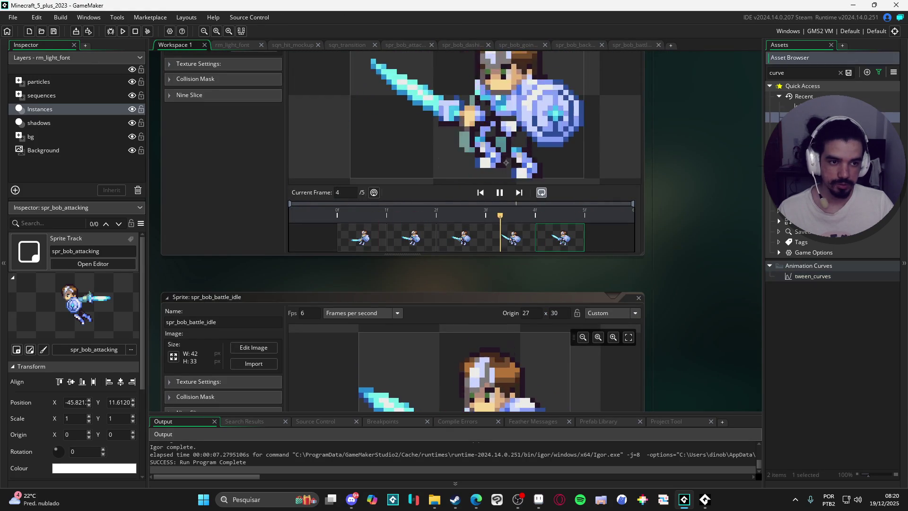
scroll(606, 121, "up", 10)
scroll(657, 98, "up", 5)
scroll(645, 90, "right", 3)
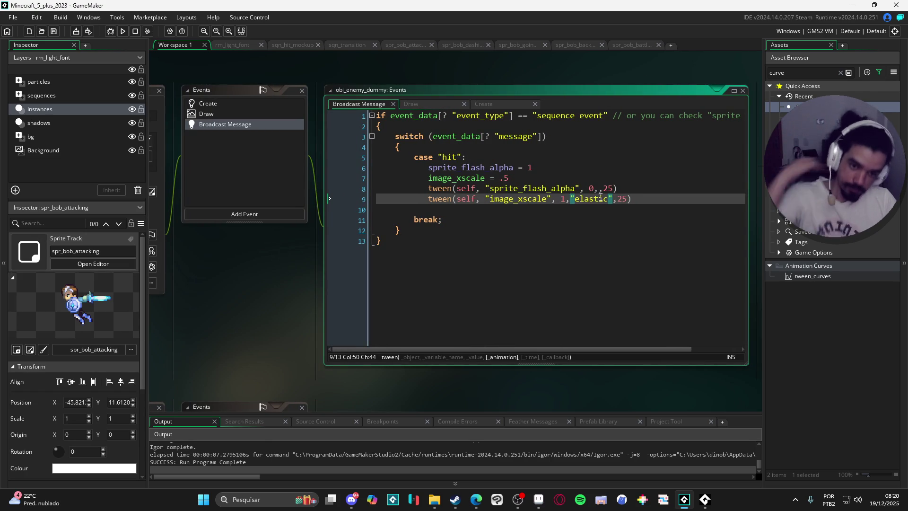
Test the enemy hit tween in-game with the 'back' curve replacing 'elastic'.
key("F5")
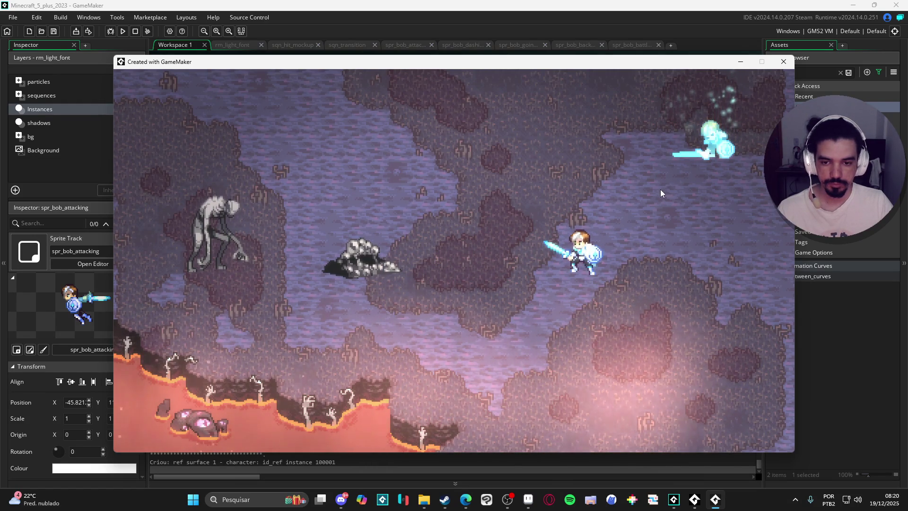
left_click(784, 63)
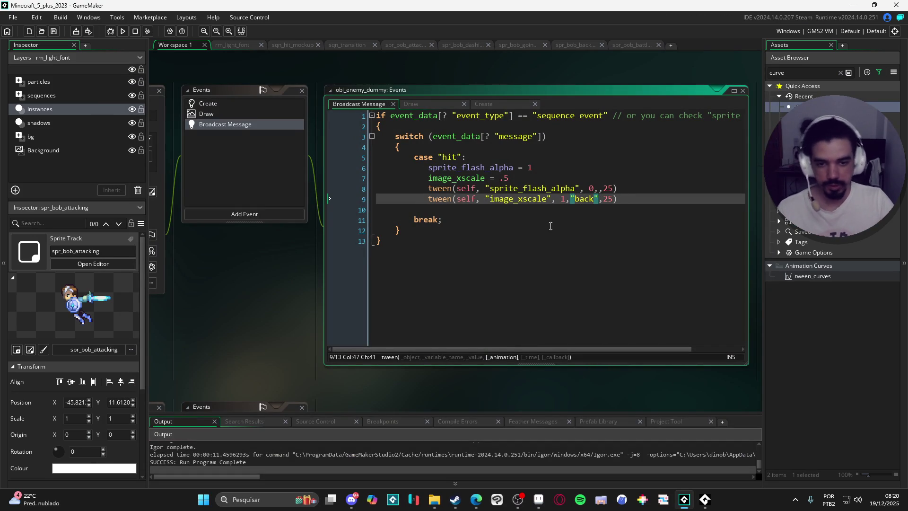
middle_click(448, 197)
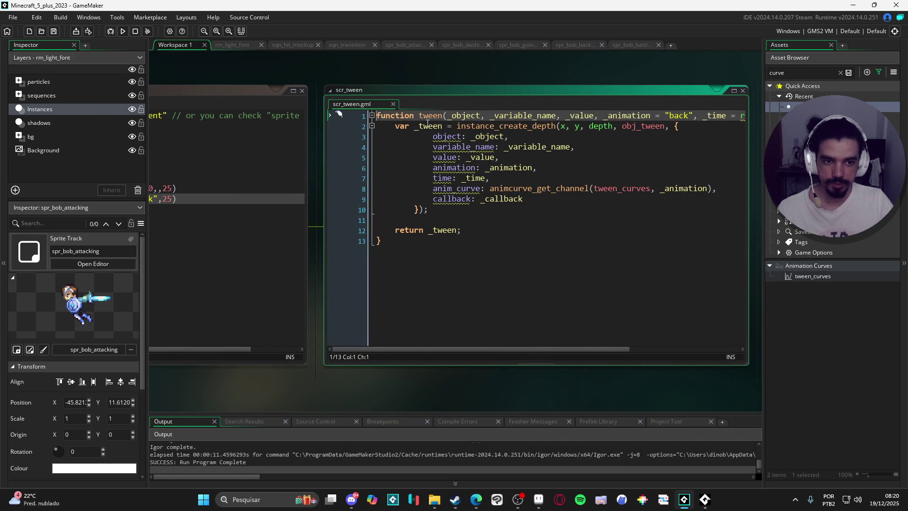
key("ctrl+Tab")
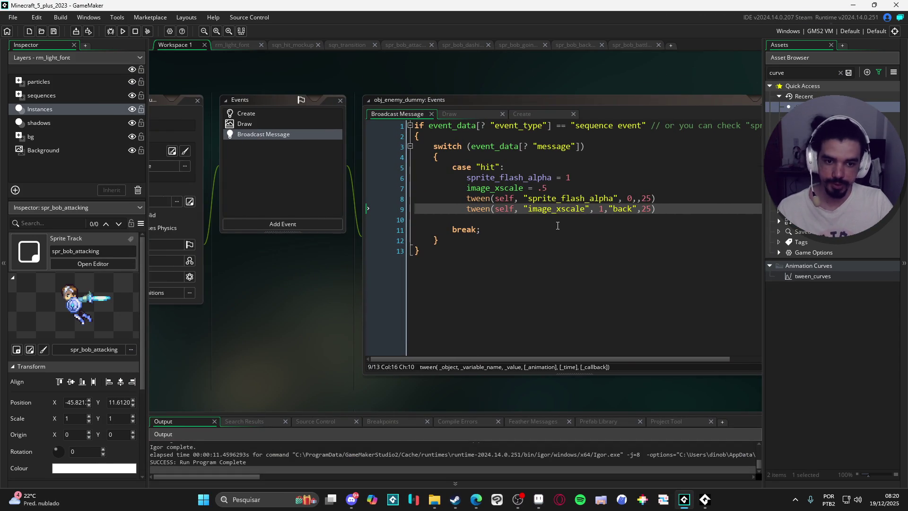
key("F5")
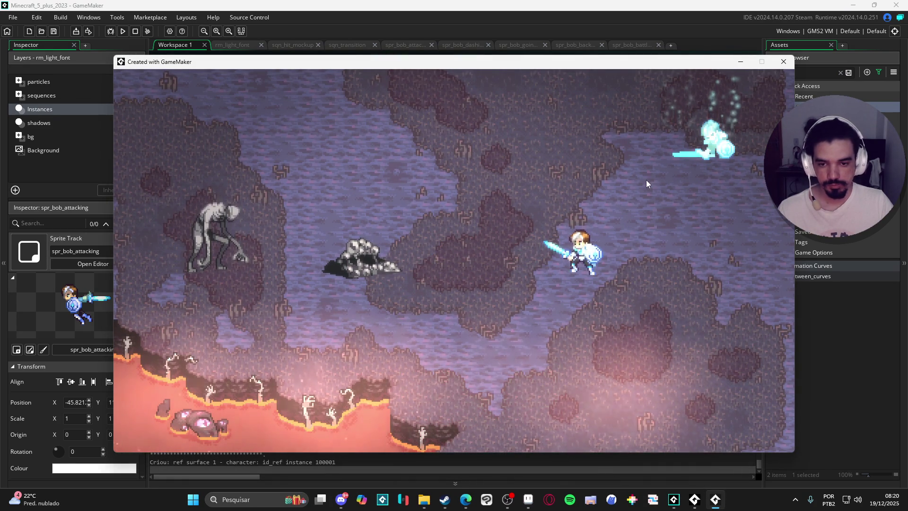
left_click(783, 65)
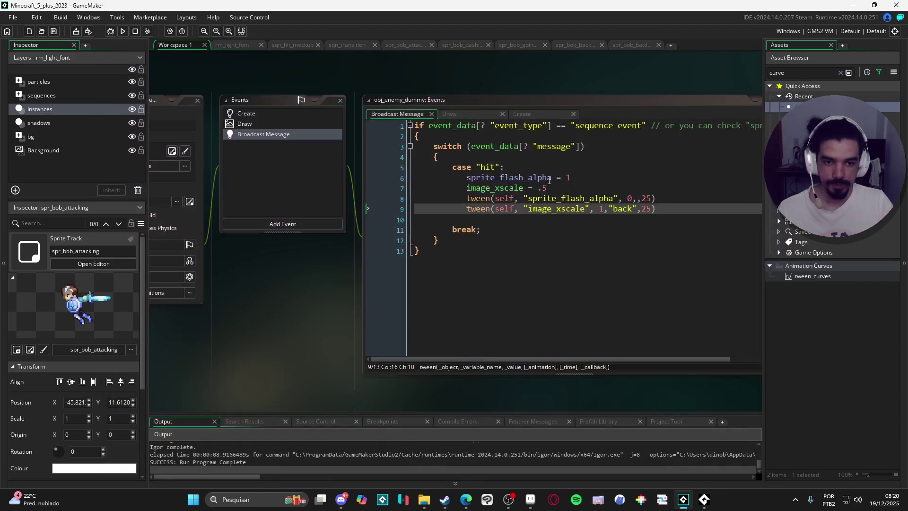
Change the hit squash image_xscale from .5 to .3 and test it.
left_click(553, 189)
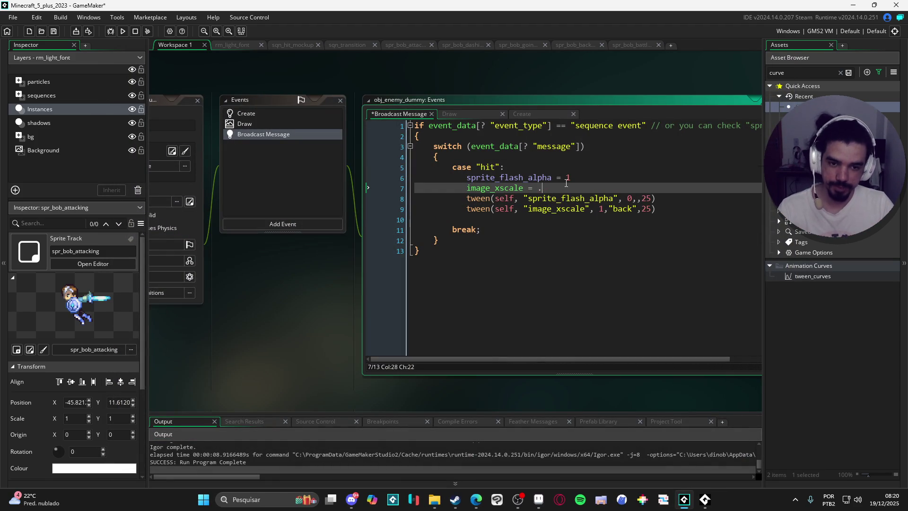
type("3")
key("F5")
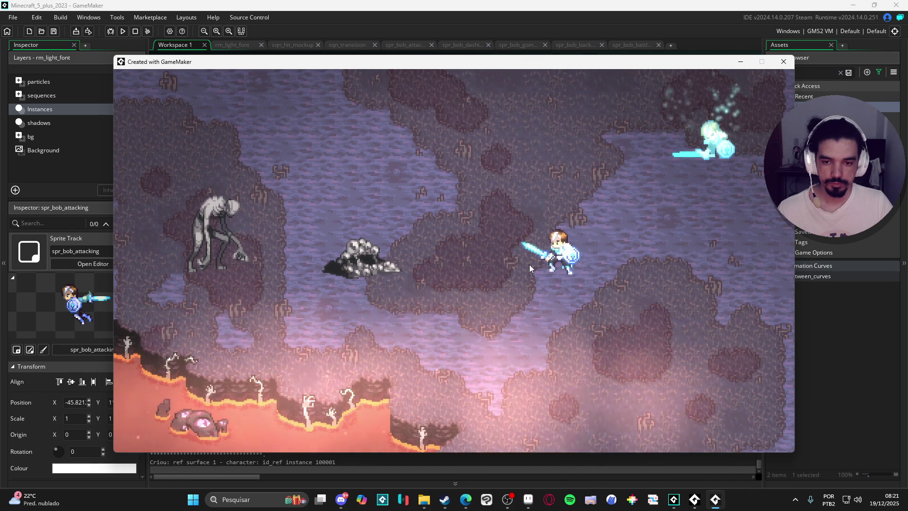
left_click(783, 62)
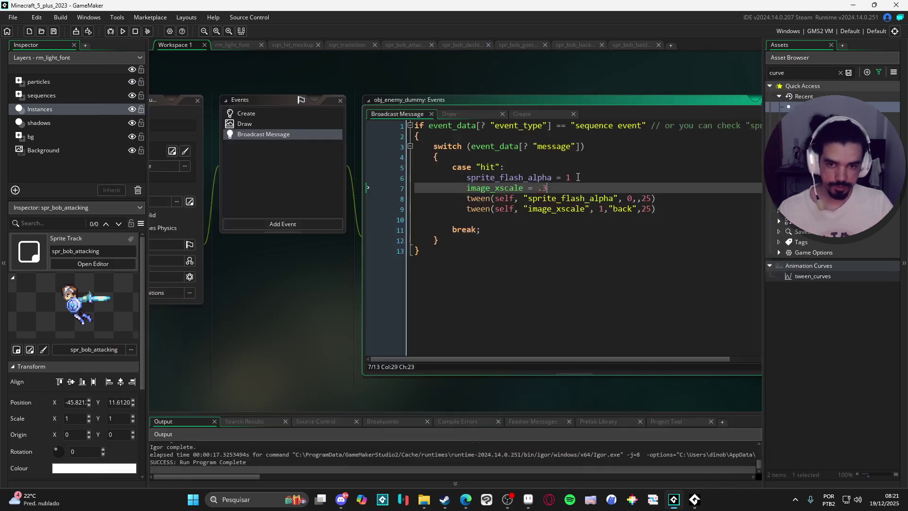
Bring Aseprite forward showing the Main Character dash 1-Sheet.png sprite.
left_click(543, 284)
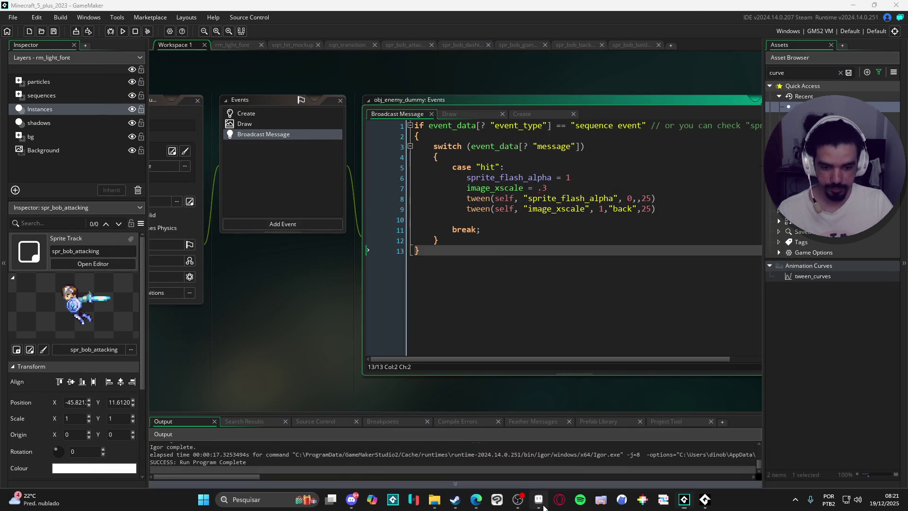
left_click(543, 507)
left_click(189, 29)
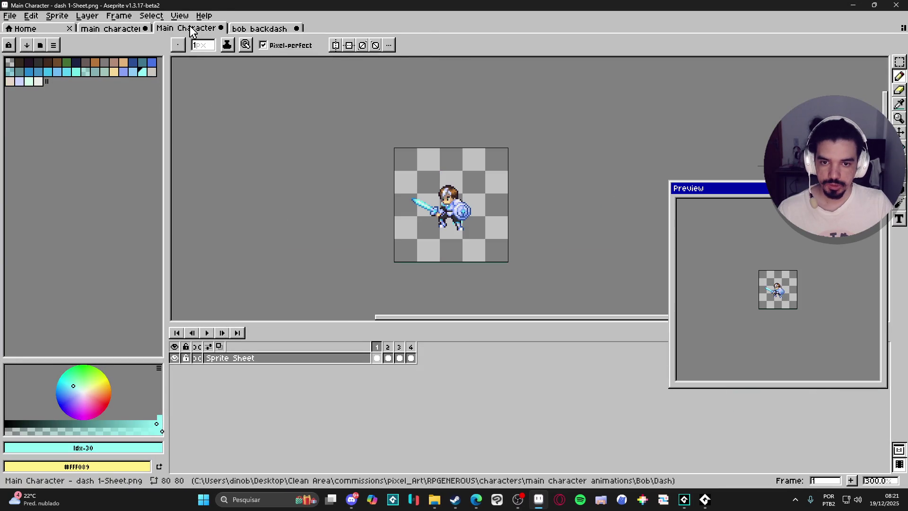
Flip through the main character attack and Main Character dash sheets, then bring up Bob's Backdash folder.
left_click(121, 29)
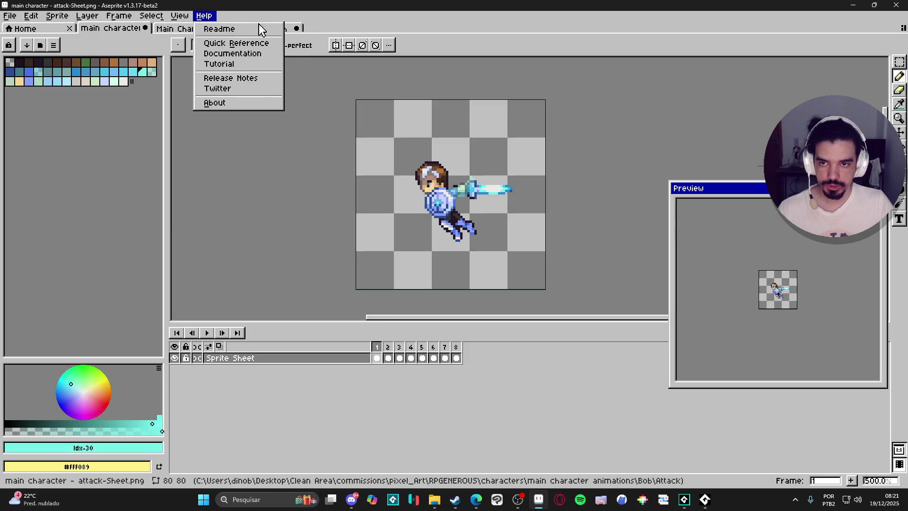
key("ctrl+Tab")
key("ctrl+Tab")
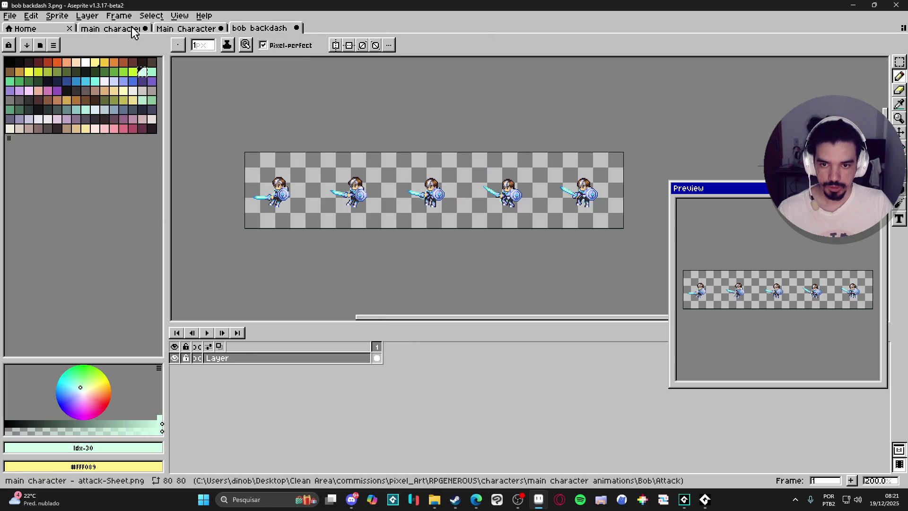
left_click(180, 29)
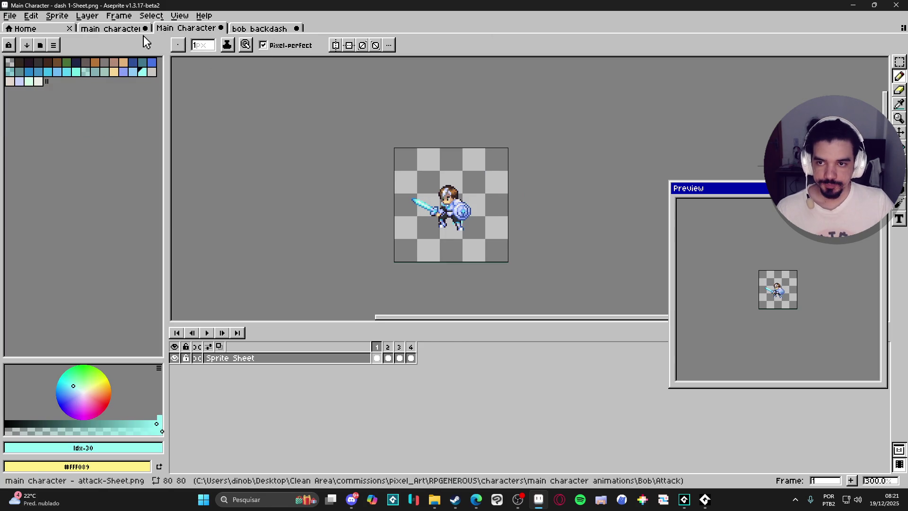
left_click(108, 28)
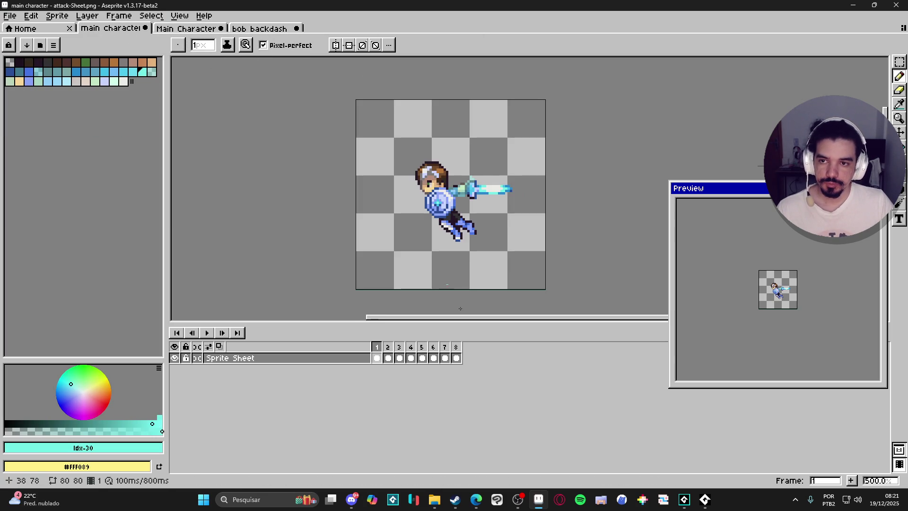
left_click(434, 499)
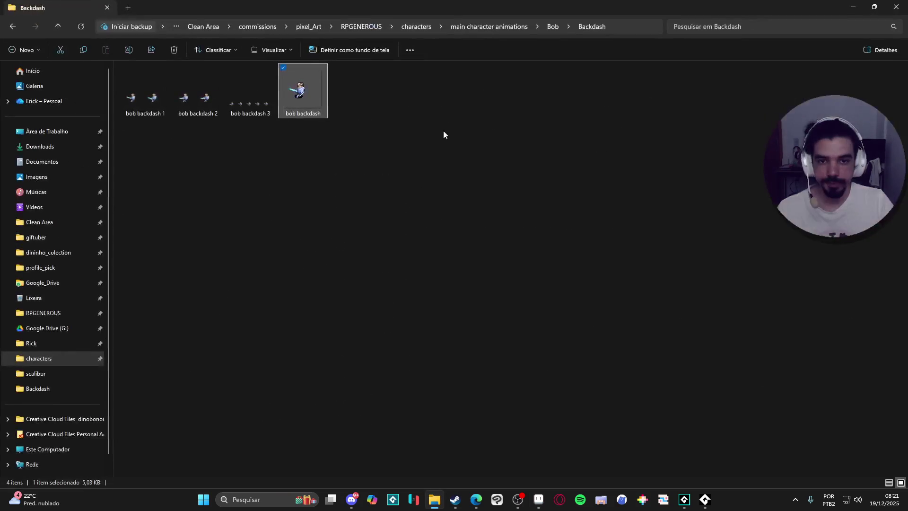
Browse from RPGENEROUS into characters > monsters and open spr_slime in Aseprite.
left_click(361, 26)
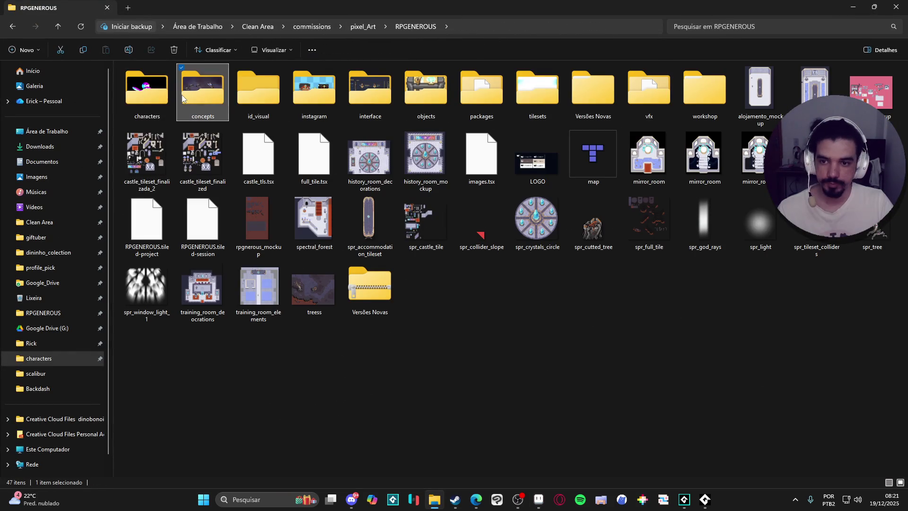
left_click(152, 83)
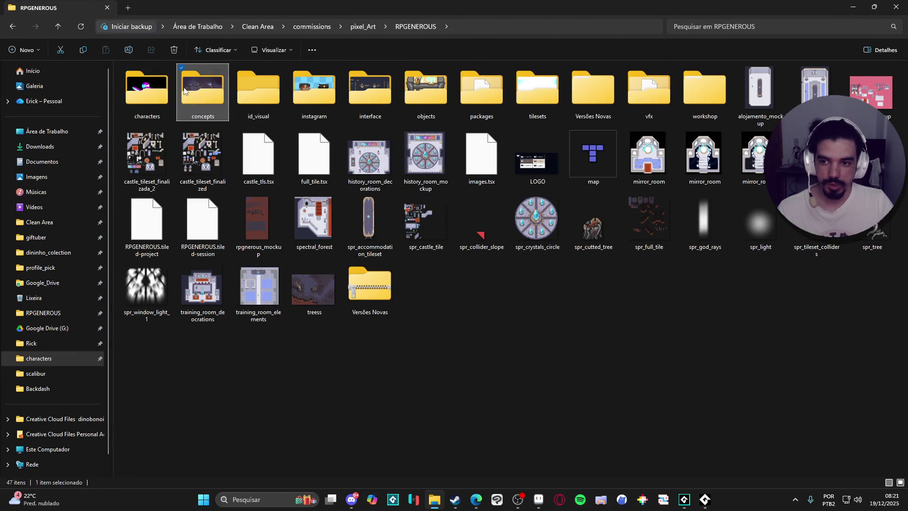
double_click(156, 83)
double_click(246, 98)
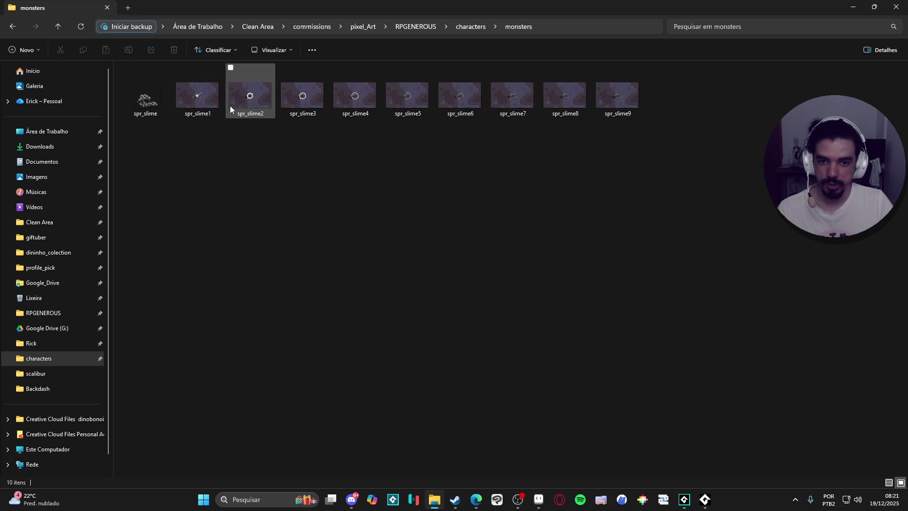
double_click(134, 100)
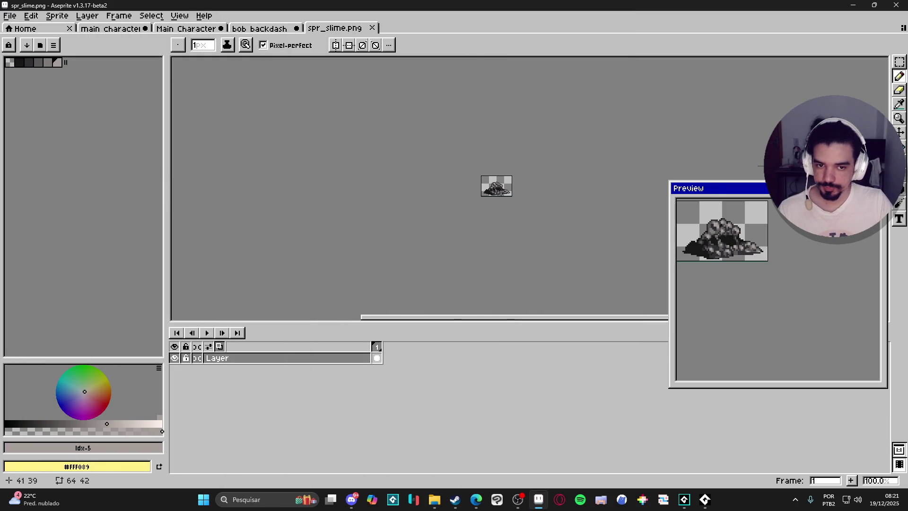
Enlarge the spr_slime canvas to 206×142 px with the slime centred.
scroll(497, 208, "up", 3)
key("ctrl+alt+c")
left_click_drag(511, 225, 560, 225)
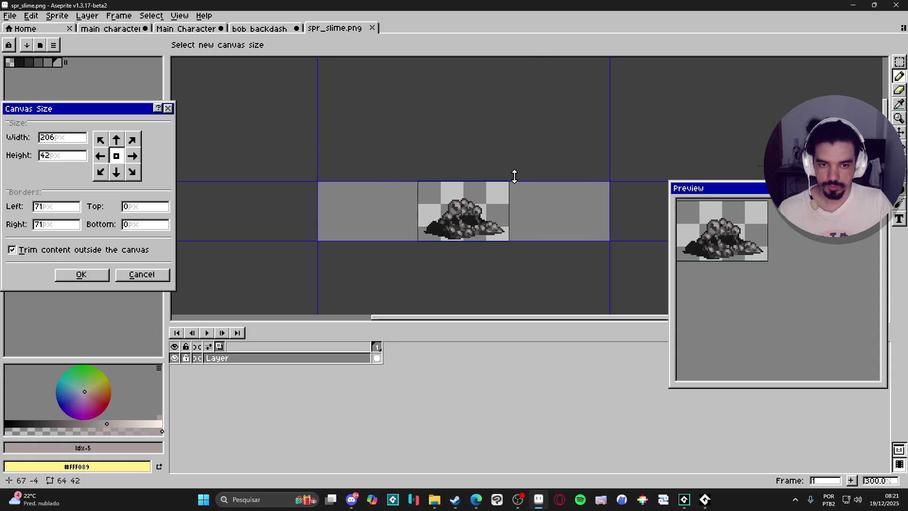
left_click_drag(513, 175, 508, 135)
left_click(94, 275)
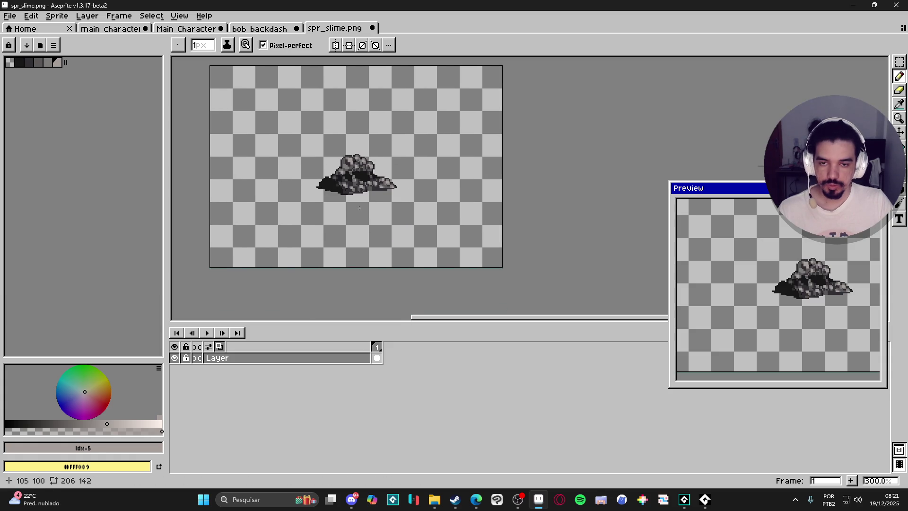
left_click_drag(360, 210, 395, 218)
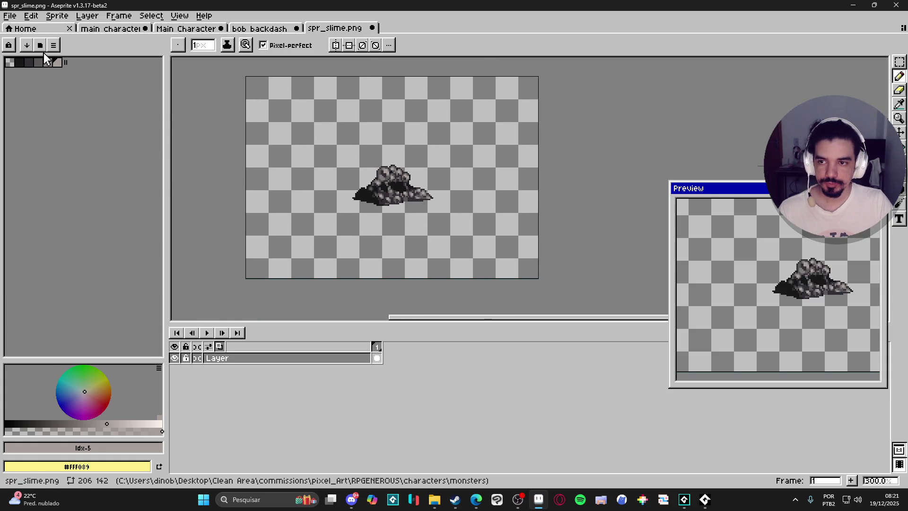
Load a palette preset, glance at the character sheets, and return to the monsters folder.
left_click(45, 58)
left_click(156, 166)
key("Escape")
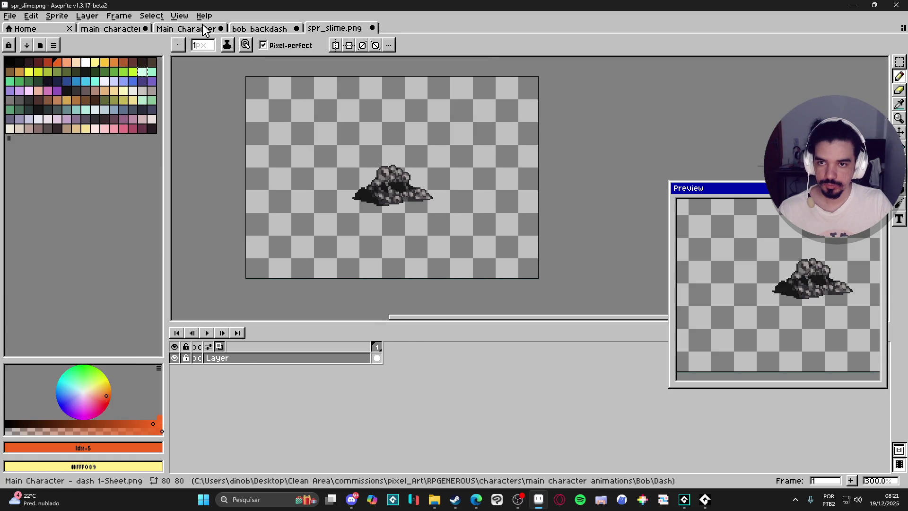
left_click(202, 29)
left_click(111, 28)
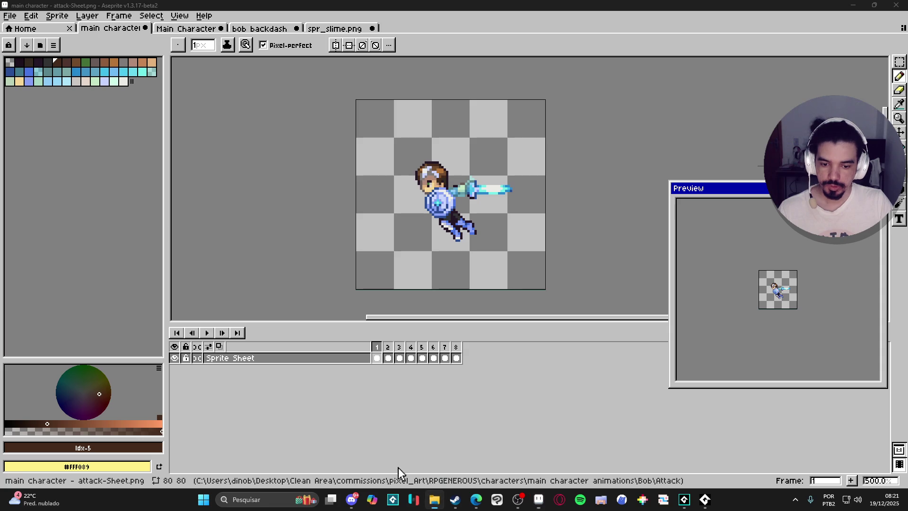
key("alt+Tab")
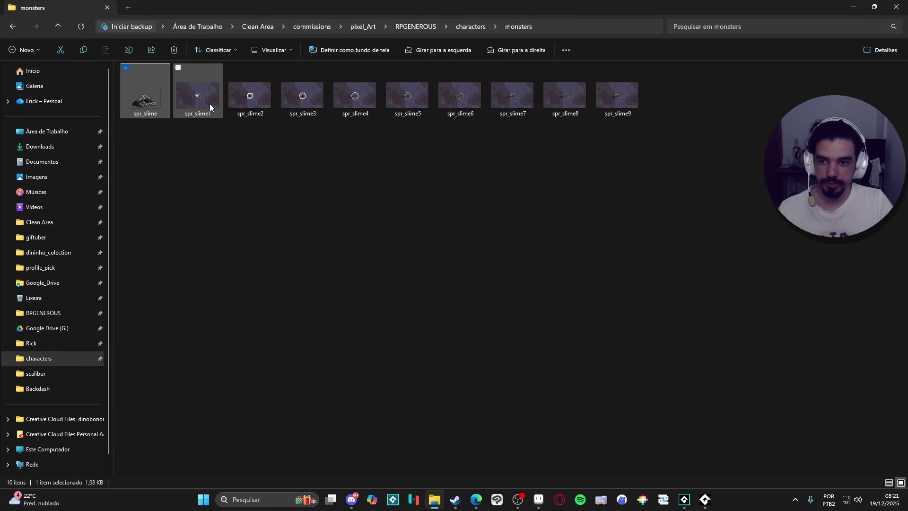
Preview spr_slime1 from the monsters folder in the image viewer, then close it.
left_click(209, 104)
key("Return")
left_click(681, 23)
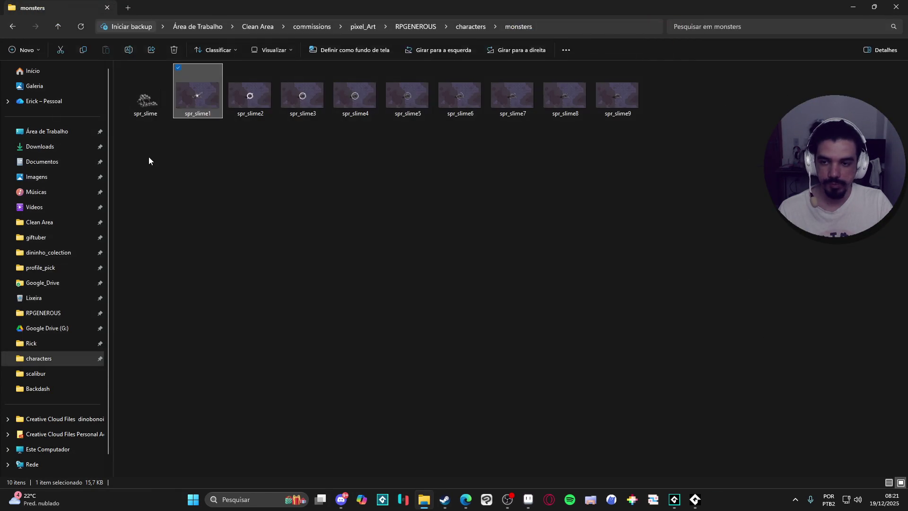
left_click(154, 158)
Browse the nebula and sola folders in characters, then return to Aseprite.
left_click(475, 24)
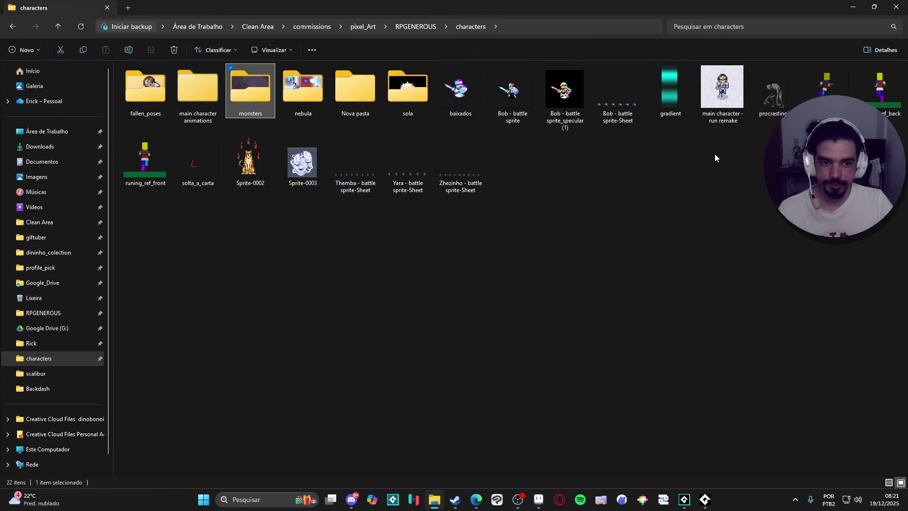
left_click(303, 90)
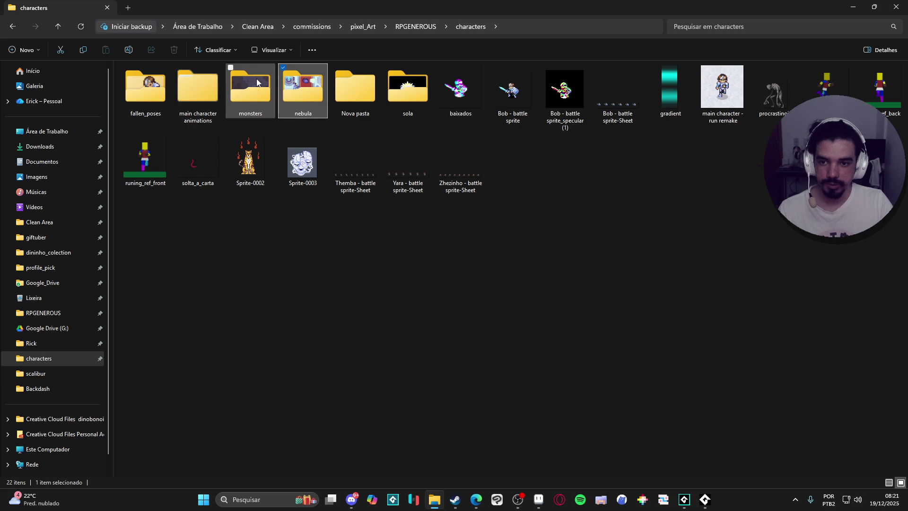
key("Right")
key("Right")
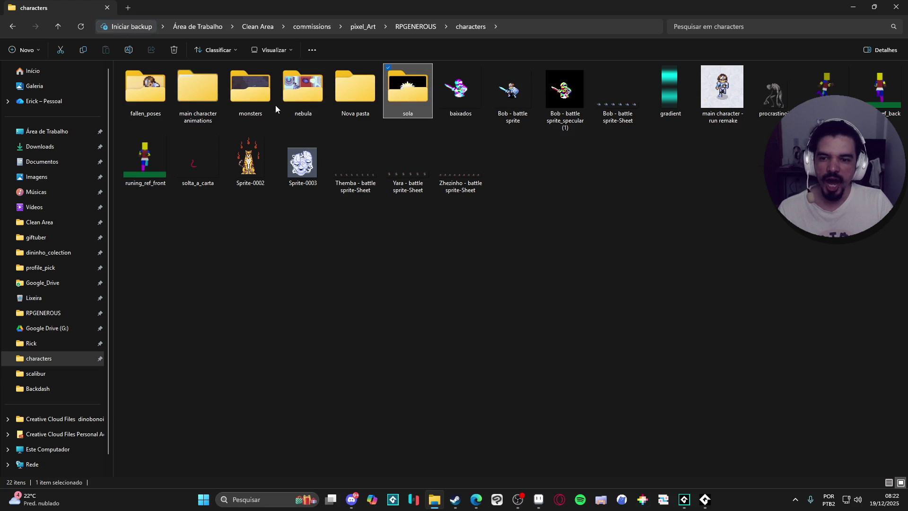
left_click(704, 499)
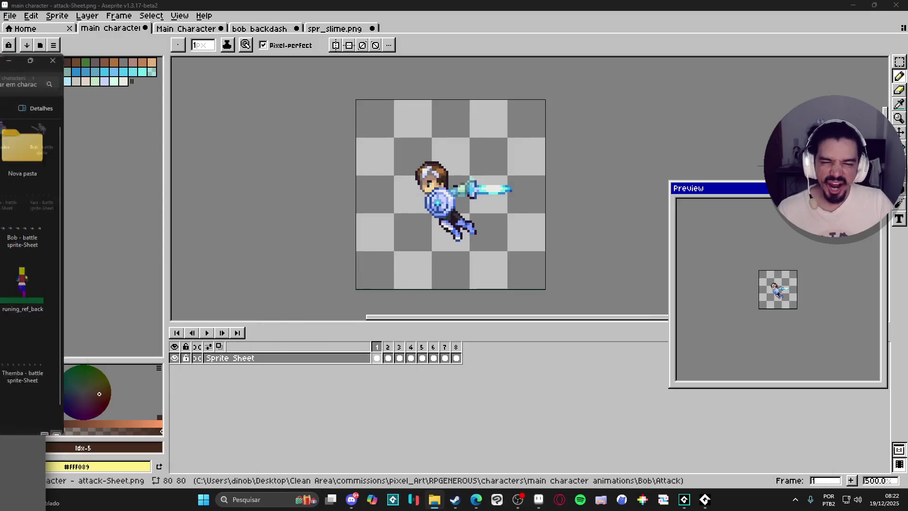
Launch Figma from Windows search and maximize its window.
left_click(265, 499)
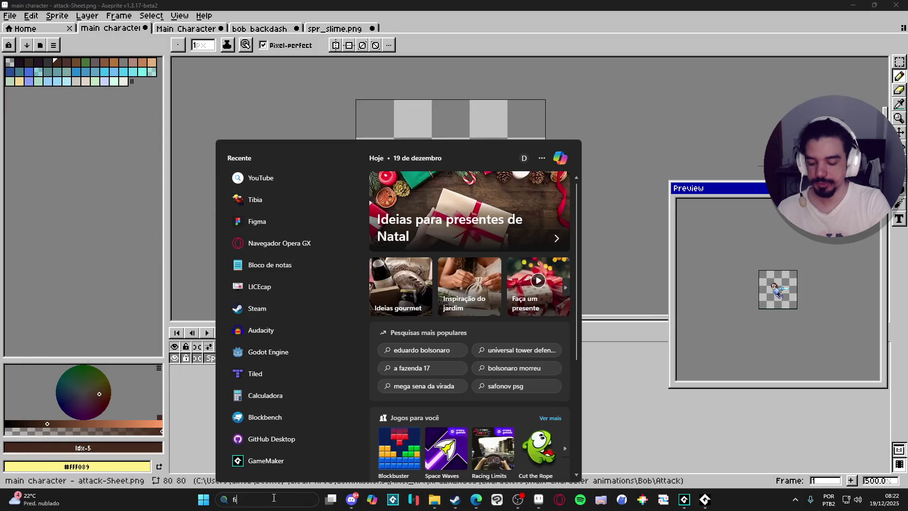
type("figma")
left_click(186, 482)
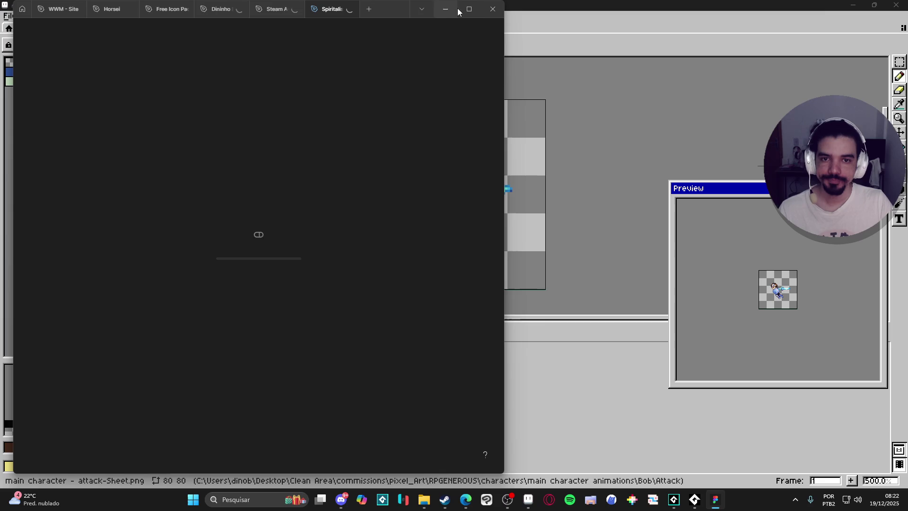
left_click(469, 9)
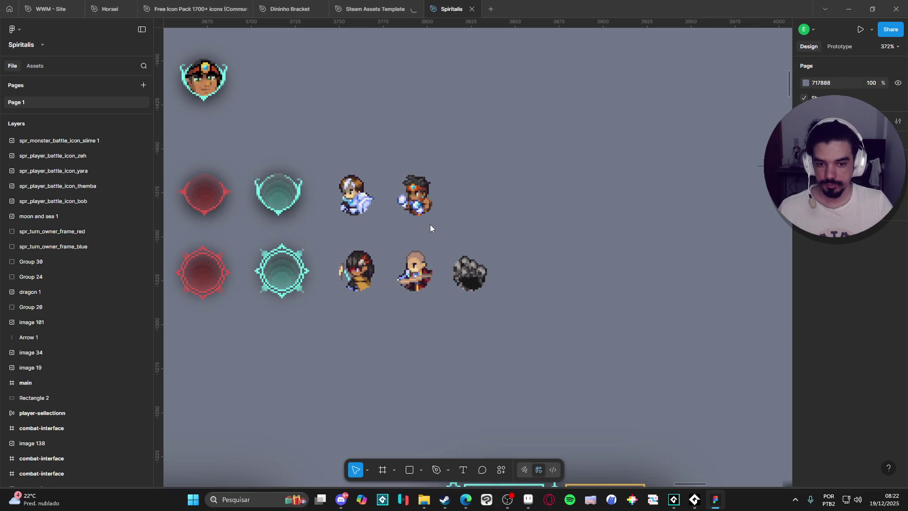
Pan the Spiritalis canvas to the combat-interface frames and select one.
scroll(509, 216, "down", 10)
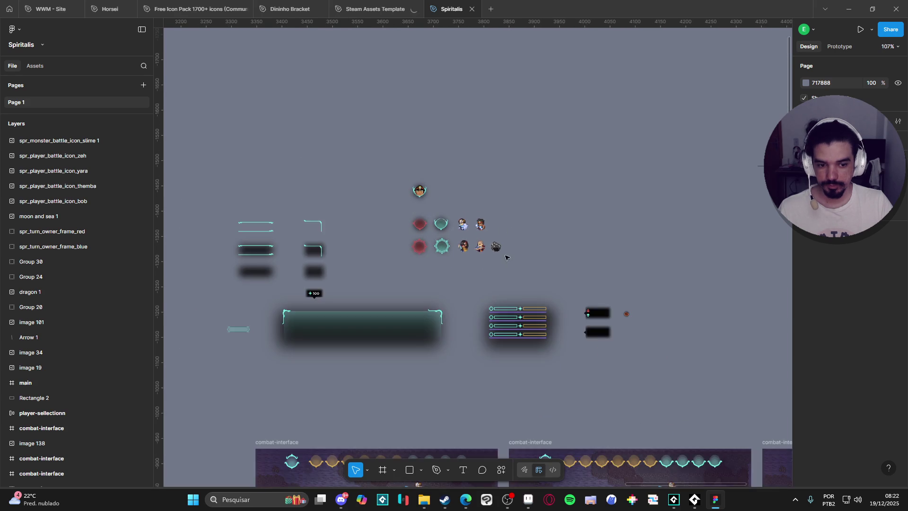
left_click_drag(452, 274, 419, 154)
scroll(423, 189, "down", 5)
left_click(414, 216)
scroll(66, 331, "down", 5)
scroll(68, 336, "up", 5)
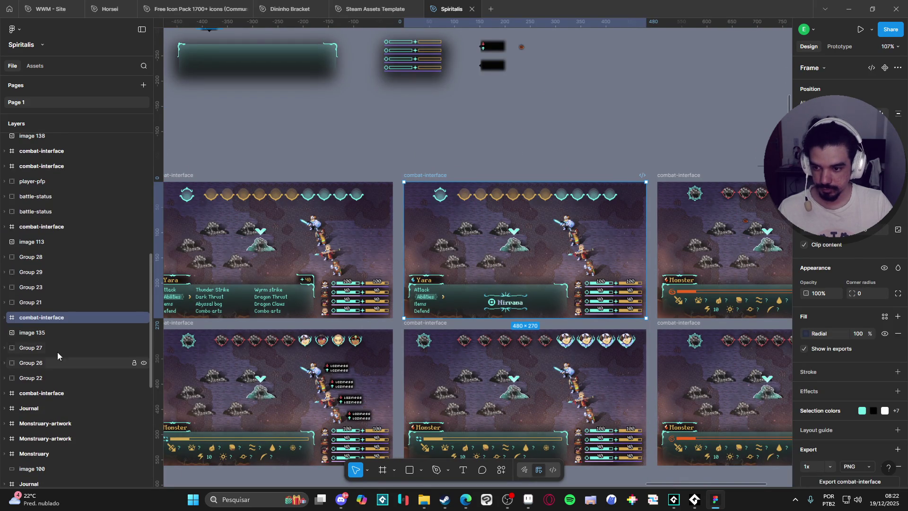
Inspect the image 135 and image 113 layers, then set the left combat-interface frame to export as 4x PNG.
left_click(106, 329)
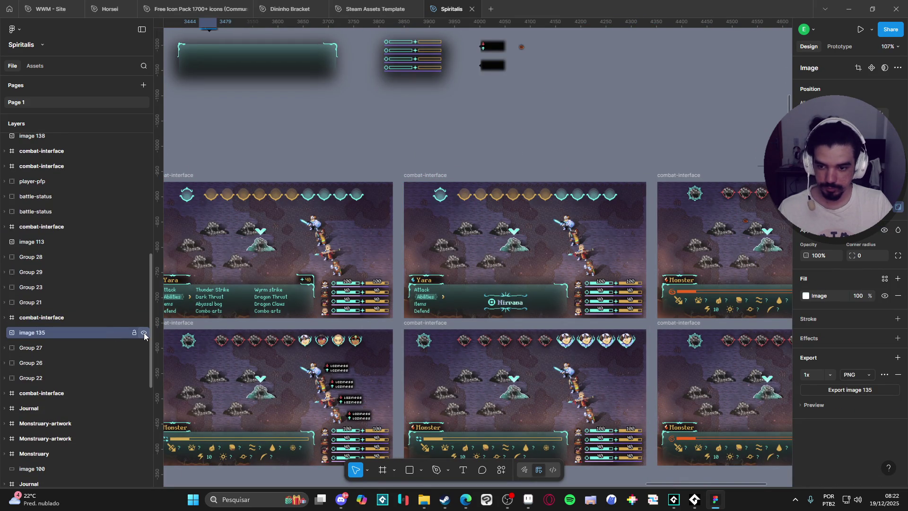
scroll(487, 265, "down", 3)
scroll(487, 264, "up", 3)
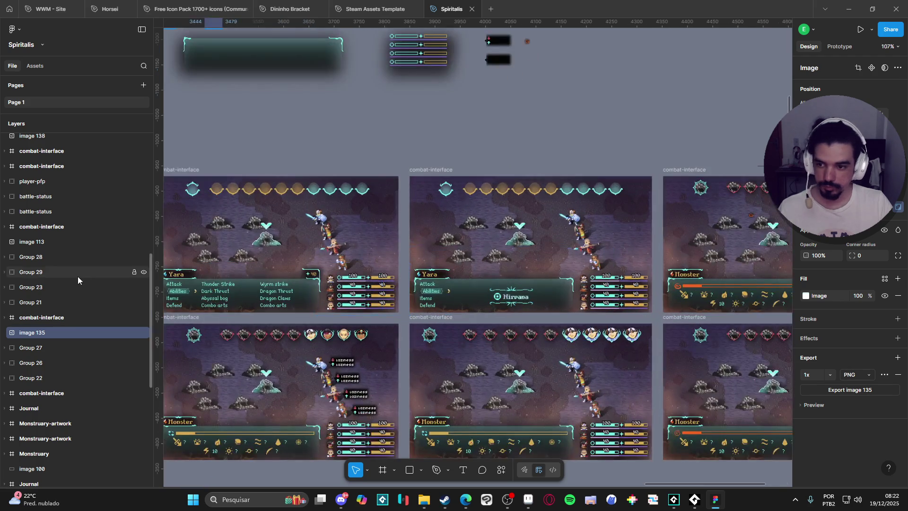
scroll(83, 276, "up", 4)
left_click(66, 336)
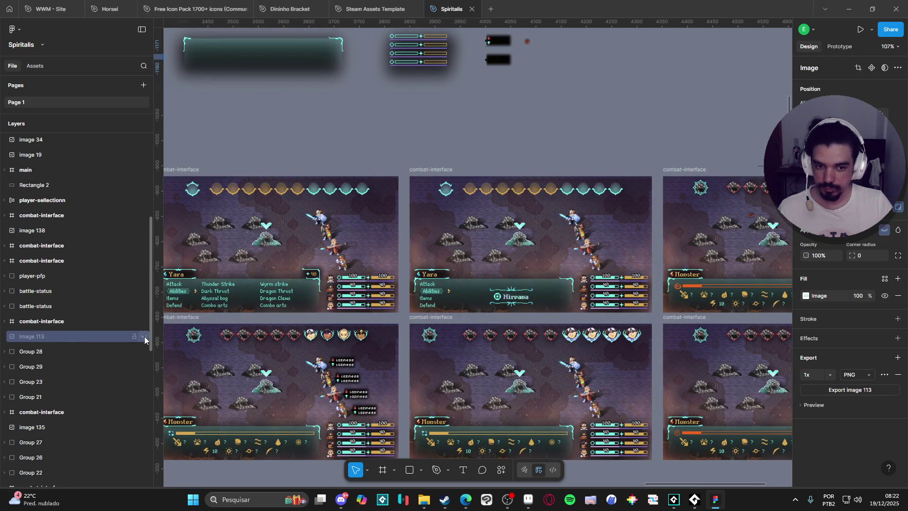
left_click(80, 412)
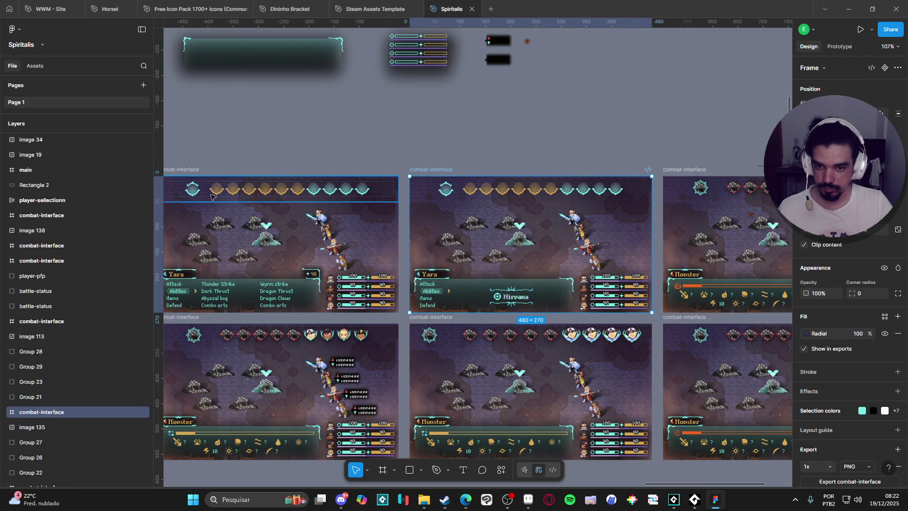
scroll(46, 326, "down", 3)
left_click(45, 319)
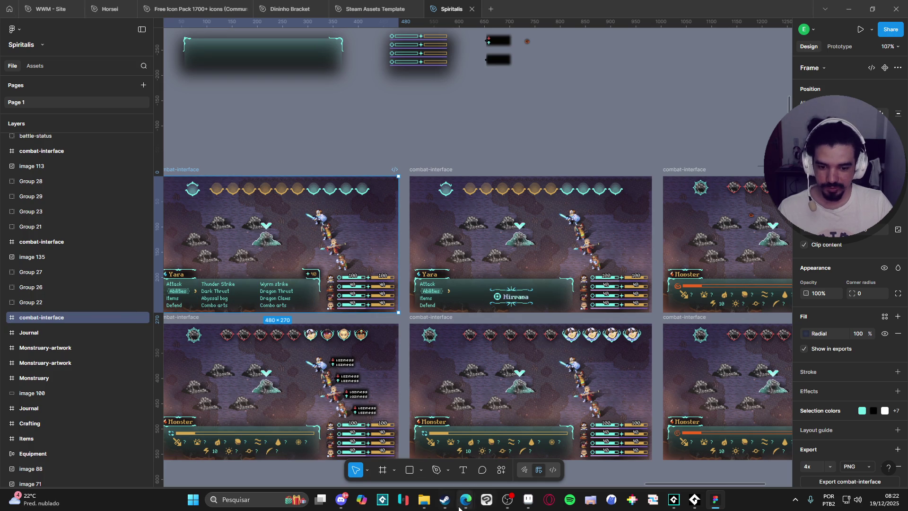
left_click(422, 503)
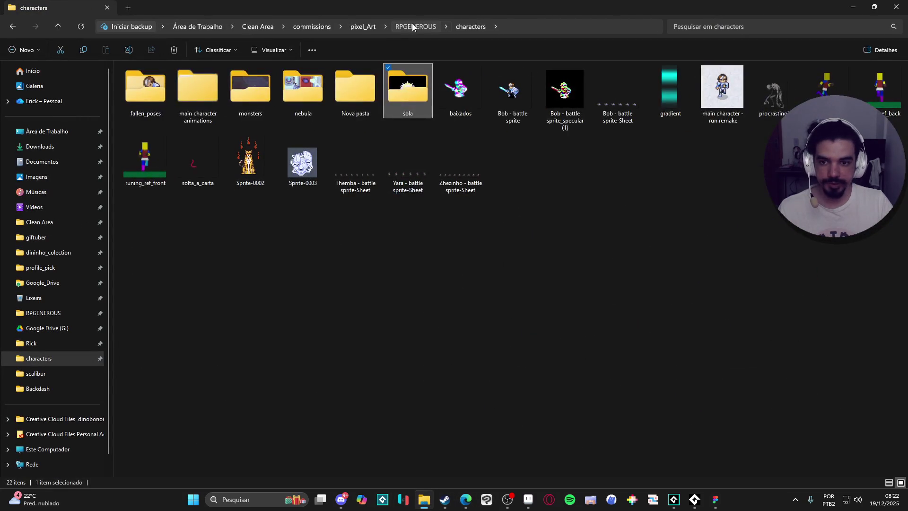
Navigate from RPGENEROUS into vfx > character_spells > themba > revenge.
left_click(412, 27)
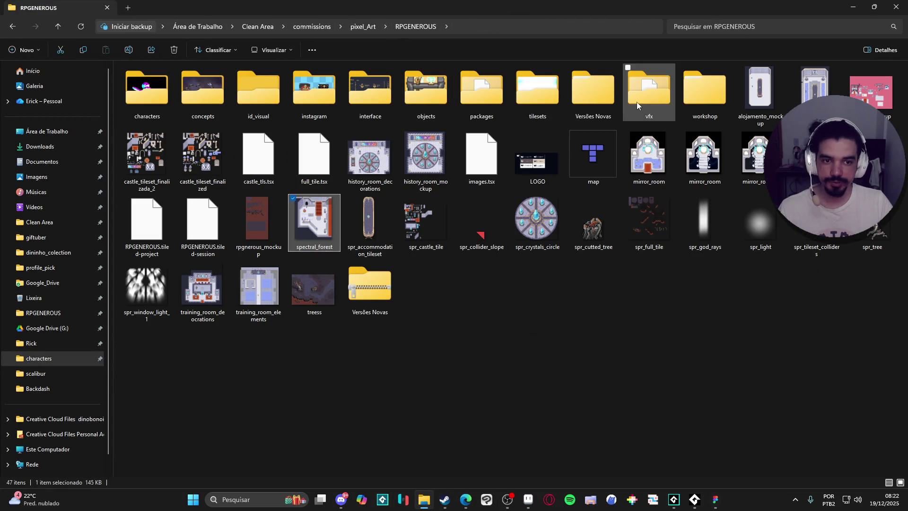
double_click(636, 101)
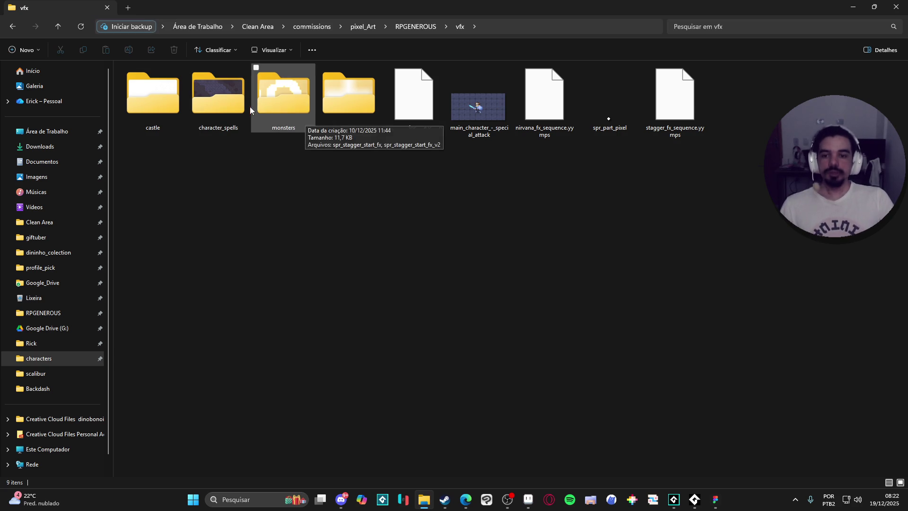
left_click(240, 100)
double_click(225, 101)
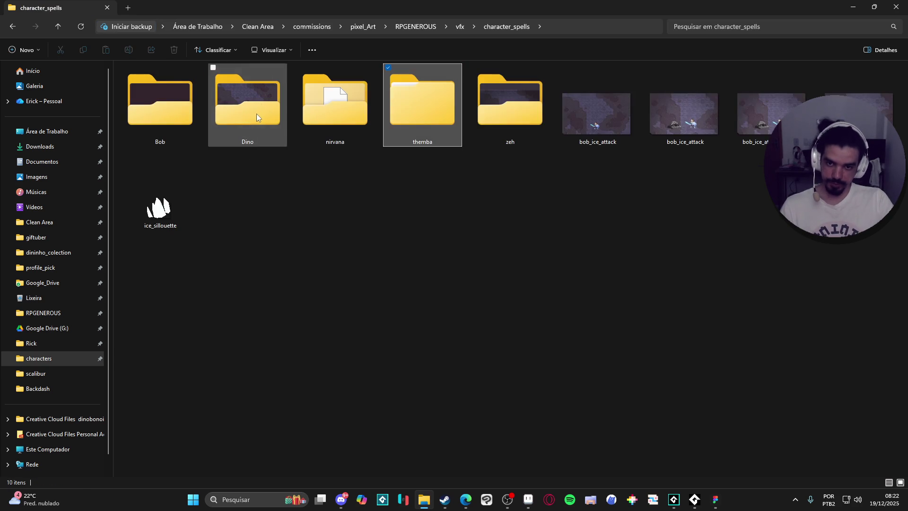
double_click(453, 112)
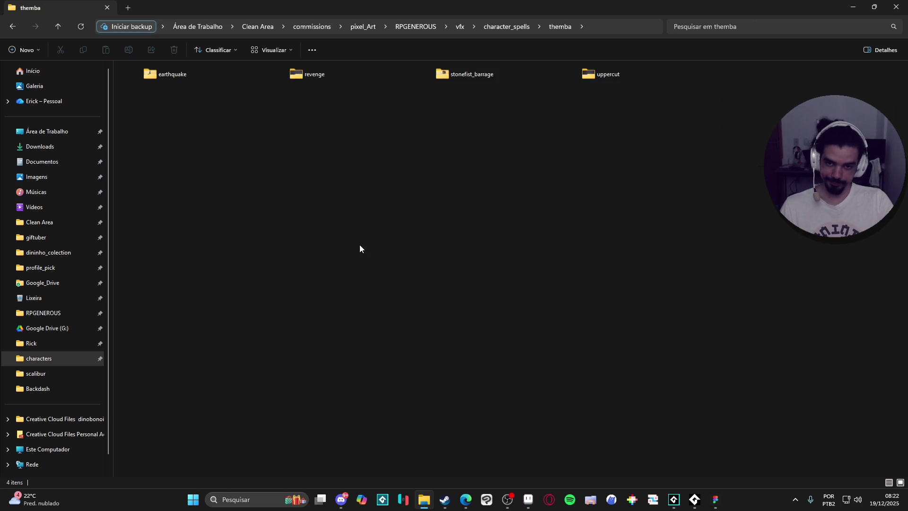
double_click(315, 76)
Open the first revenge file and switch to Aseprite.
left_click(145, 96)
key("alt+Tab")
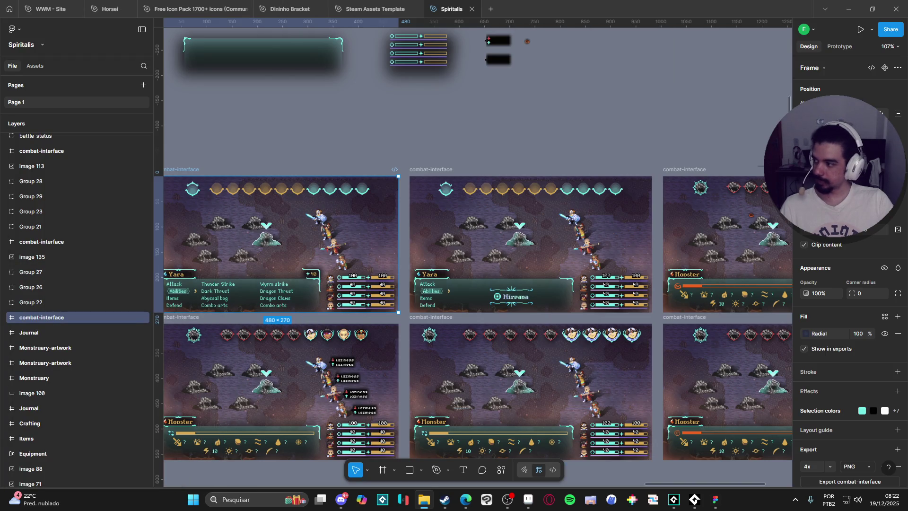
left_click(528, 499)
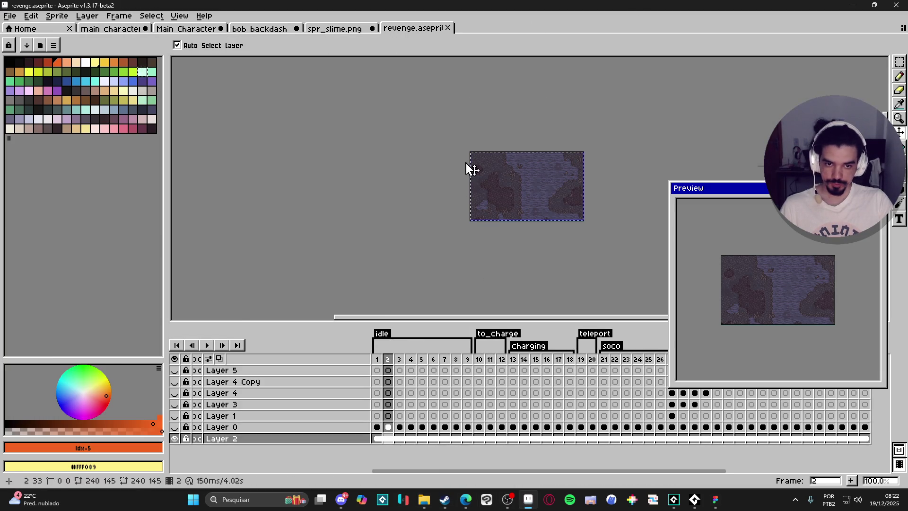
In spr_slime, add a layer beneath the slime and paste the cave background into it.
left_click(344, 29)
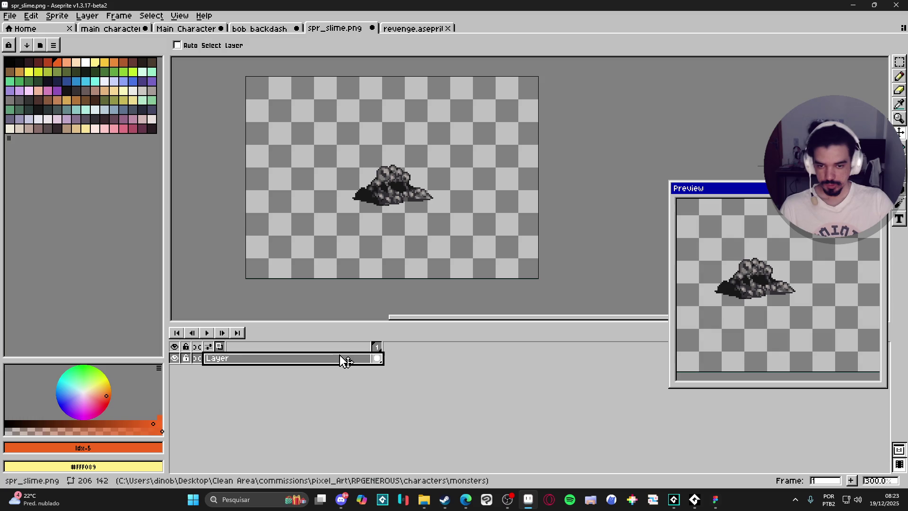
key("shift+n")
left_click_drag(352, 361, 355, 418)
key("ctrl+v")
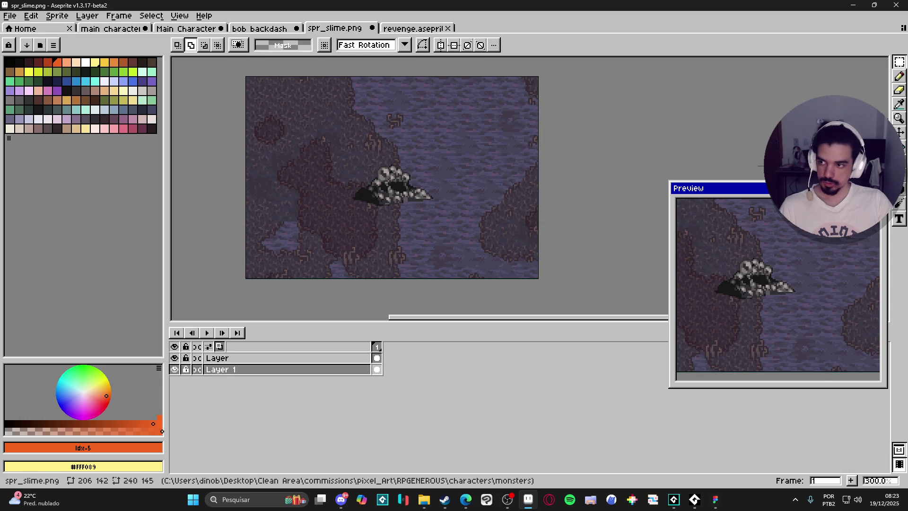
scroll(370, 196, "up", 1)
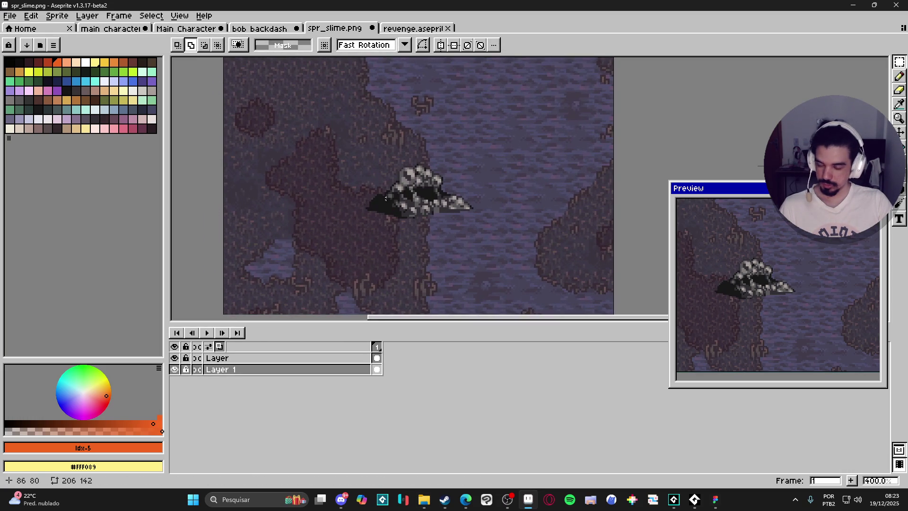
key("Return")
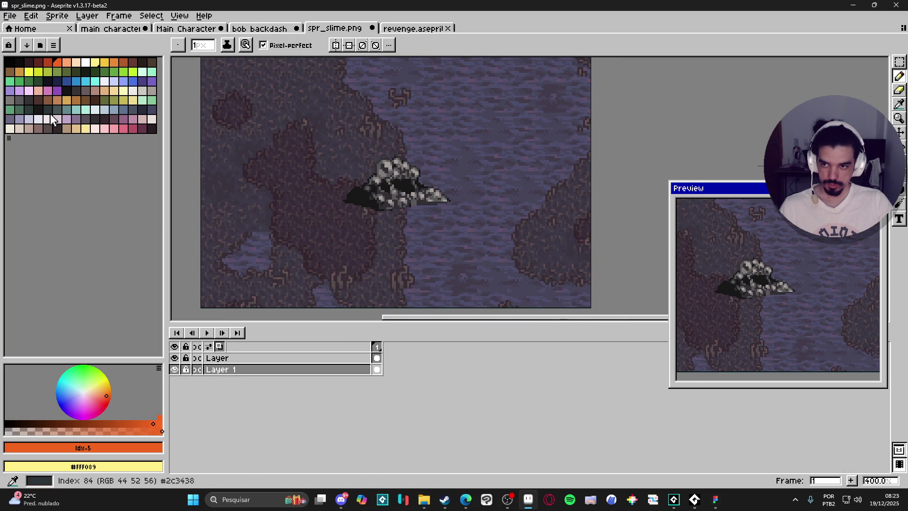
Pick the pale pinkish-white swatch Idx-100, keep a 1px brush, and add empty Layer 2.
left_click(46, 120)
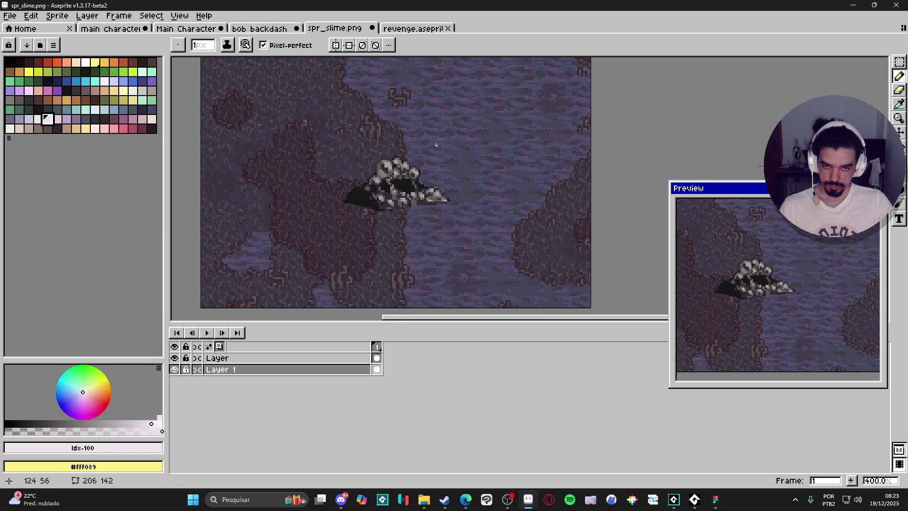
scroll(436, 145, "up", 1)
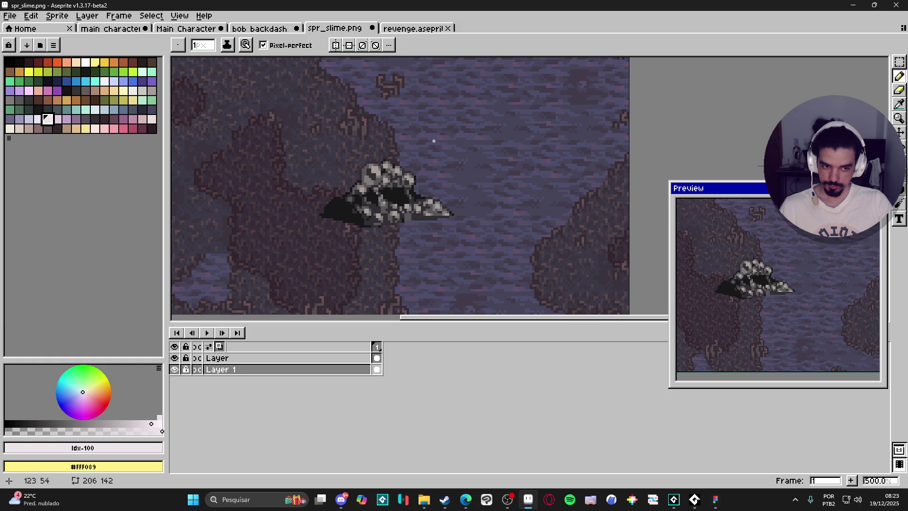
key("plus")
key("plus")
key("plus")
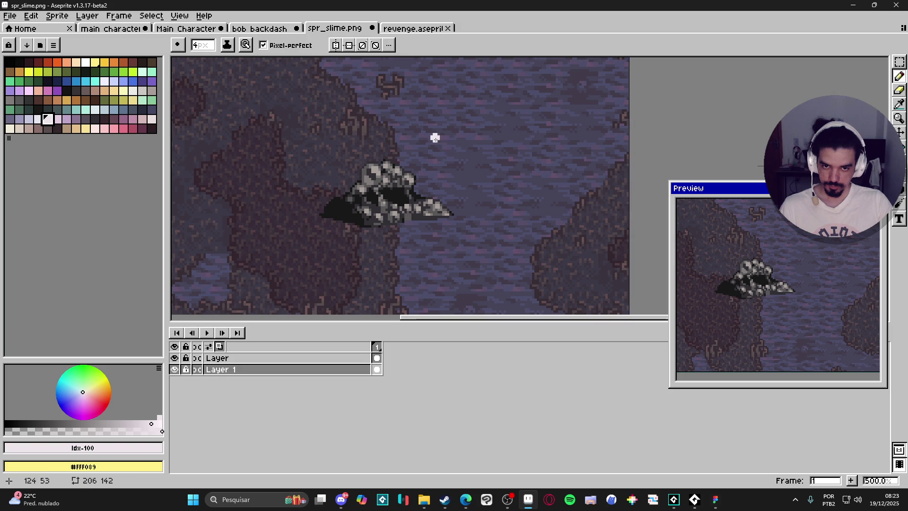
key("minus")
key("minus")
key("minus")
left_click(400, 165, "shift")
key("ctrl+z")
key("shift+n")
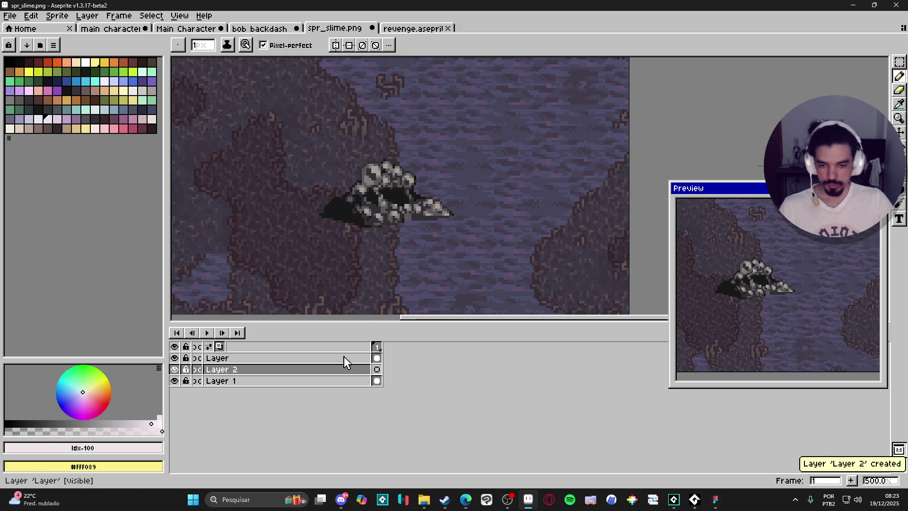
Move the new layer to the top and rename it 'hit'.
mouse_move(347, 371)
left_mouse_down()
mouse_move(355, 369)
mouse_move(333, 359)
left_mouse_up()
double_click(275, 358)
type("hit")
key("Return")
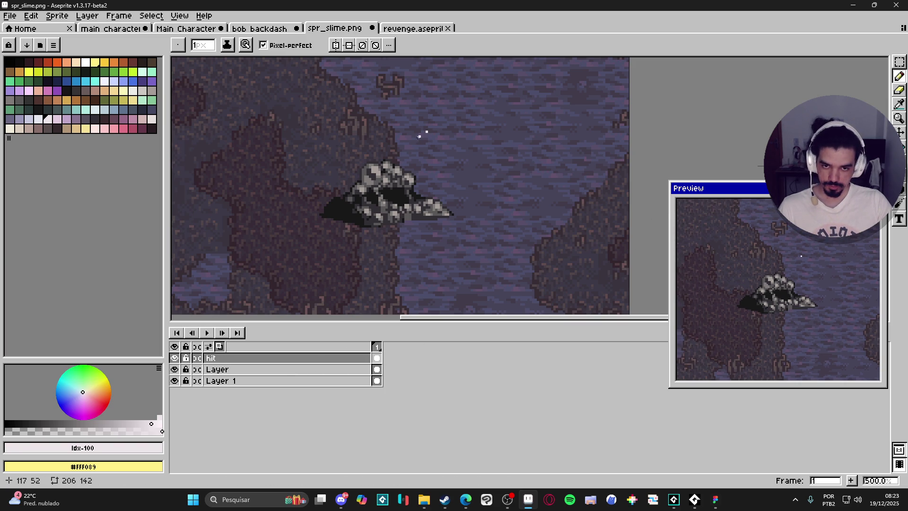
Draw a curved crescent slash outline over the slime and fill it white.
mouse_move(389, 159)
left_mouse_down()
mouse_move(347, 225)
mouse_move(346, 266)
mouse_move(434, 132)
left_mouse_up()
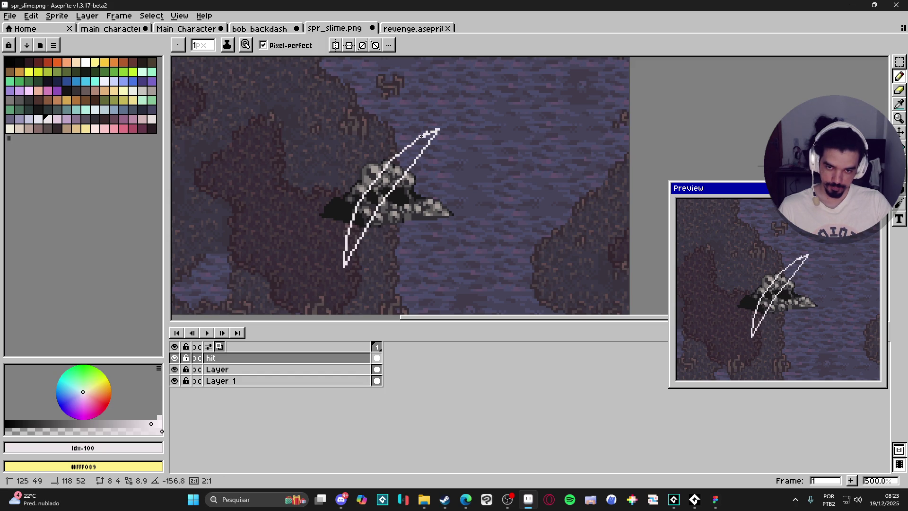
key("g")
left_click(422, 135)
scroll(424, 133, "up", 1)
Trim the crescent's tips and edges with a 5px eraser, then add frame 2 and erase its middle.
key("e")
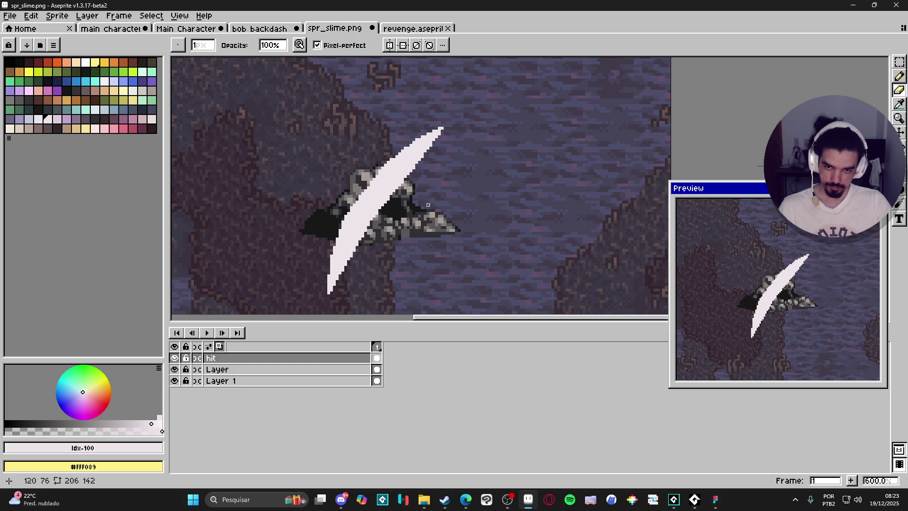
scroll(428, 204, "down", 3)
scroll(379, 276, "up", 4)
key("plus")
key("plus")
key("plus")
scroll(361, 276, "down", 1)
left_click(475, 103)
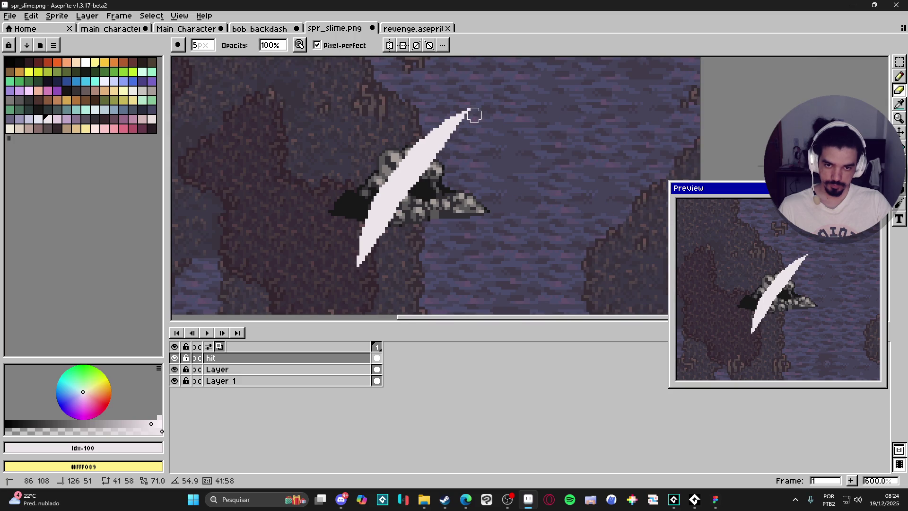
left_click(416, 179, "shift")
left_click(365, 259, "shift")
left_click_drag(364, 260, 355, 273)
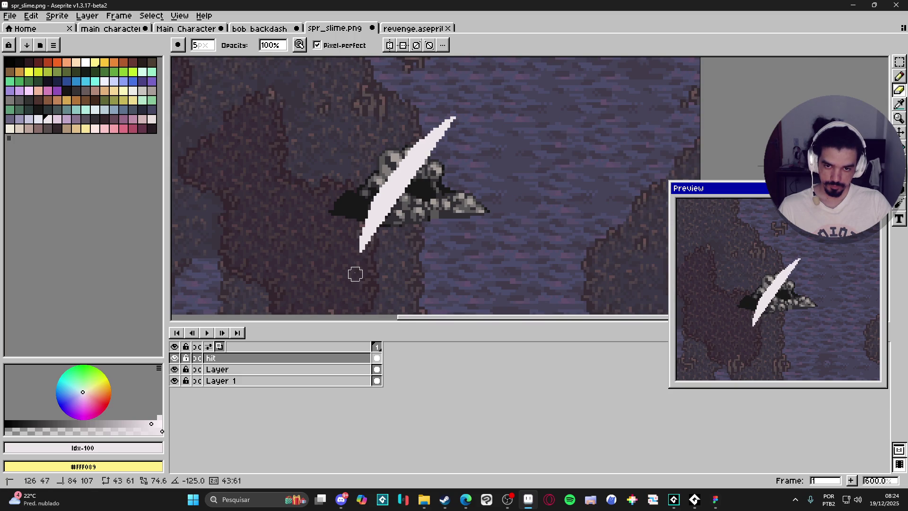
left_click_drag(409, 198, 449, 118)
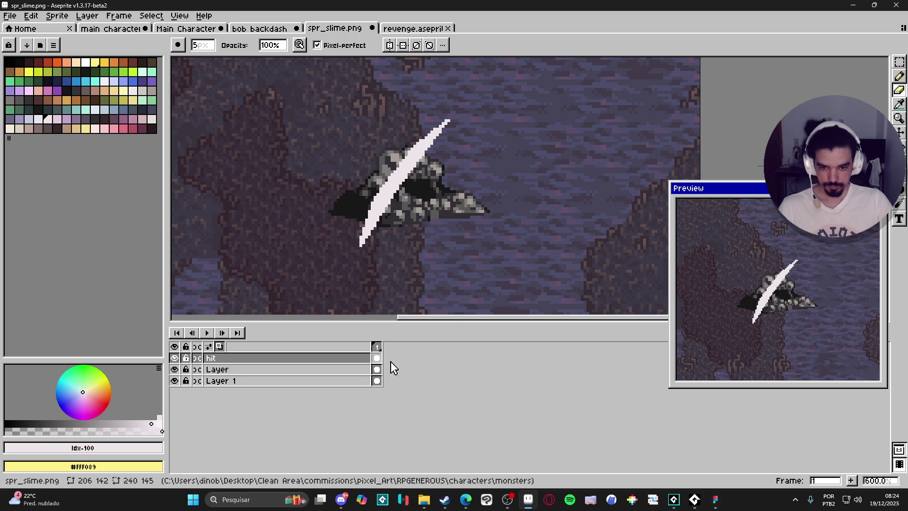
left_click(851, 480)
mouse_move(409, 151)
left_mouse_down()
mouse_move(402, 166)
mouse_move(418, 158)
left_mouse_up()
On frame 2, erase the lower slash and pencil the remaining top into a small white burst.
left_click_drag(375, 217, 352, 248)
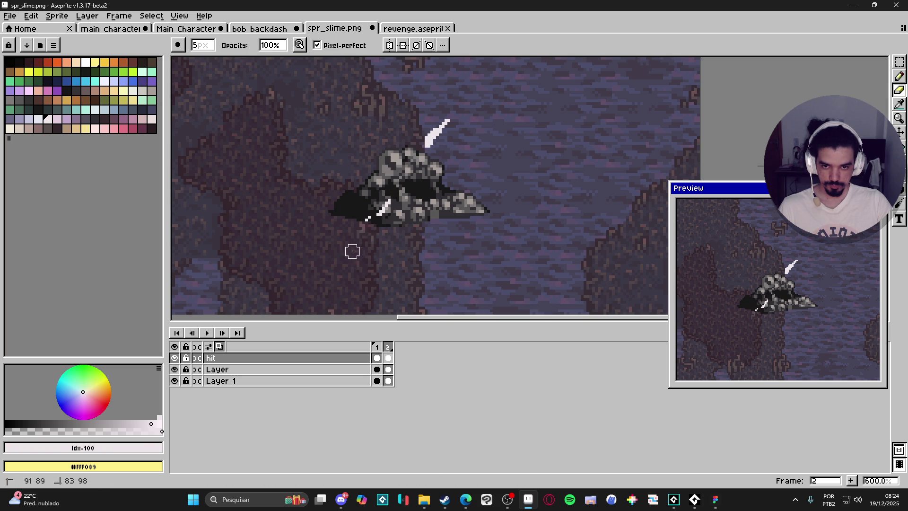
key("b")
scroll(442, 122, "up", 1)
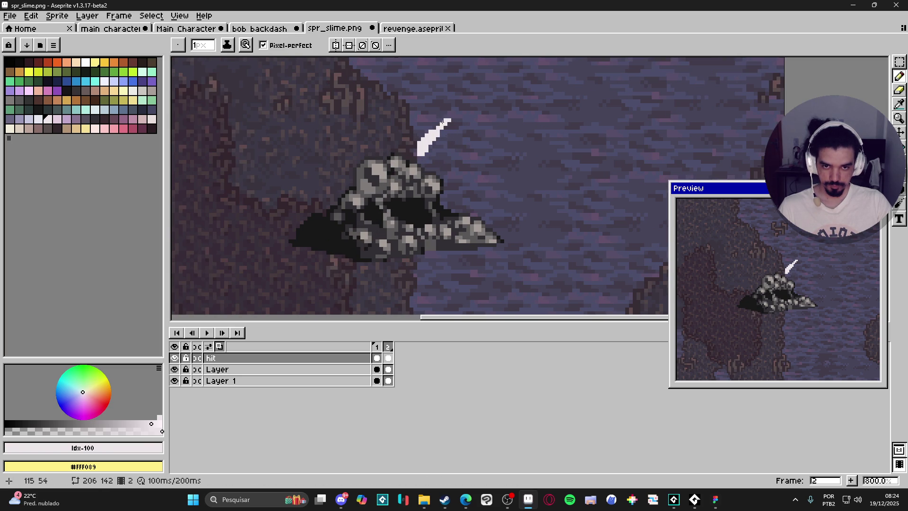
mouse_move(442, 120)
left_mouse_down()
mouse_move(422, 134)
mouse_move(451, 145)
mouse_move(423, 150)
mouse_move(437, 140)
left_mouse_up()
left_click(433, 131)
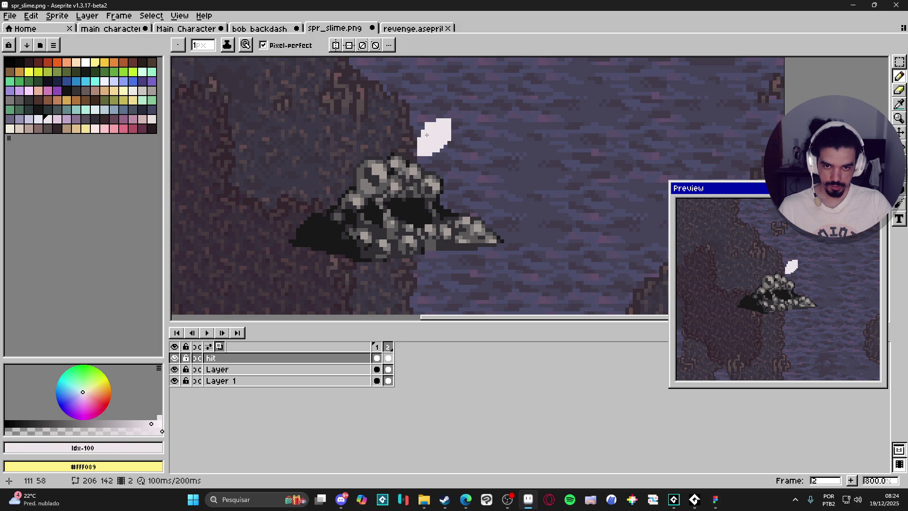
key("e")
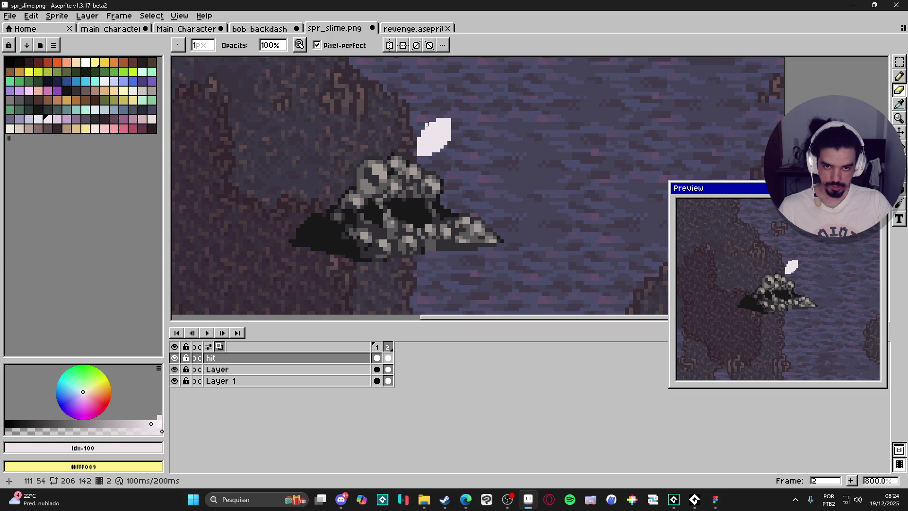
key("b")
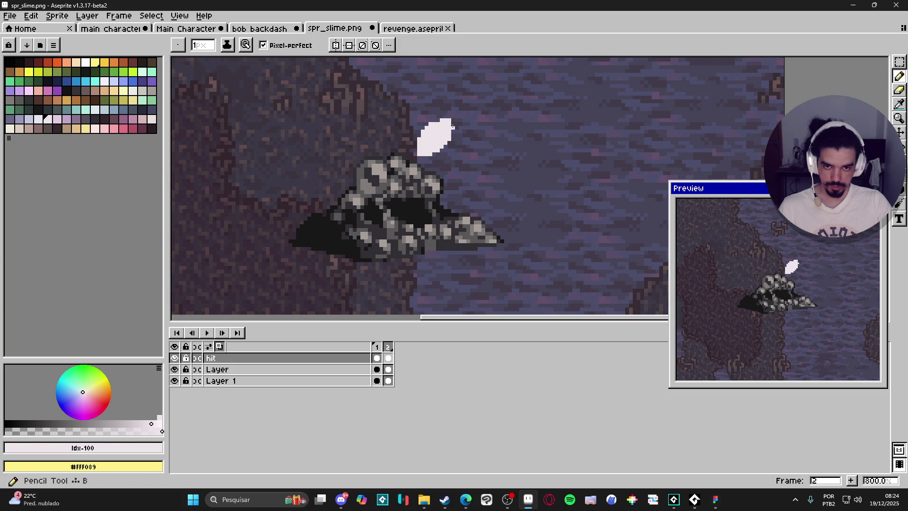
left_click_drag(453, 127, 453, 134)
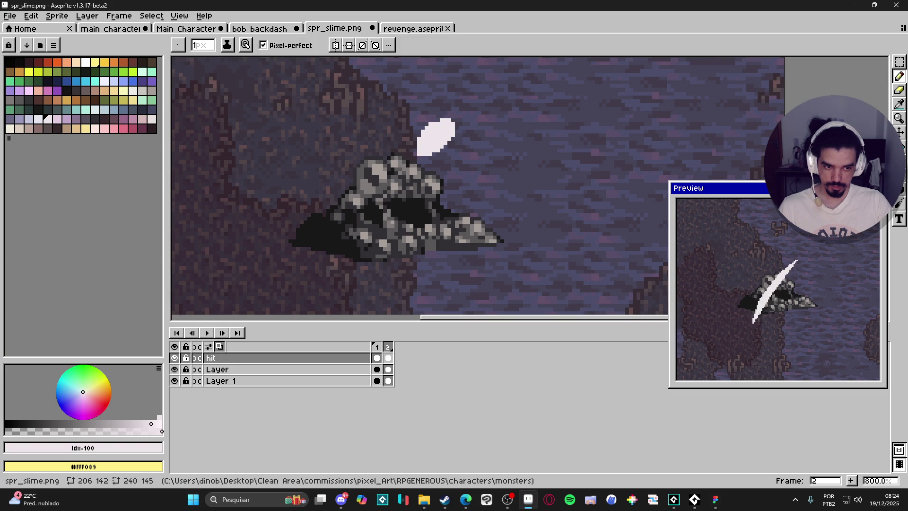
scroll(478, 228, "down", 1)
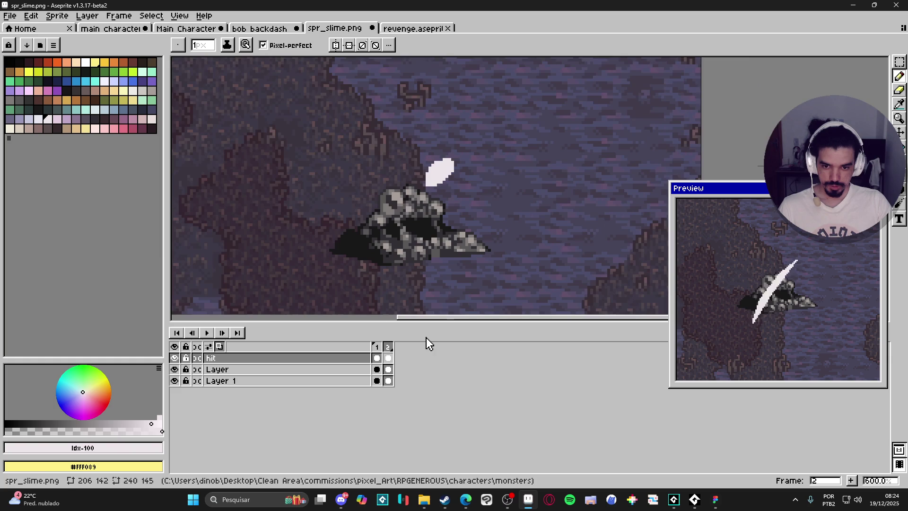
Compare frame 2 against frame 1, then add frame 3 and select its full slash.
left_click(376, 346)
left_click(388, 346)
left_click(377, 348)
left_click(387, 348)
left_click(377, 348)
left_click(388, 347)
left_click(850, 481)
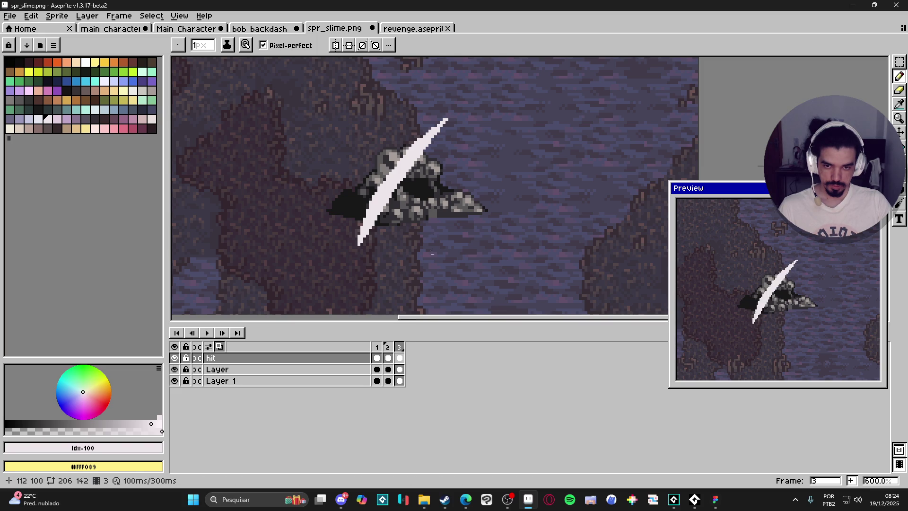
key("m")
left_click_drag(468, 108, 354, 264)
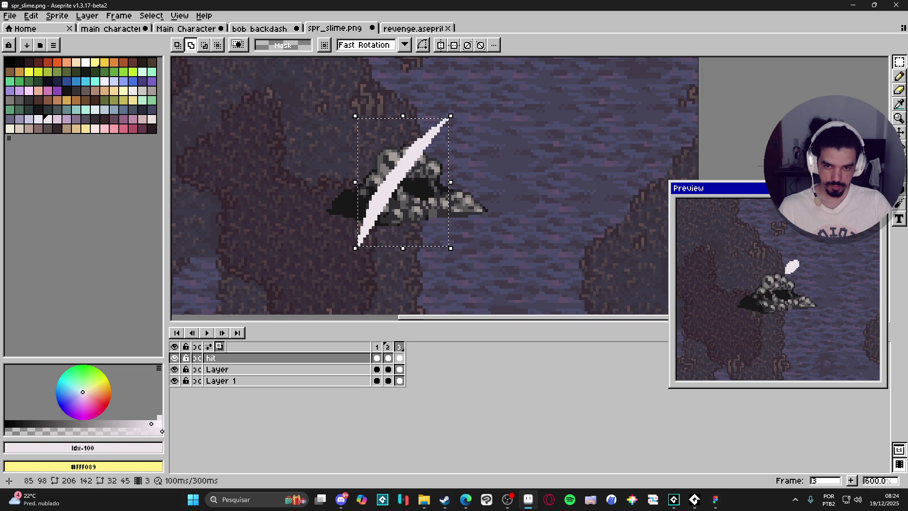
Scale the selected slash on frame 3 up slightly and apply the resize.
left_click_drag(352, 248, 360, 255)
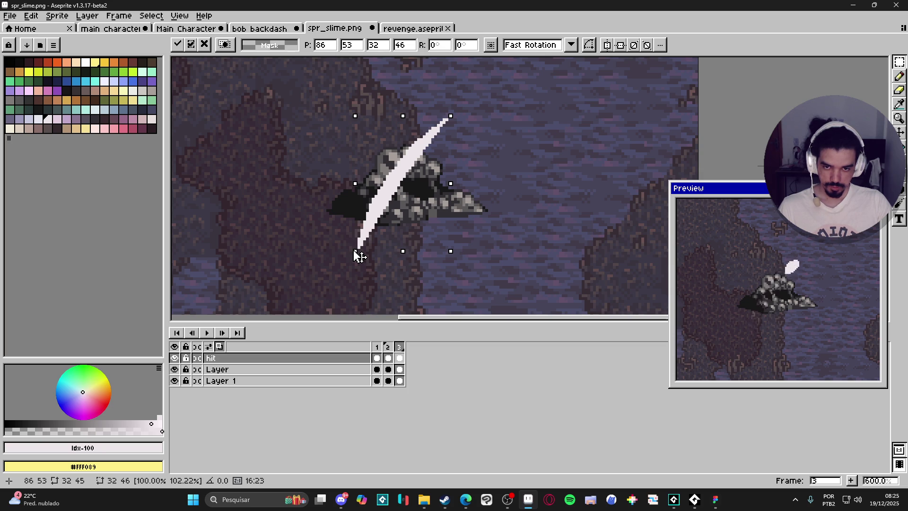
key("Return")
left_click(377, 347)
left_click(400, 347)
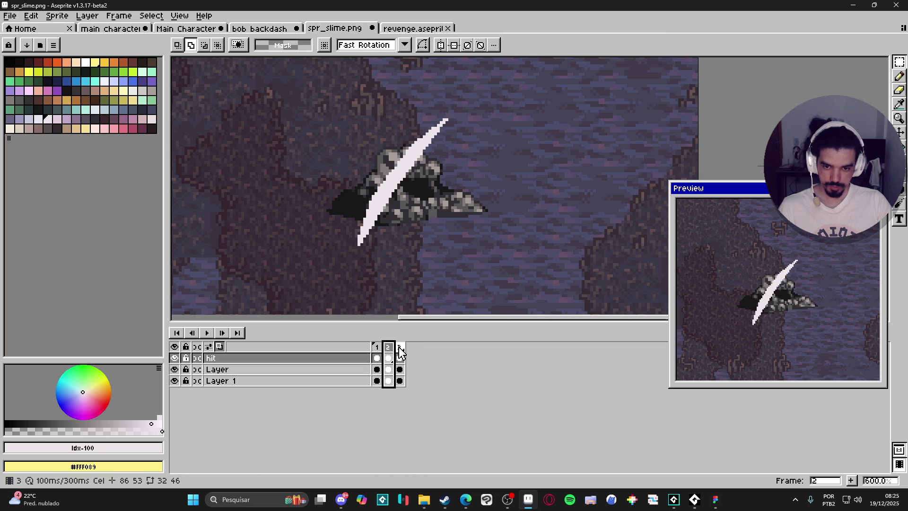
key("b")
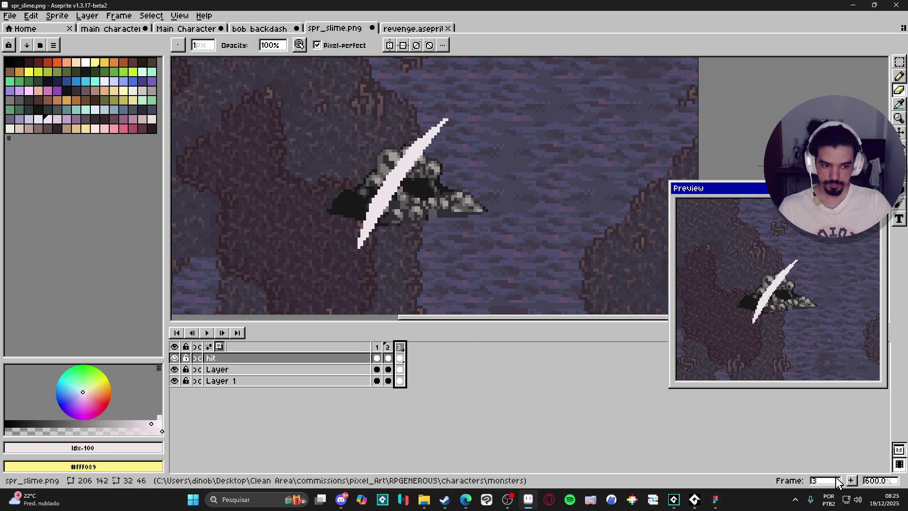
Add a fourth frame and erase the slash's top tip shorter with a 3px eraser.
left_click(851, 480)
key("e")
key("plus")
key("plus")
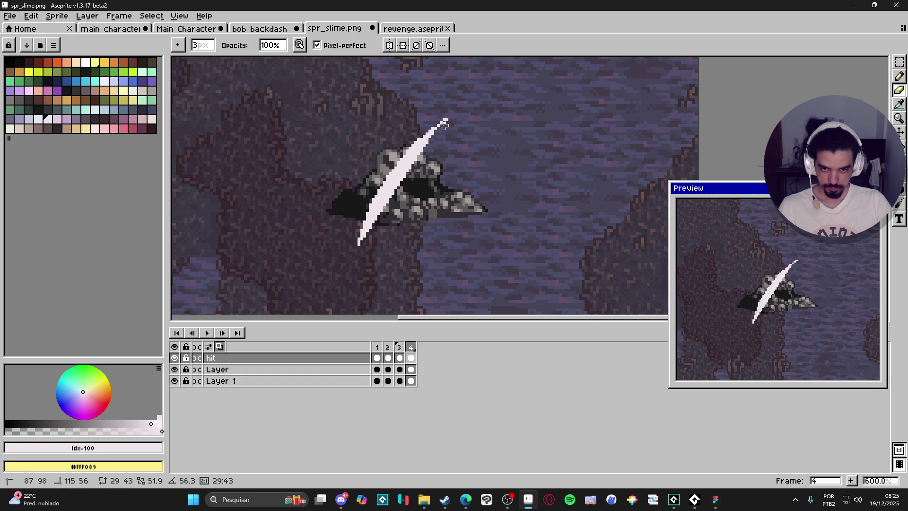
left_click_drag(449, 110, 425, 136)
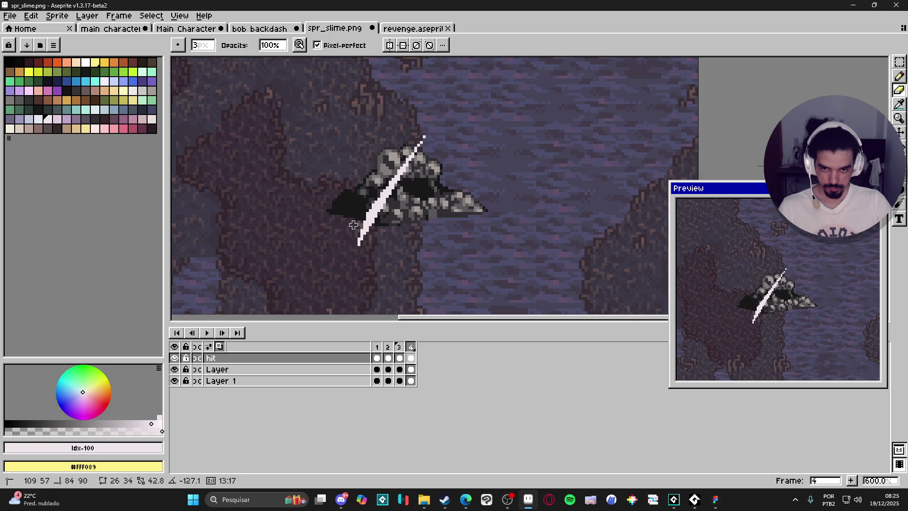
Add frames 5 and 6, trimming the slash's upper end down further.
left_click(851, 480)
key("ctrl+z")
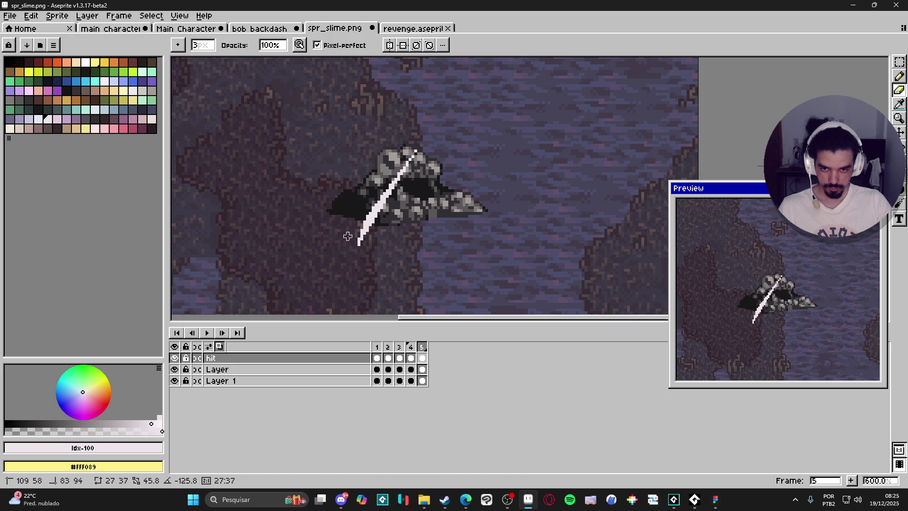
key("ctrl+z")
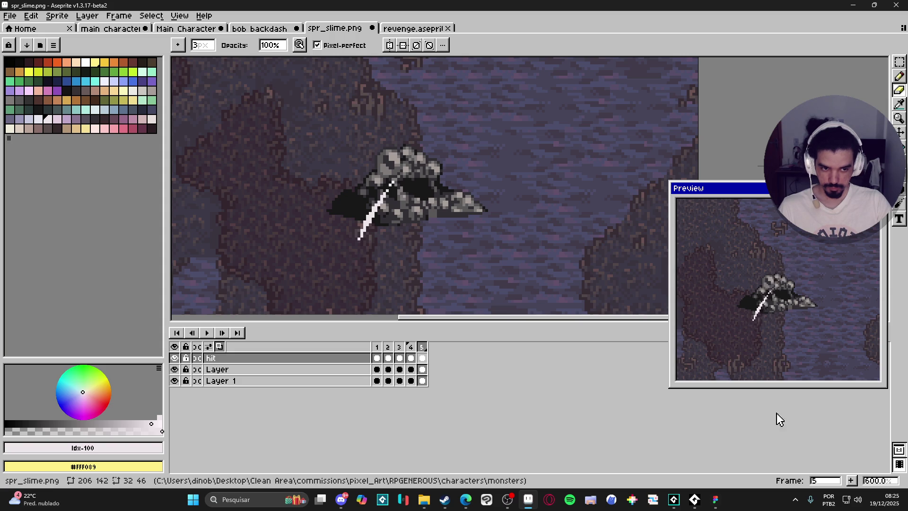
left_click(849, 479)
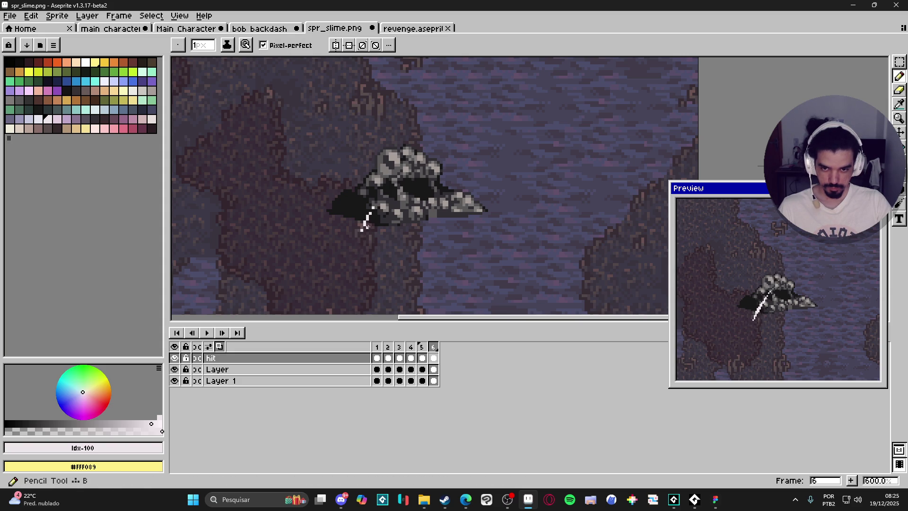
Set the frame duration to 50 ms, then select all six hit-layer frames.
key("b")
scroll(364, 222, "up", 3)
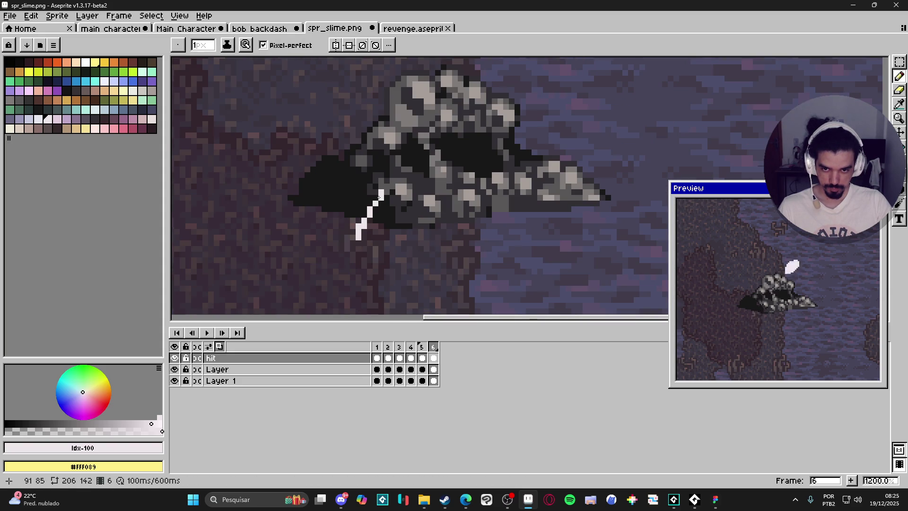
scroll(424, 262, "down", 4)
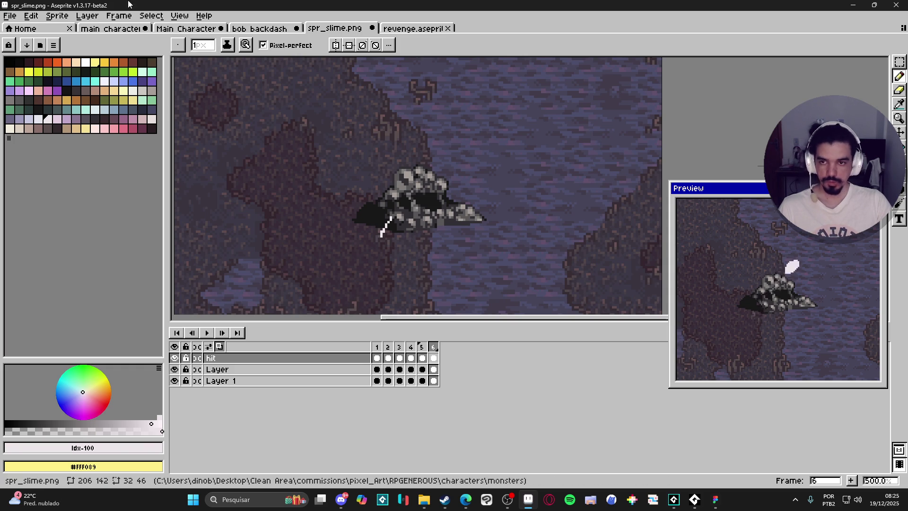
left_click(151, 16)
left_click(137, 28)
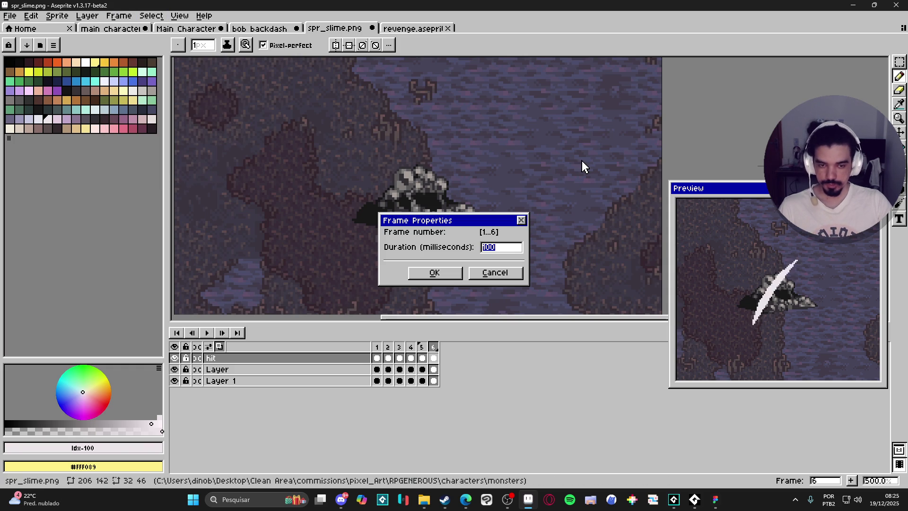
type("50")
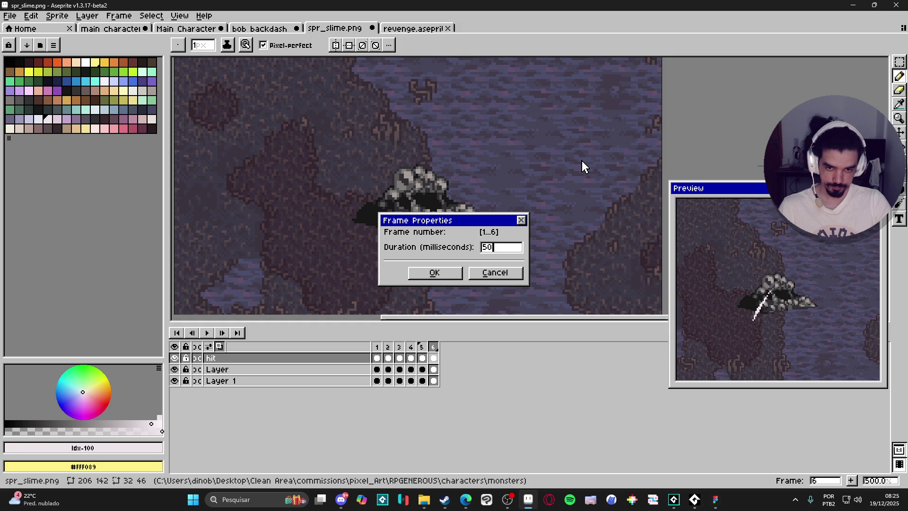
key("Return")
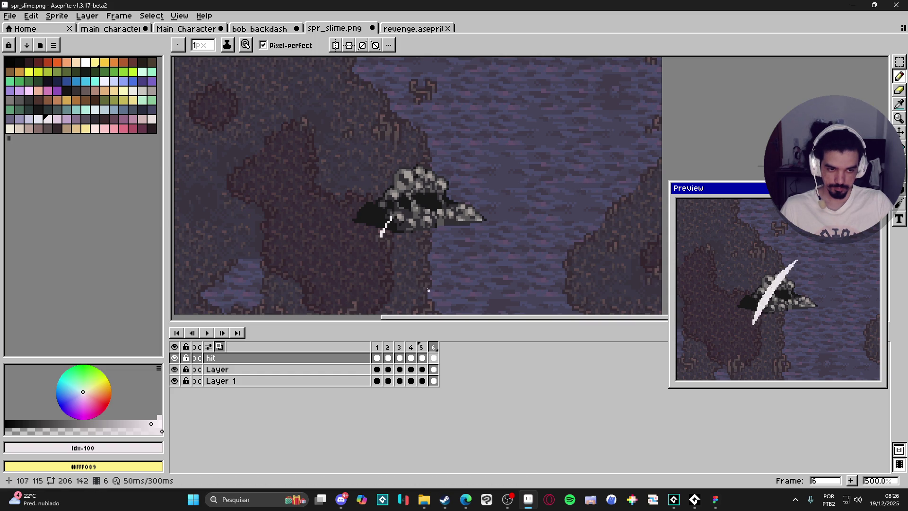
left_click_drag(377, 358, 434, 359)
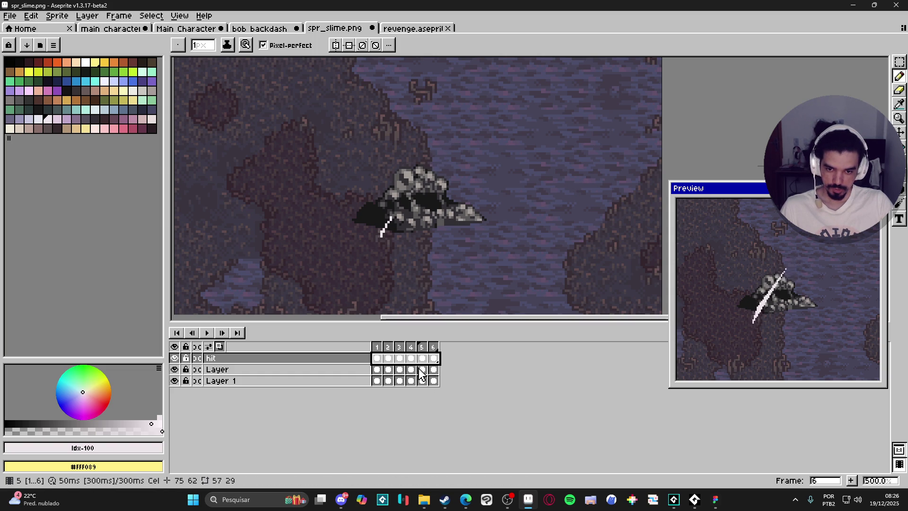
Duplicate the hit layer into 'hit Copy', undoing an accidental merge along the way.
right_click(354, 359)
left_click(401, 423)
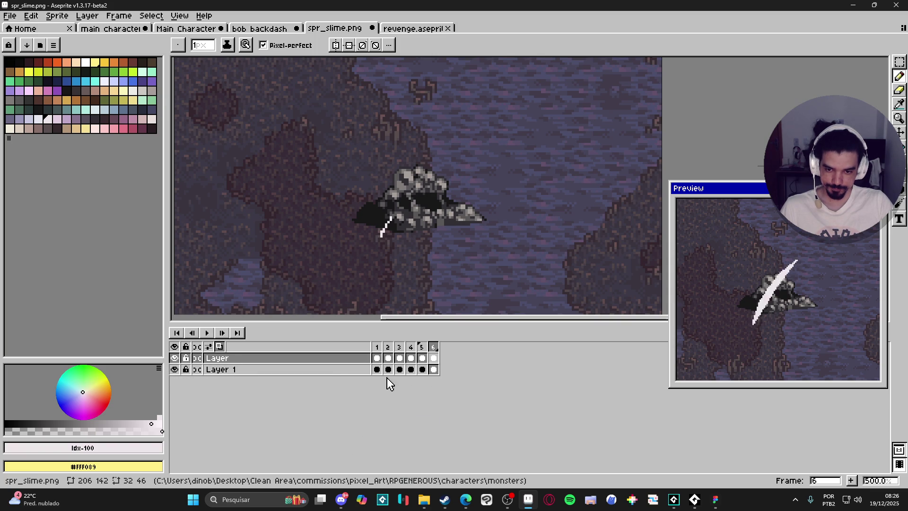
key("ctrl+z")
right_click(354, 358)
left_click(383, 415)
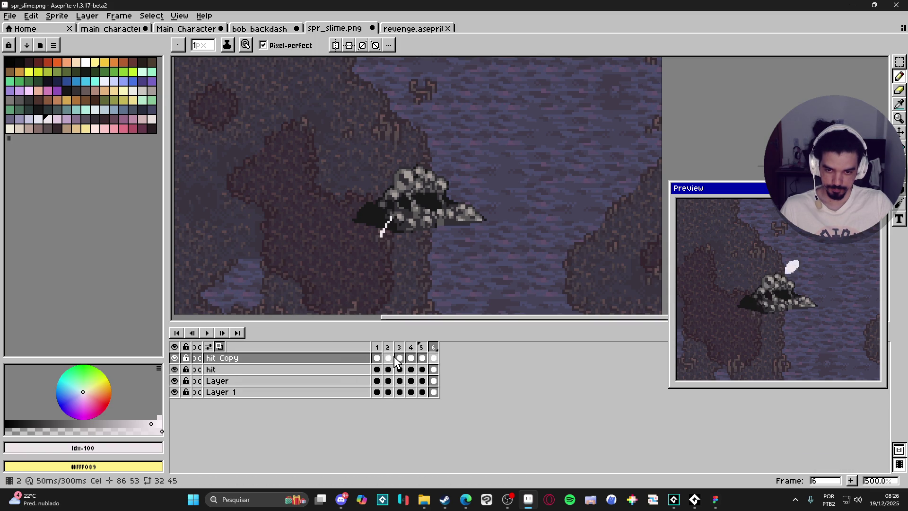
Flip all six hit Copy cels horizontally so the two slashes form an X.
left_click_drag(433, 359, 378, 363)
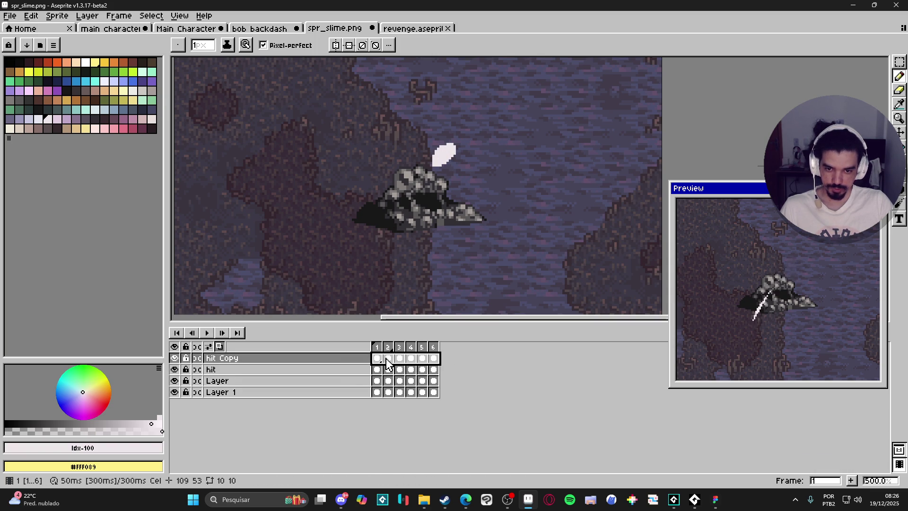
key("shift+h")
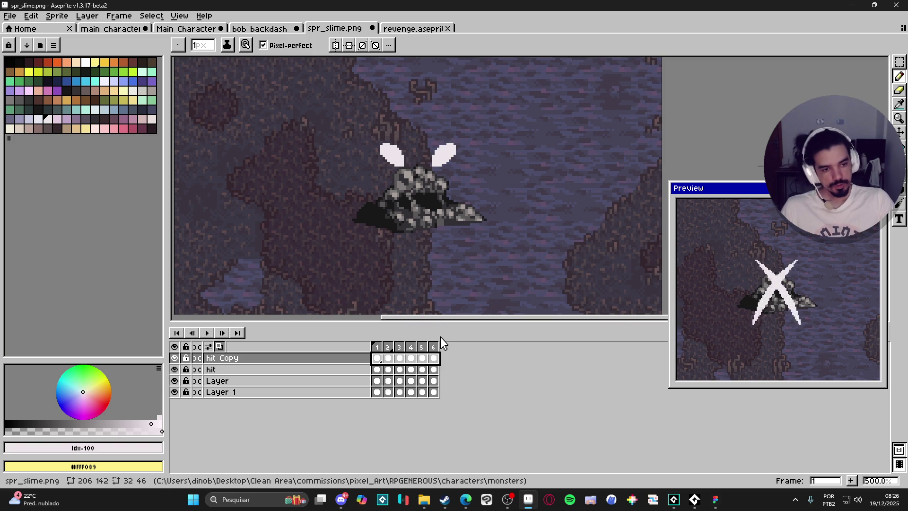
key("shift+c")
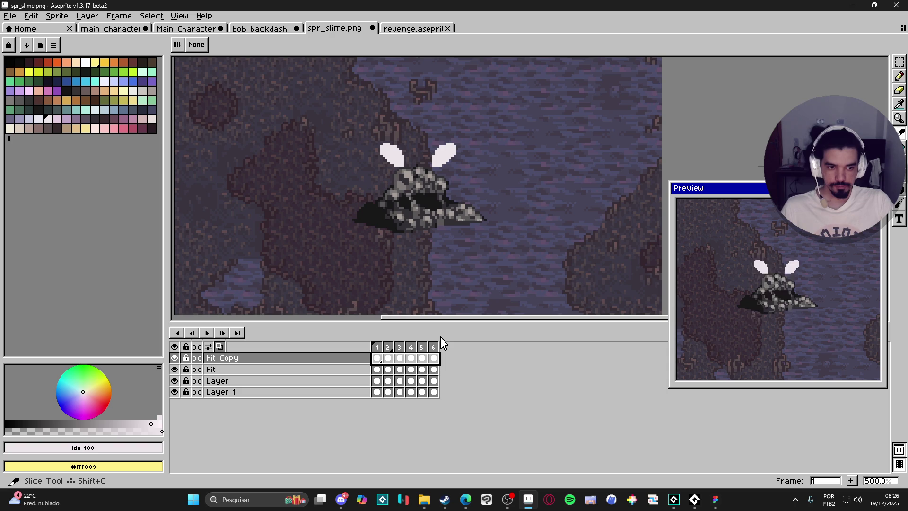
key("ctrl+z")
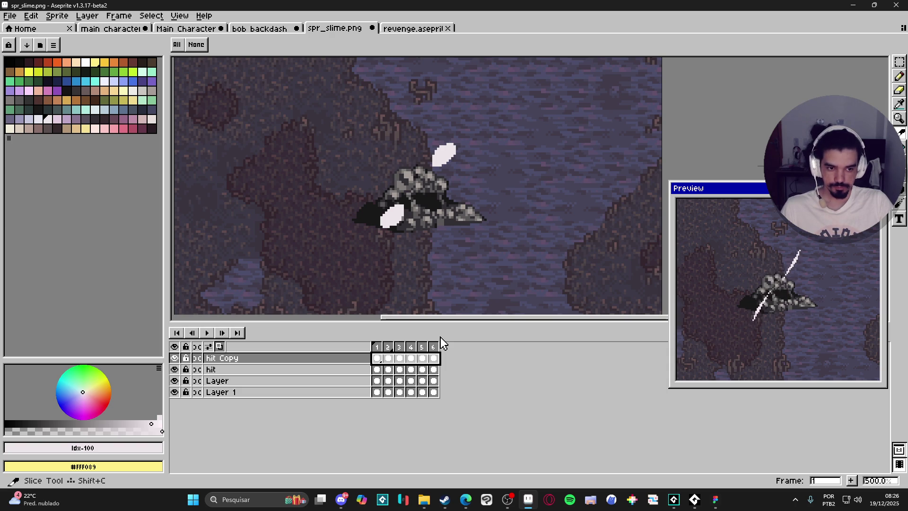
key("ctrl+z")
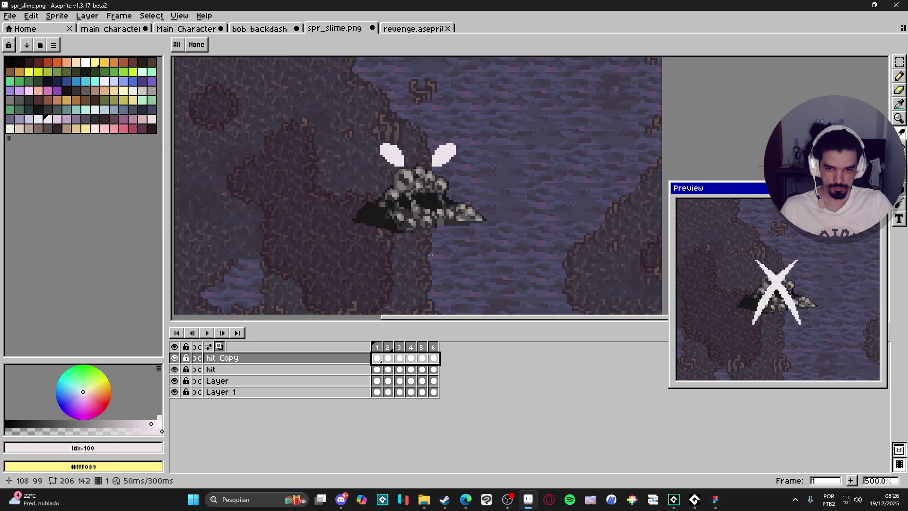
Shift the mirrored slash sideways across all six hit Copy frames with the Move tool.
key("v")
left_click(434, 360)
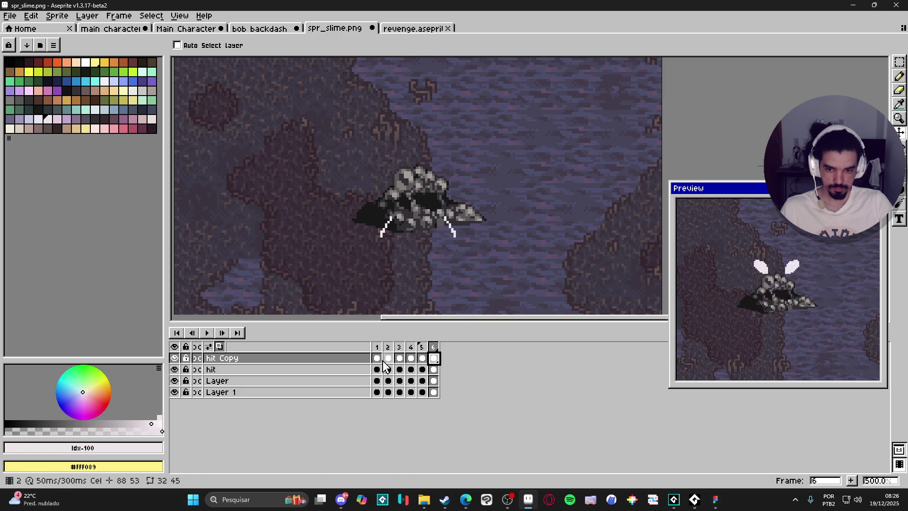
left_click(377, 358)
left_click_drag(433, 358, 384, 360)
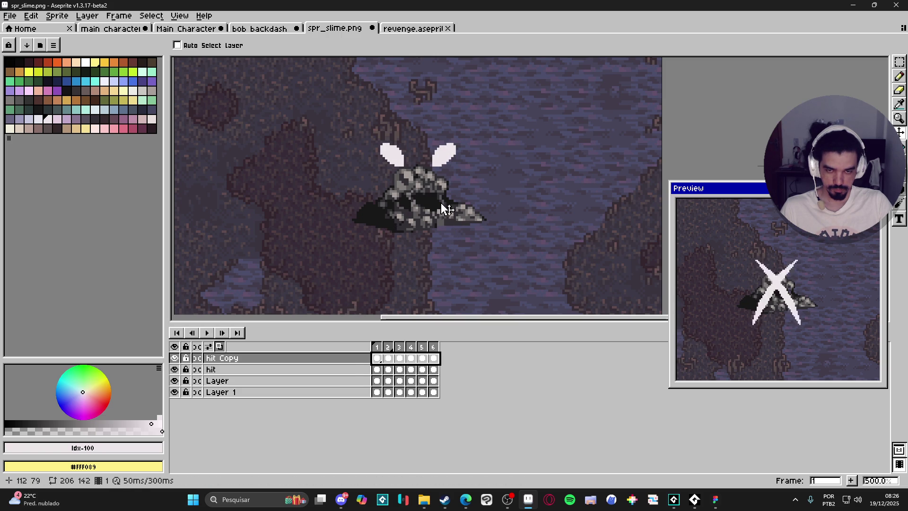
mouse_move(445, 156)
left_mouse_down()
mouse_move(421, 165)
mouse_move(434, 168)
left_mouse_up()
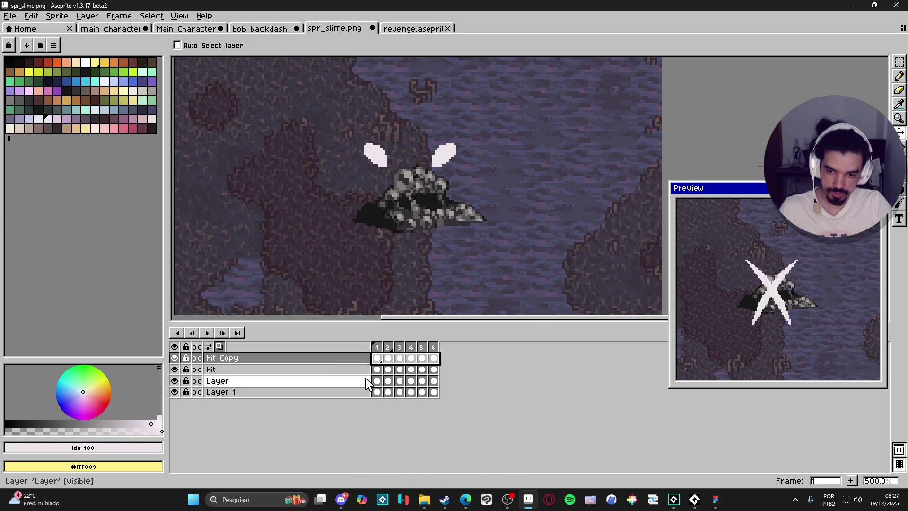
Open and cancel the sprite sheet export settings, then bring the web browser forward.
left_click(362, 359)
key("ctrl+e")
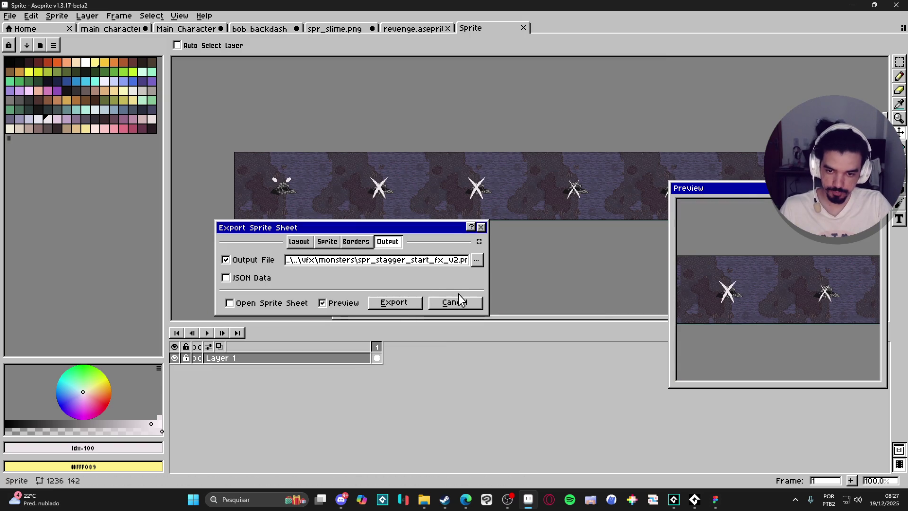
left_click(464, 302)
left_click(347, 369)
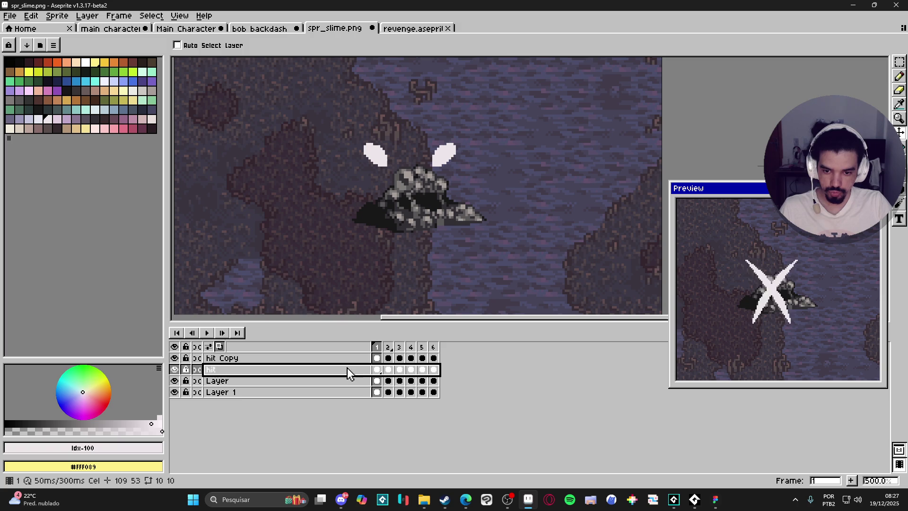
left_click(466, 500)
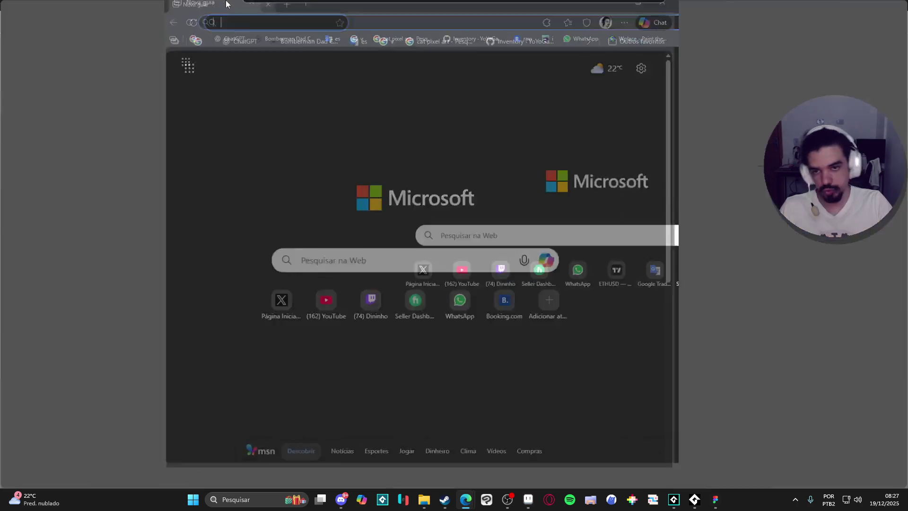
Search Google Images for 'hit vfx gif' and preview burst and impact animations.
type("hit vfx")
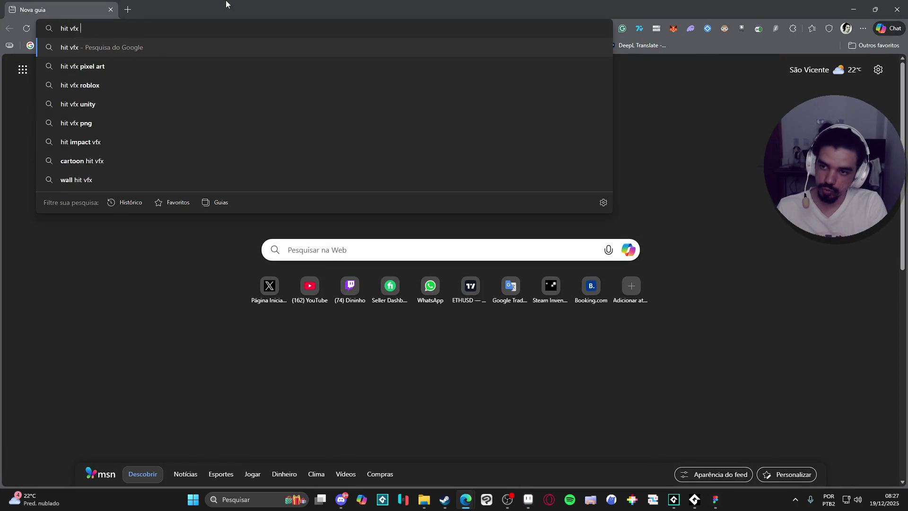
type(" gif")
key("Return")
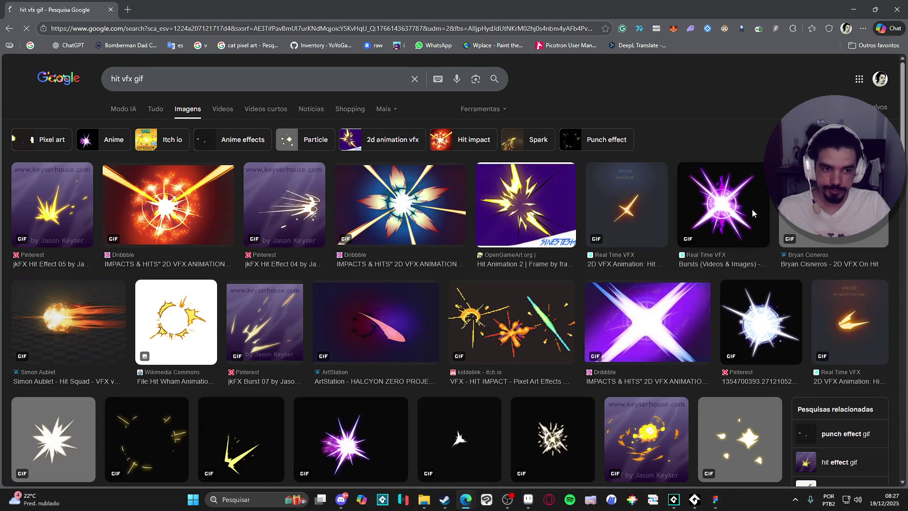
left_click(752, 214)
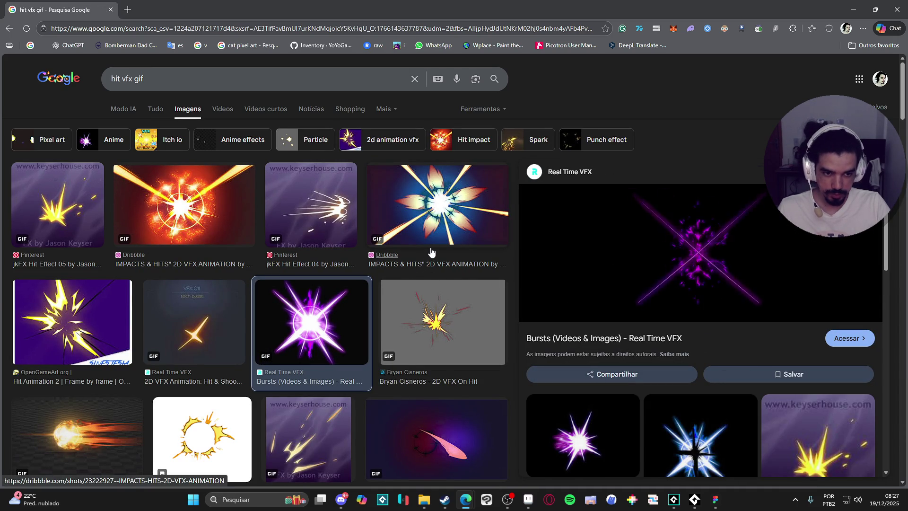
left_click(452, 243)
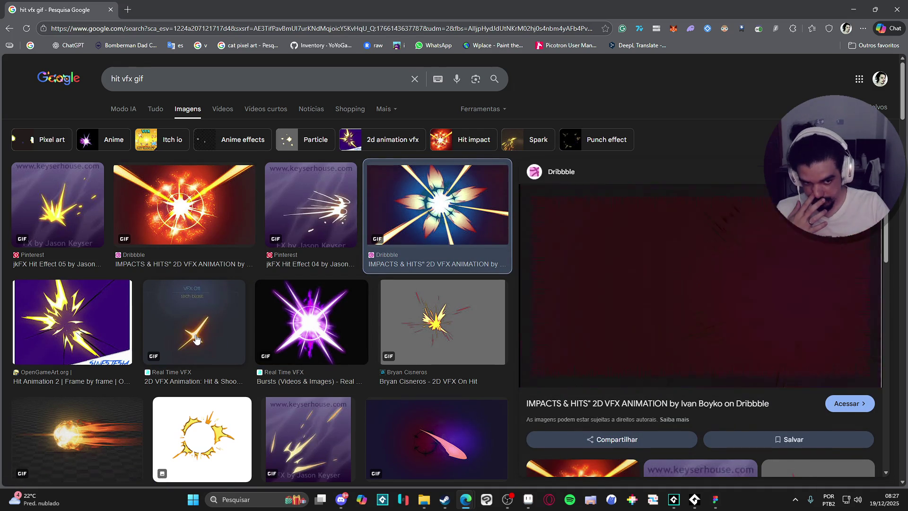
left_click(198, 413)
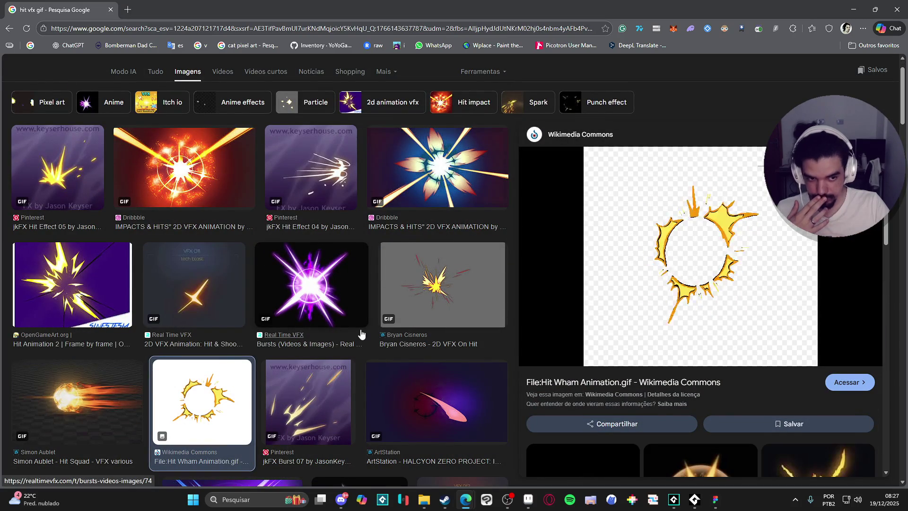
Preview more hit effects, ending on the blue X-shaped burst, then return to Aseprite.
scroll(690, 273, "down", 2)
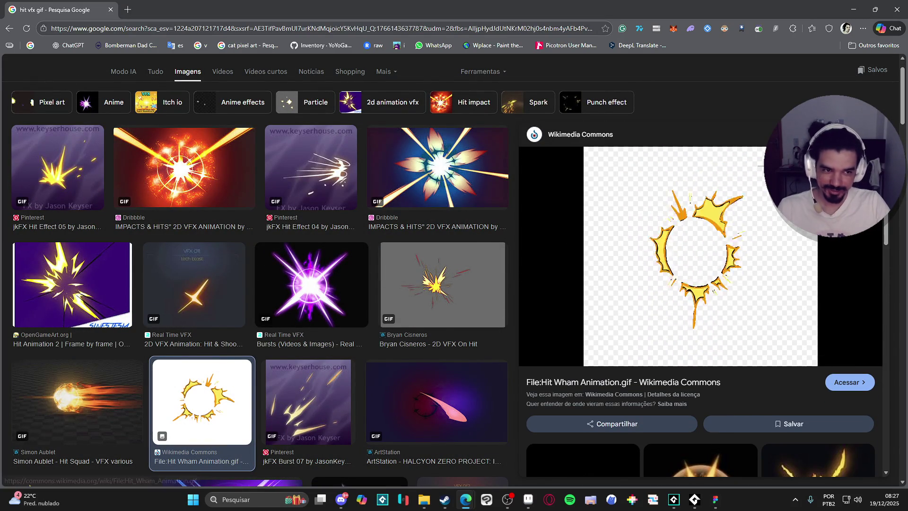
key("Escape")
left_click(693, 315)
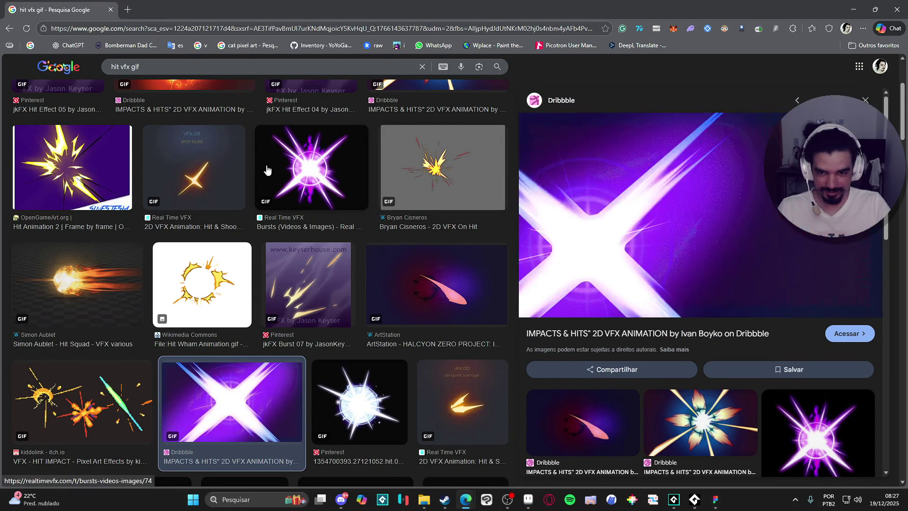
left_click(277, 179)
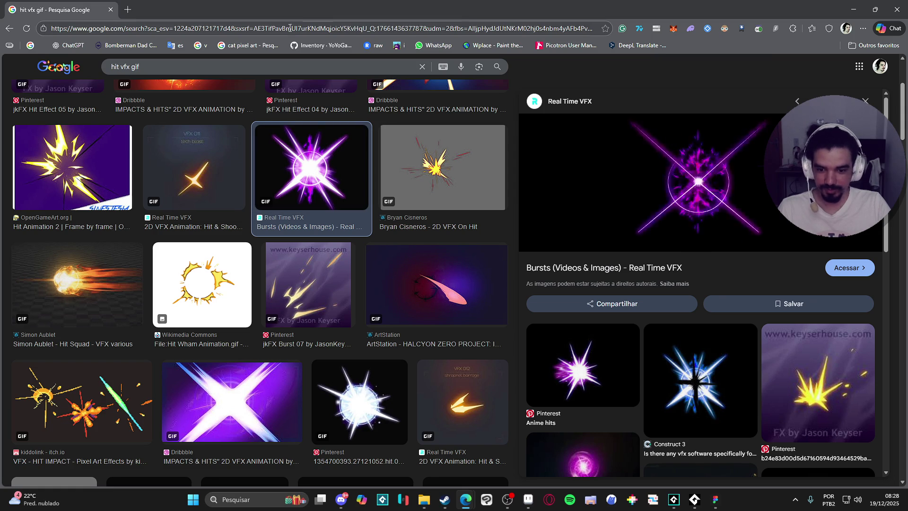
left_click(364, 384)
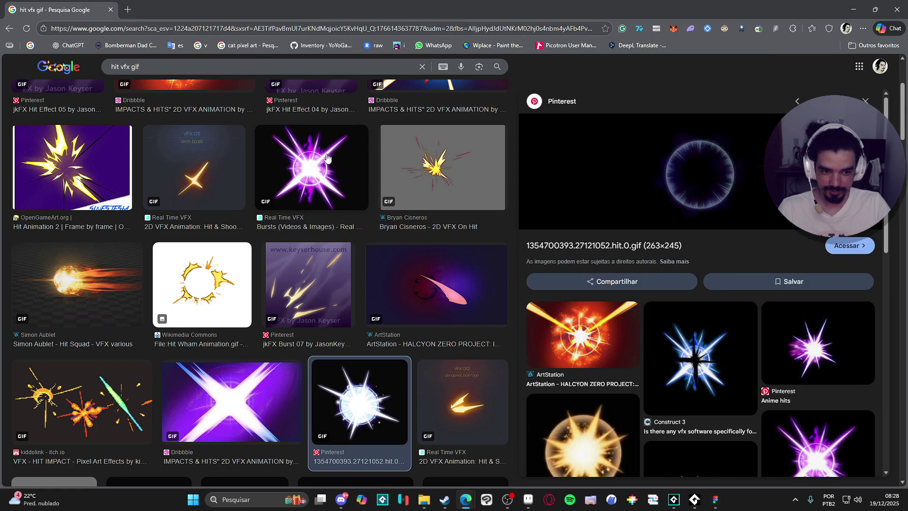
left_click(694, 364)
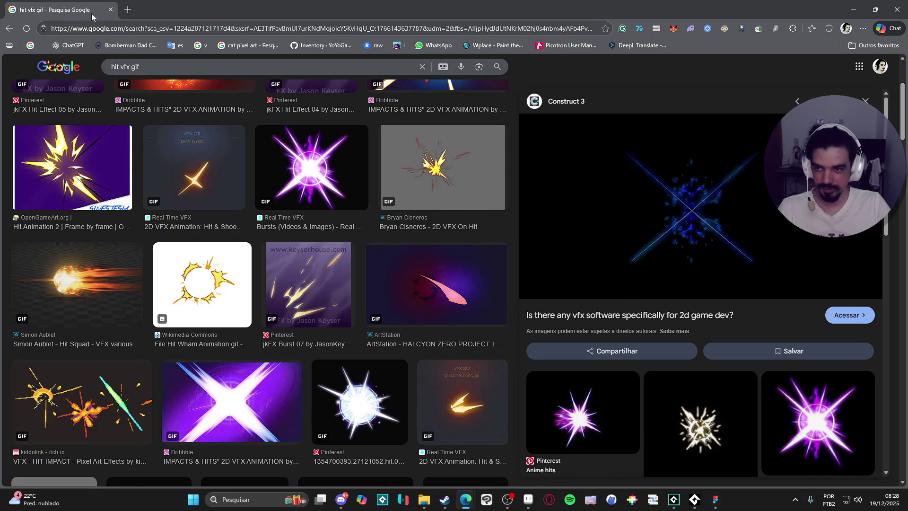
key("alt+Tab")
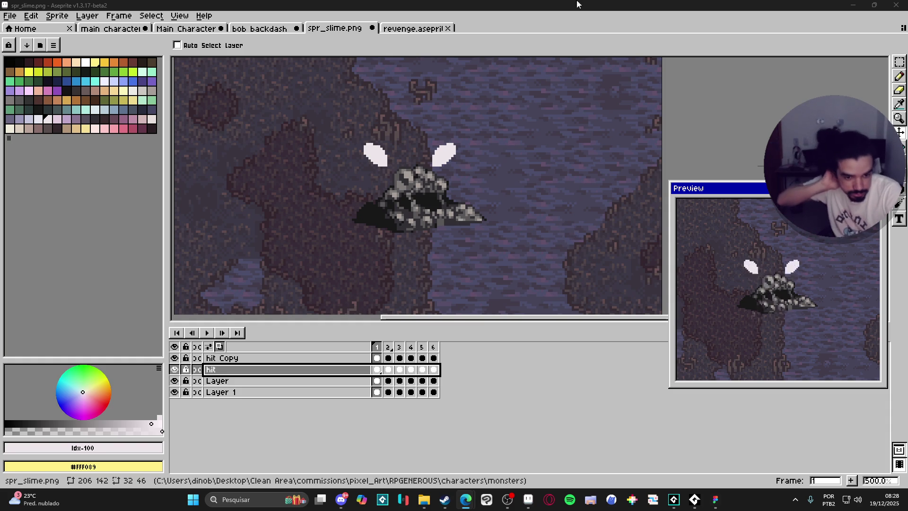
Switch to the GameMaker project from the taskbar.
left_click(695, 499)
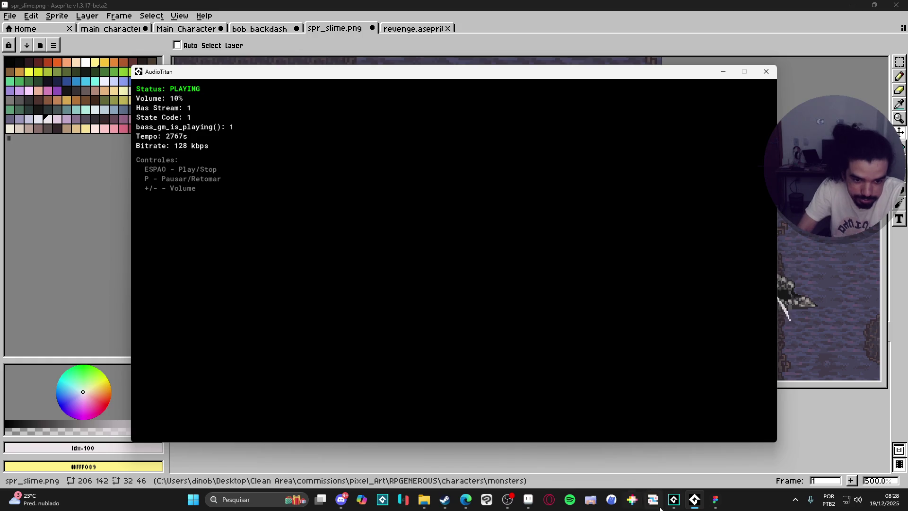
left_click(674, 499)
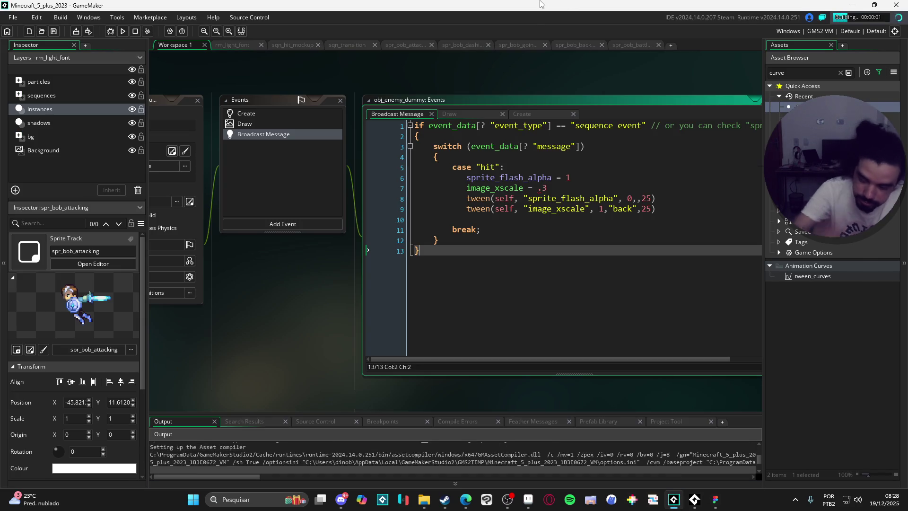
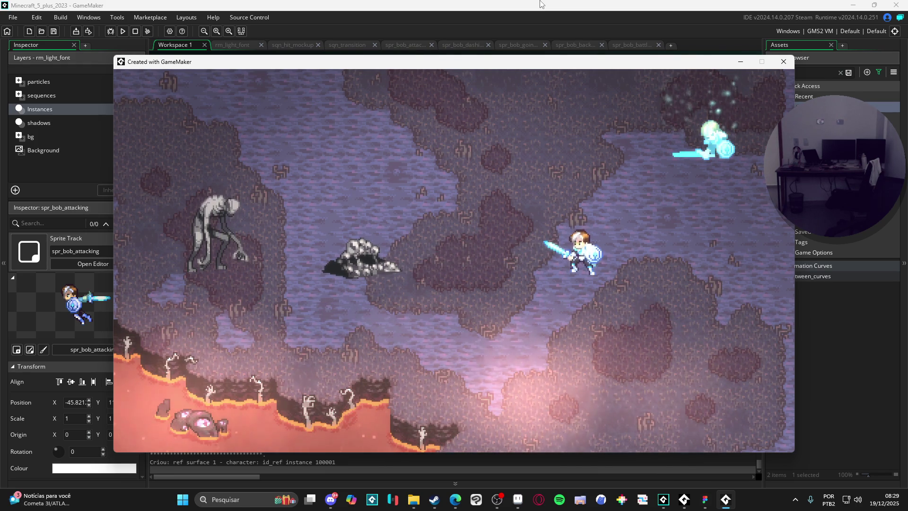
Test the hit in the running game, minimize AudioTitan, and switch to spr_slime.png in Aseprite.
key("Right")
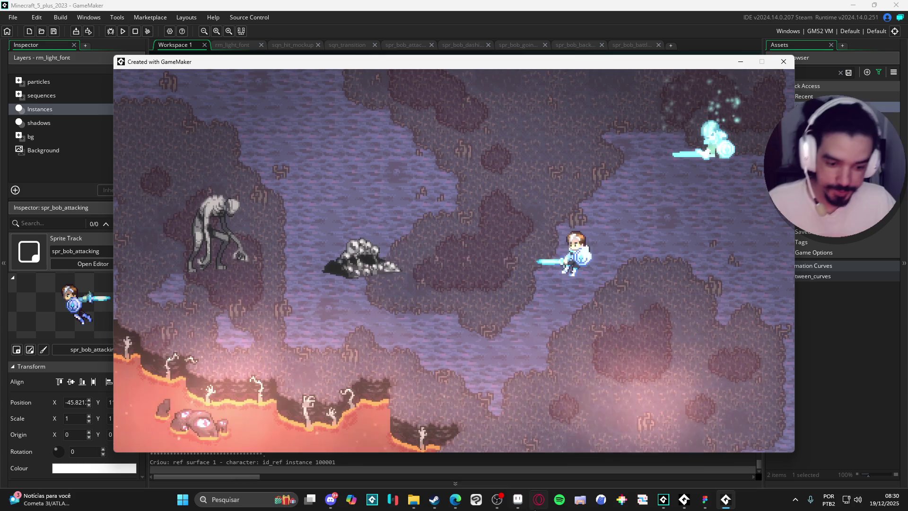
left_click(543, 454)
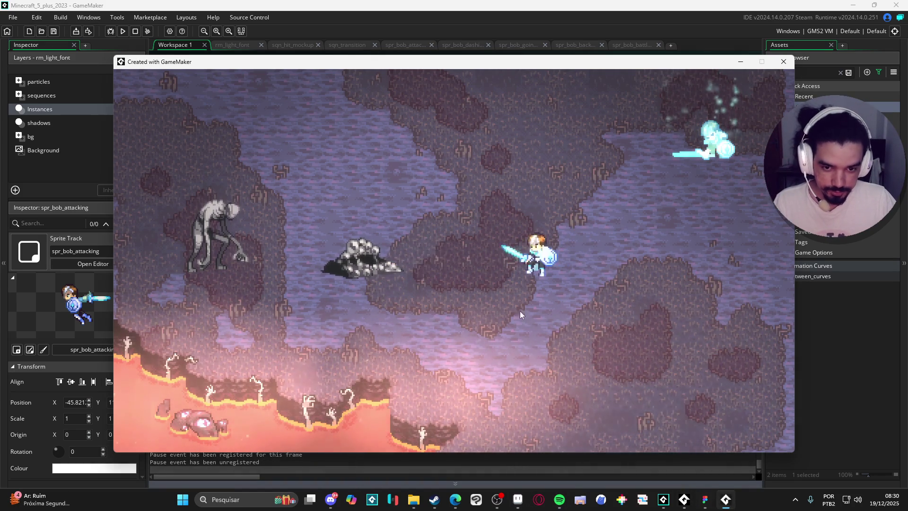
left_click(684, 499)
left_click(722, 74)
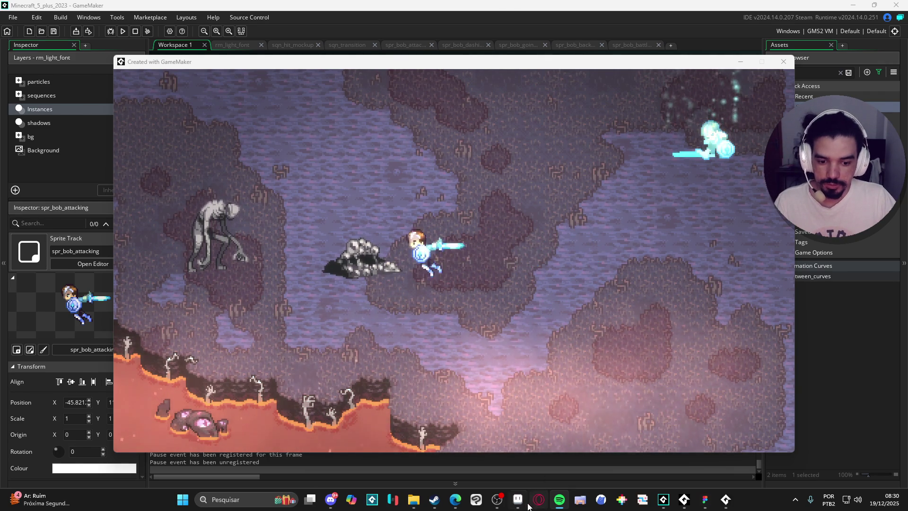
key("alt+Tab")
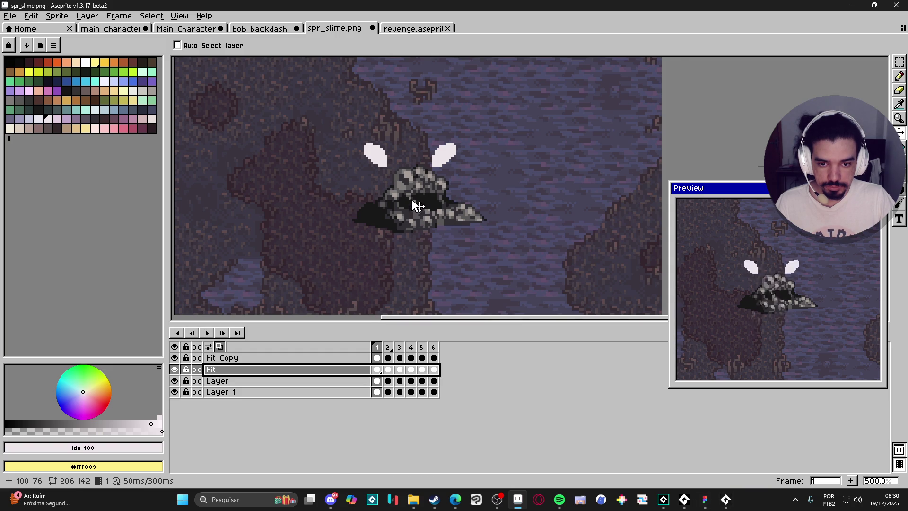
Delete frames 2–6 from spr_slime's timeline.
left_click_drag(415, 203, 437, 226)
left_click_drag(388, 346, 444, 354)
key("Delete")
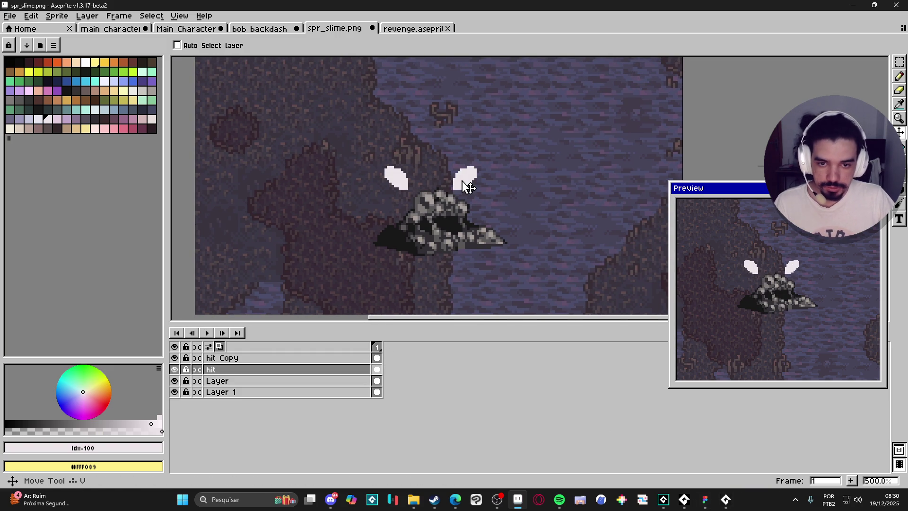
Delete the 'hit Copy' layer.
key("e")
left_click(233, 358)
right_click(233, 358)
left_click(261, 391)
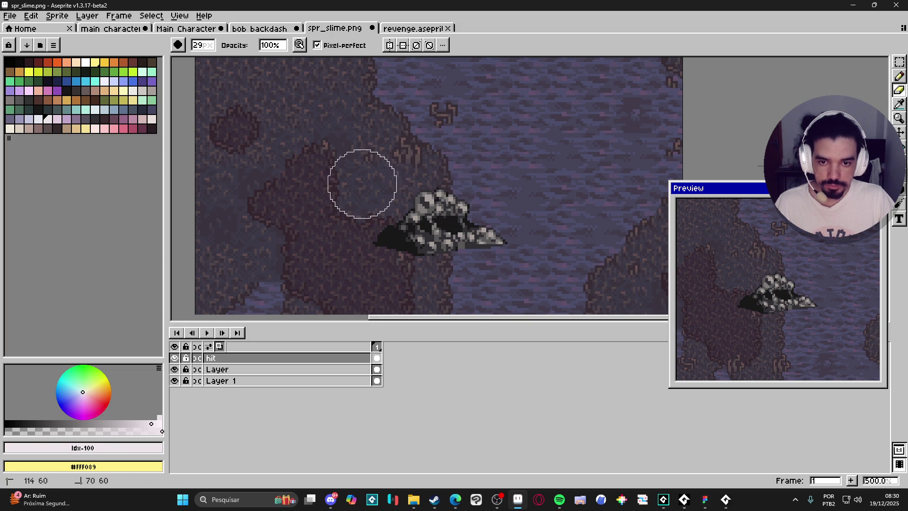
Paint a white disc over the slime on the hit layer with an enlarged pencil.
key("b")
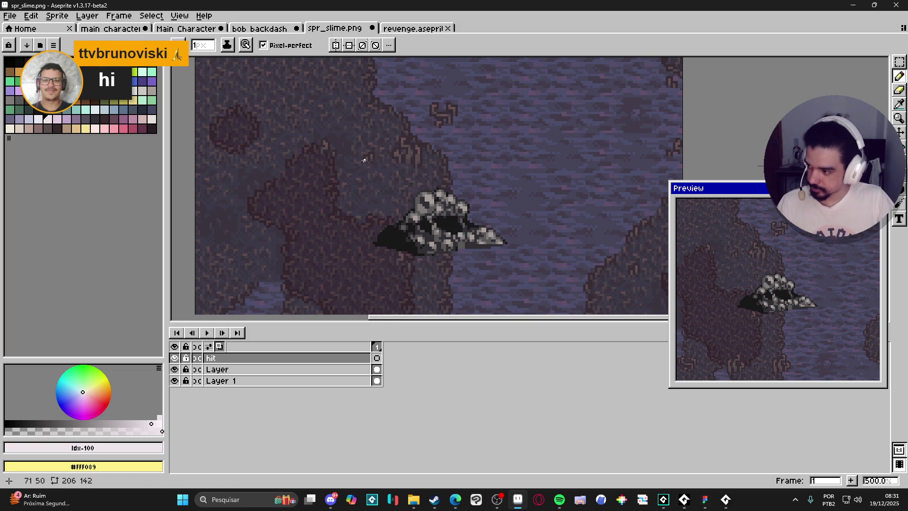
key("plus")
key("plus")
key("plus")
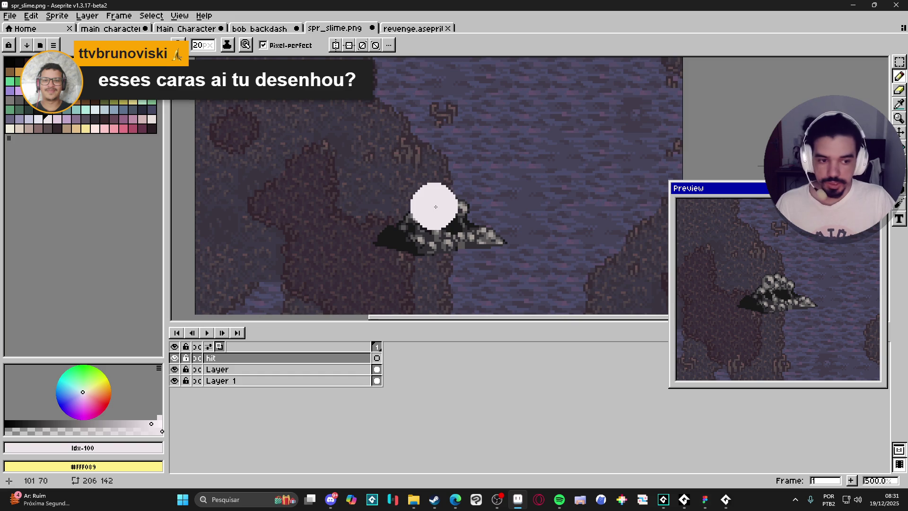
scroll(435, 207, "down", 1)
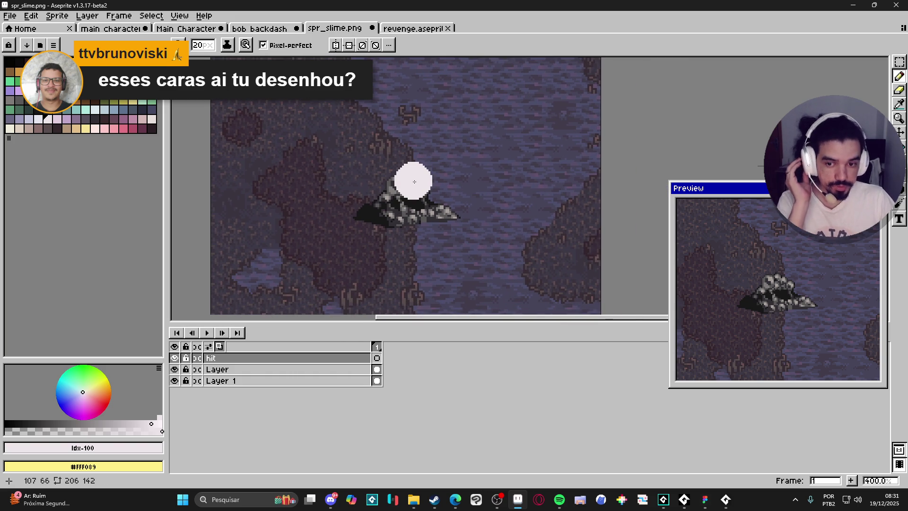
left_click_drag(412, 193, 425, 204)
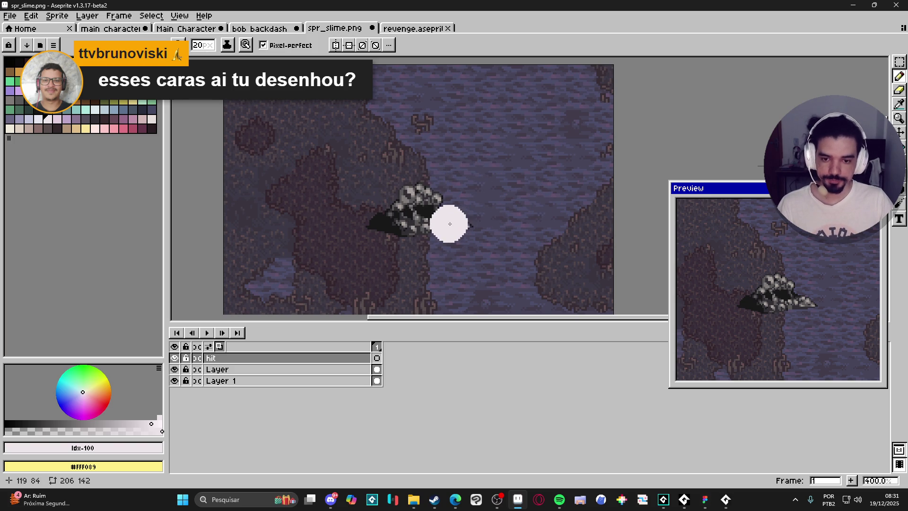
scroll(397, 207, "up", 3)
scroll(422, 208, "up", 8)
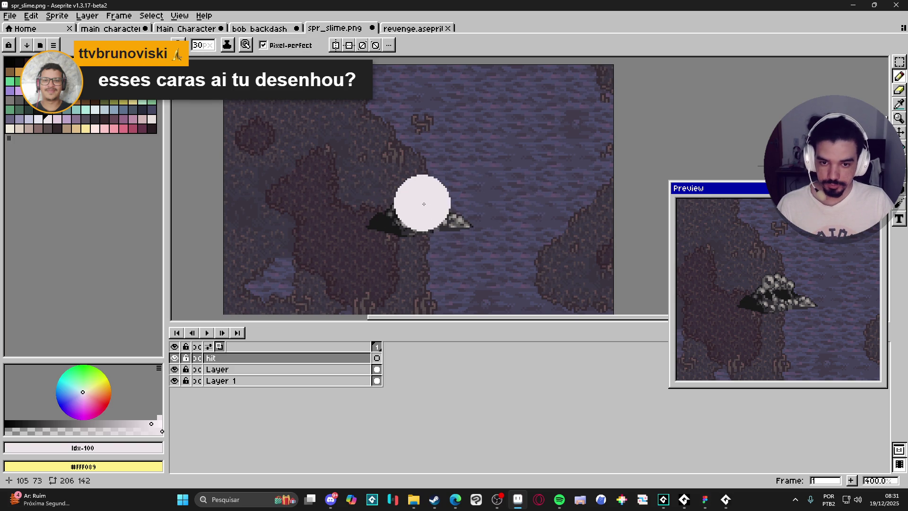
left_click(424, 208)
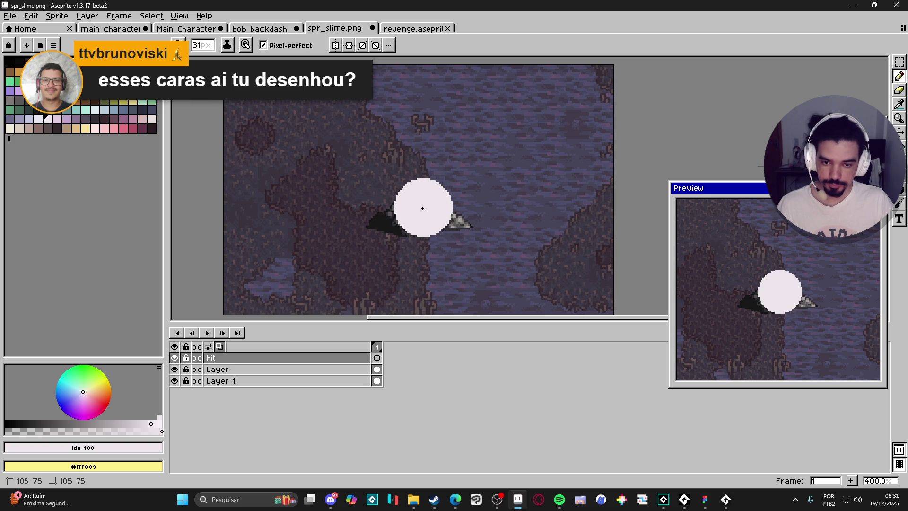
Erase the centre of the white disc to start forming a ring.
key("e")
scroll(422, 208, "down", 3)
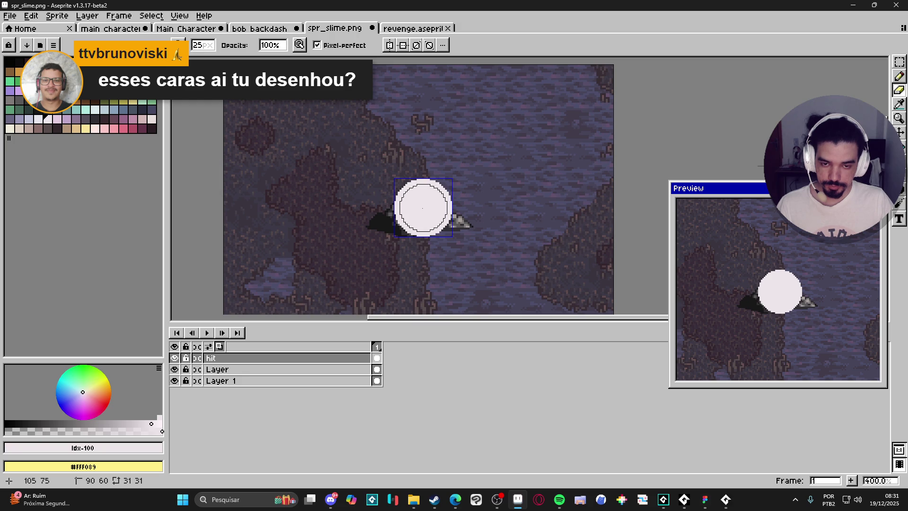
scroll(422, 208, "down", 2)
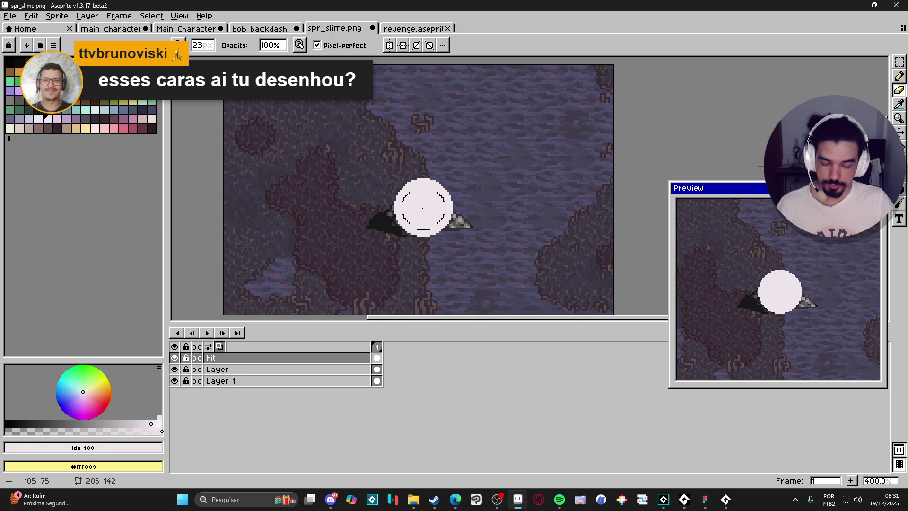
left_click(422, 208)
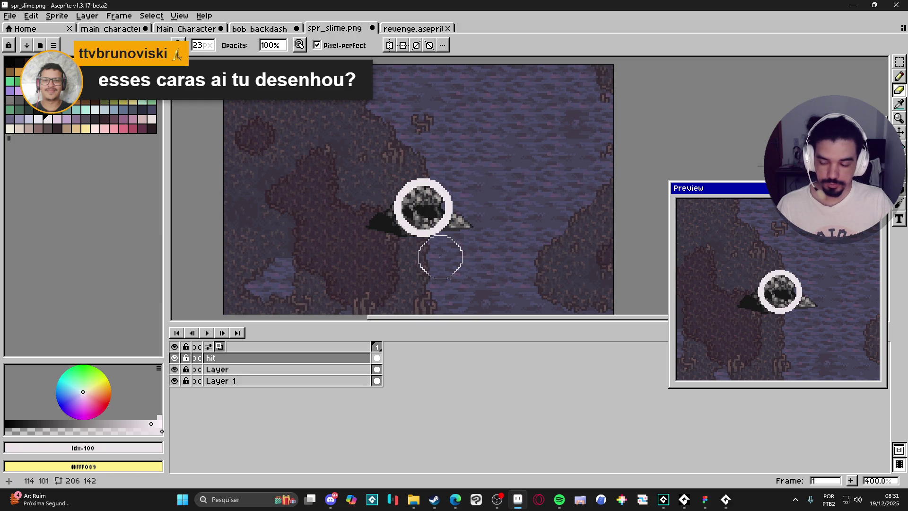
Finish hollowing the white disc into a ring around the slime.
key("b")
left_click(435, 190)
scroll(435, 190, "down", 20)
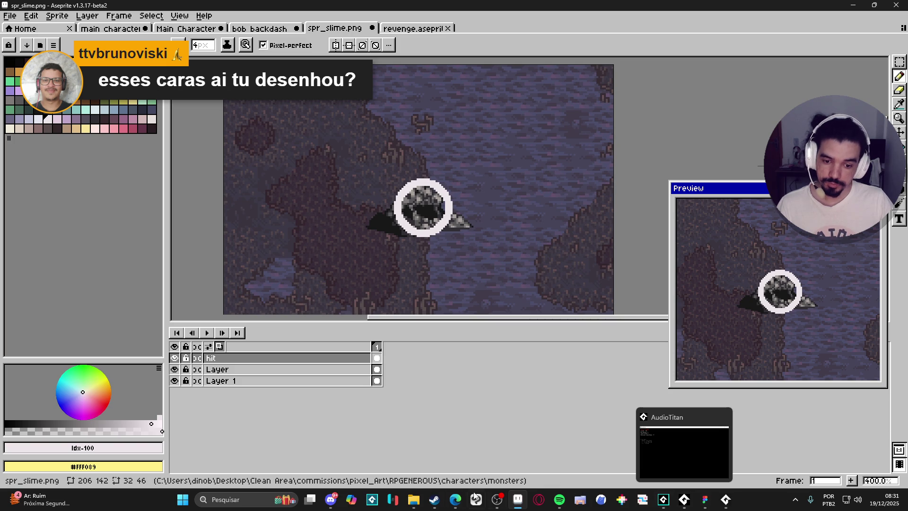
mouse_move(406, 502)
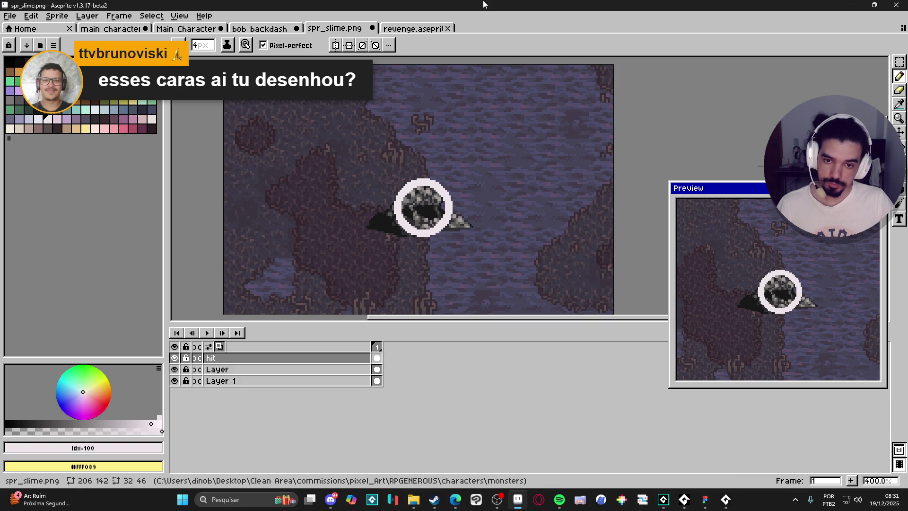
scroll(431, 170, "up", 5)
scroll(431, 170, "down", 7)
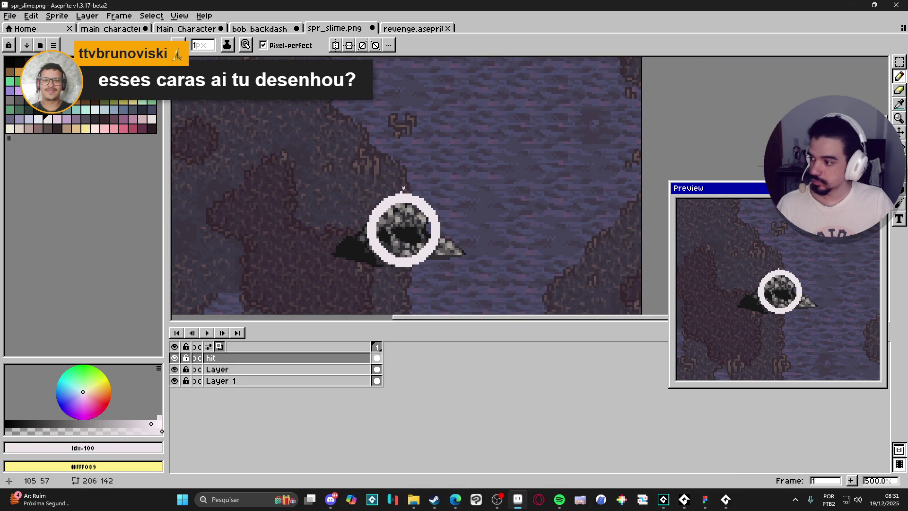
Recentre the canvas on the ring and turn on vertical symmetry.
left_click_drag(403, 187, 417, 159)
scroll(424, 159, "up", 7)
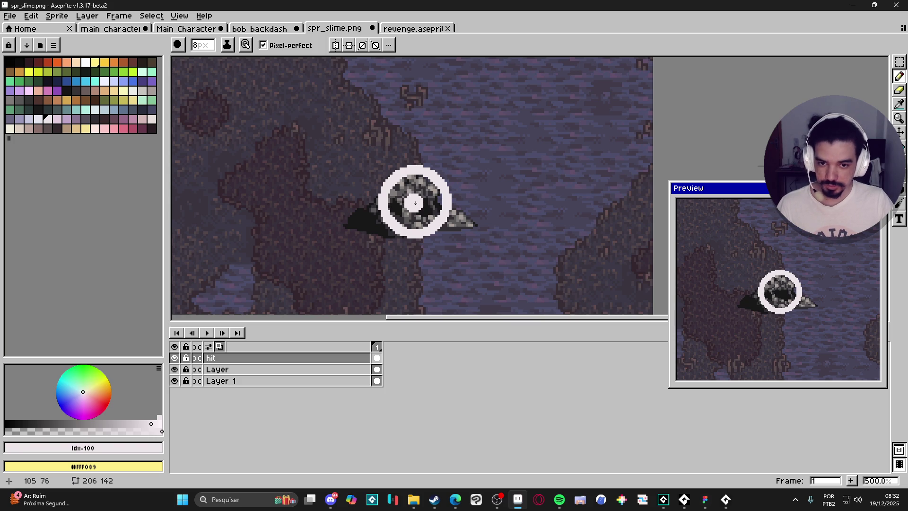
left_click(340, 47)
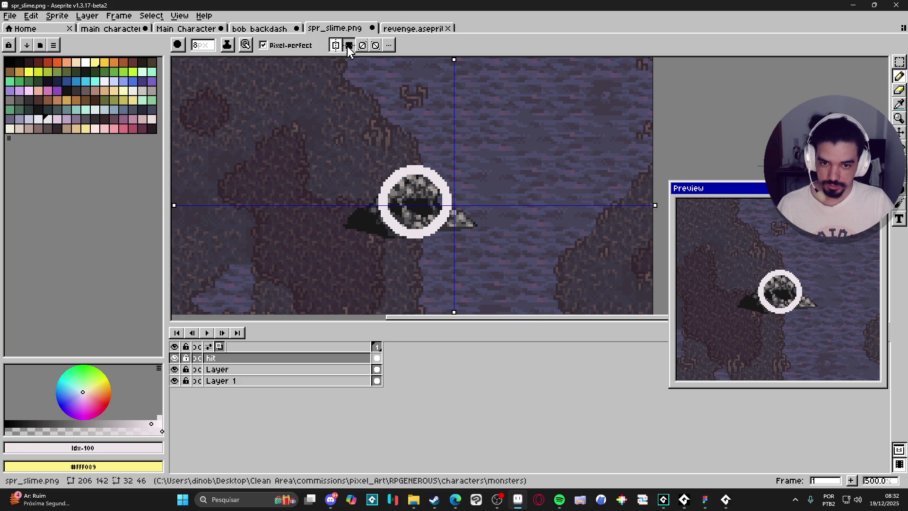
Turn on horizontal symmetry and move both symmetry axes to the ring's centre.
left_click(347, 46)
left_click_drag(453, 62, 415, 67)
left_click_drag(174, 205, 180, 202)
Draw four mirrored 1px diagonal white rays outward from the ring's centre.
key("minus")
key("minus")
key("minus")
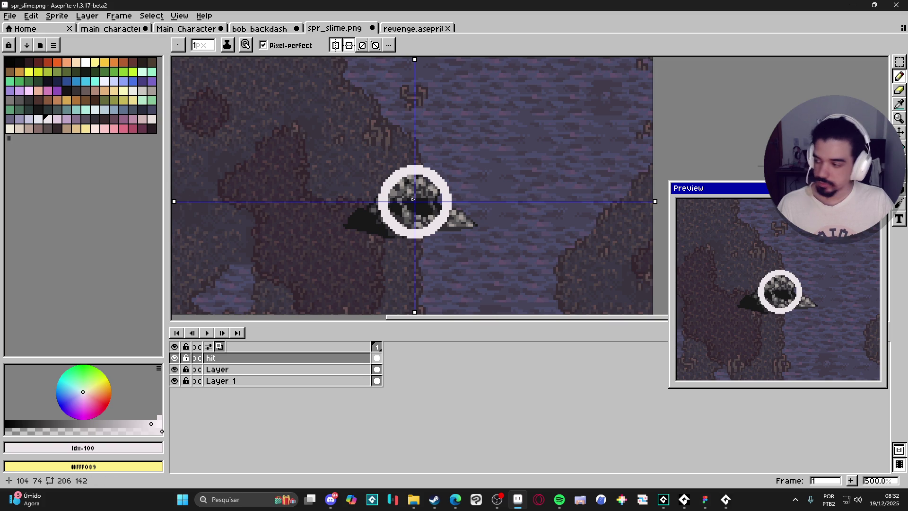
key("plus")
key("plus")
key("plus")
key("minus")
key("minus")
key("minus")
key("ctrl")
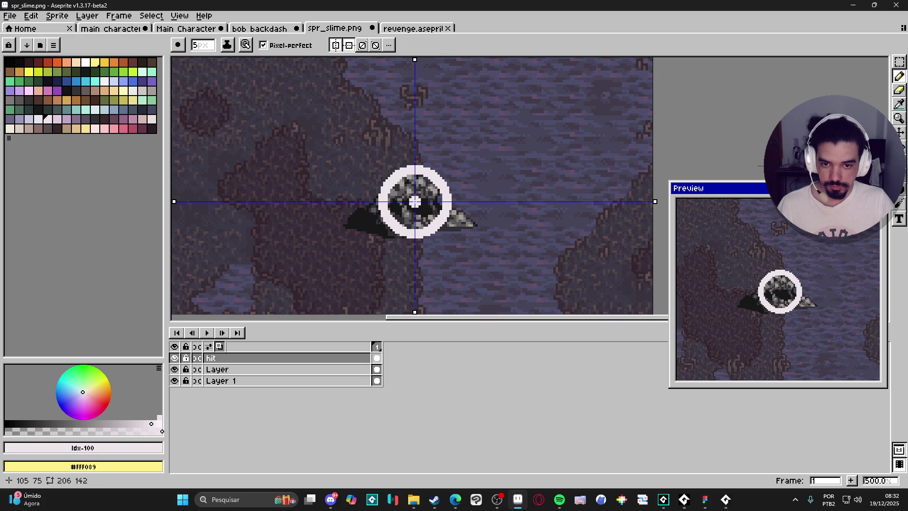
key("shift")
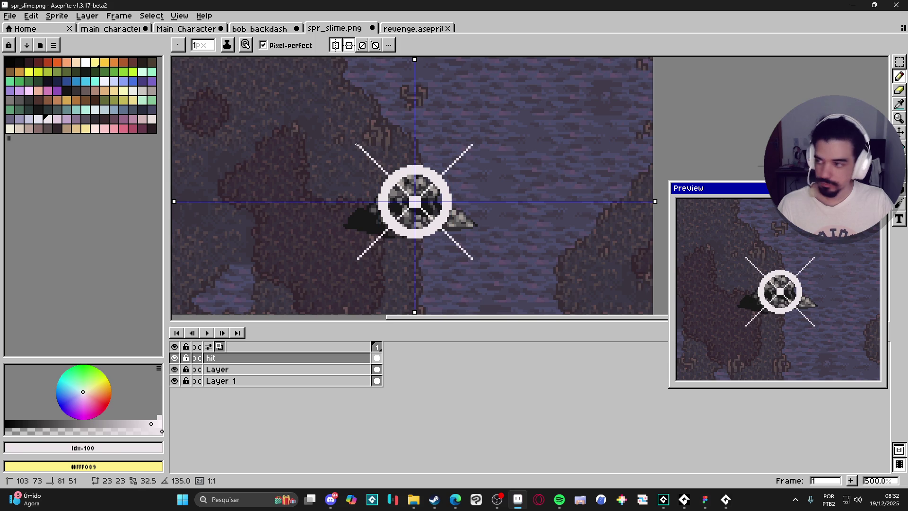
left_click(357, 145, "shift")
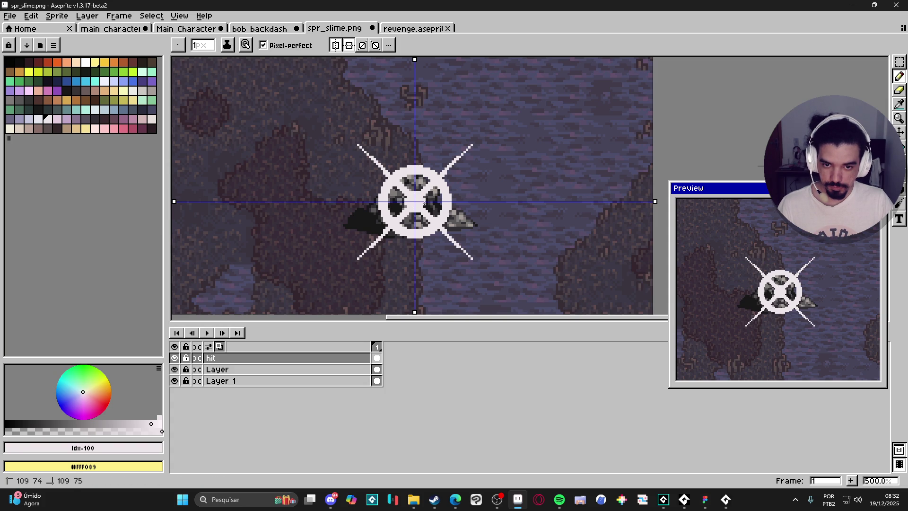
scroll(422, 190, "up", 2)
key("e")
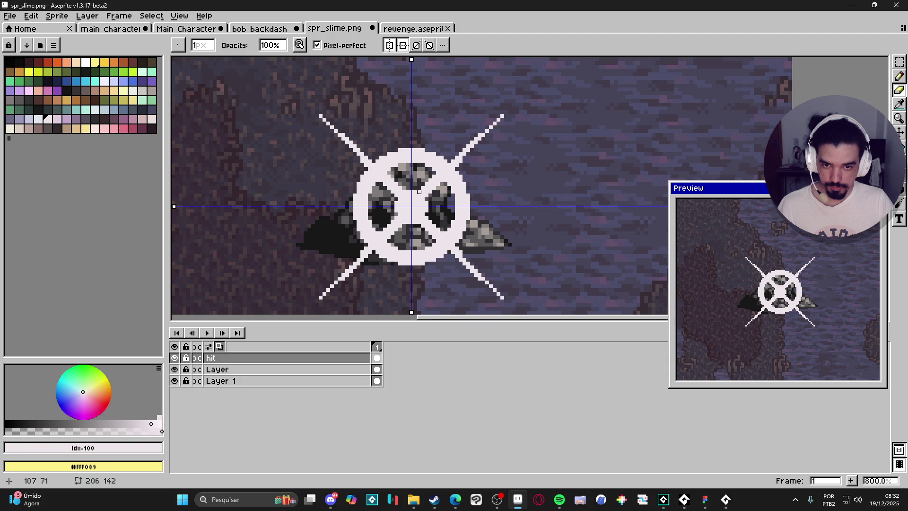
scroll(419, 191, "down", 1)
key("ctrl+z")
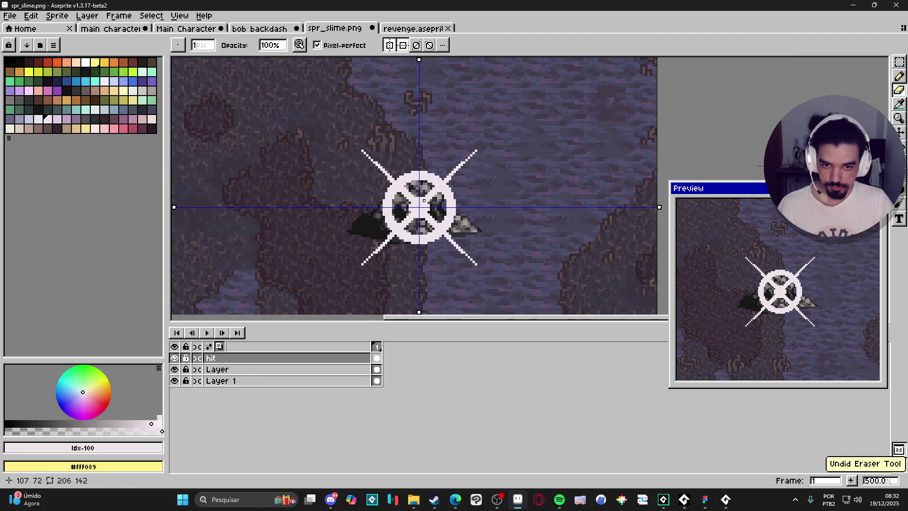
scroll(419, 194, "up", 2)
scroll(419, 195, "down", 4)
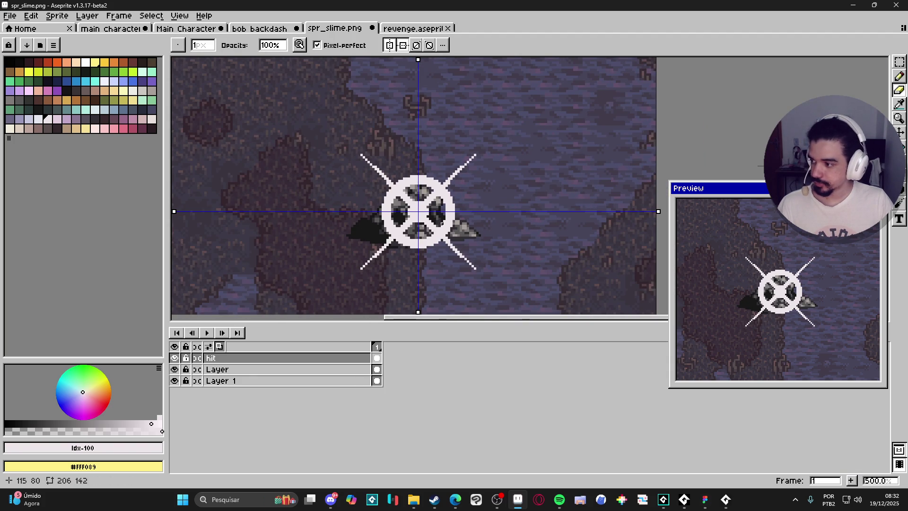
scroll(434, 202, "down", 1)
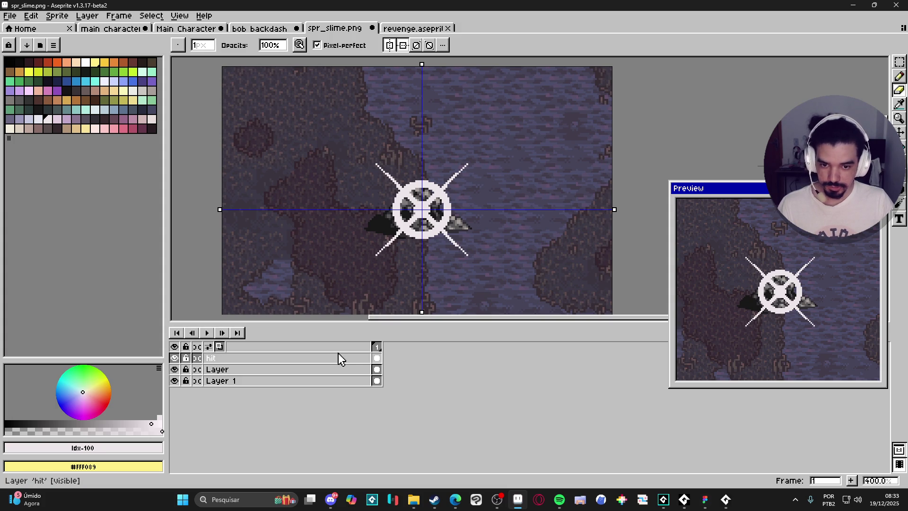
left_click(181, 357)
left_click(181, 358)
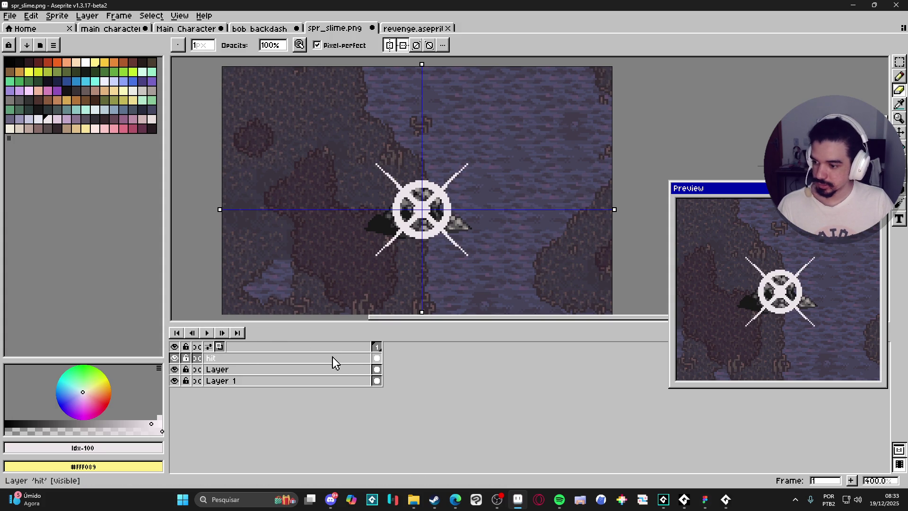
left_click(354, 370)
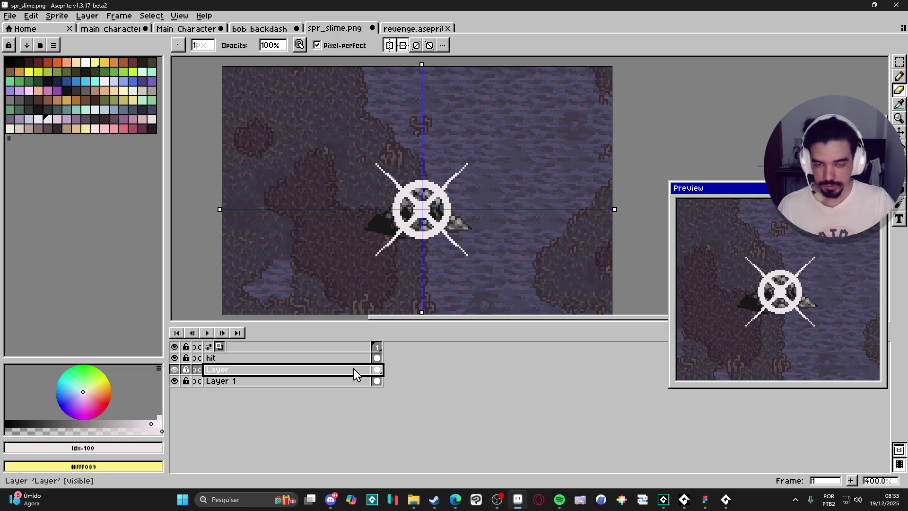
key("b")
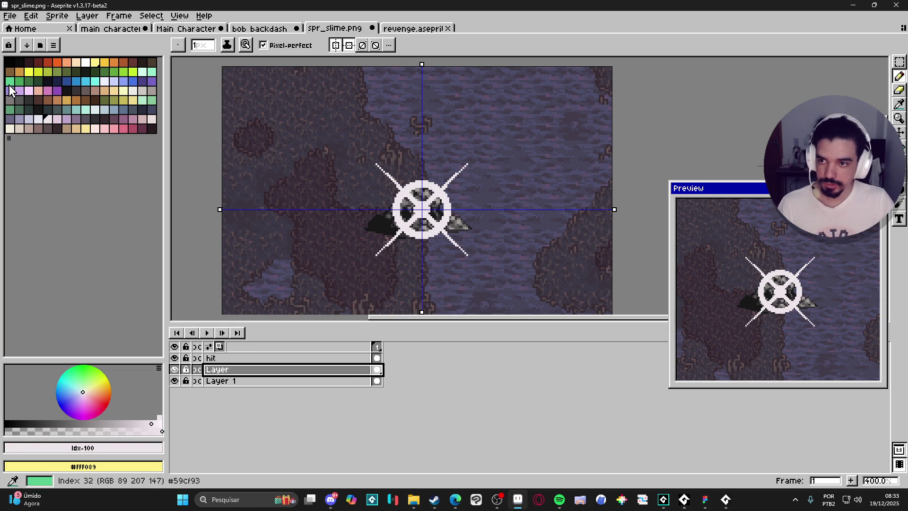
left_click(10, 62)
scroll(429, 189, "up", 3)
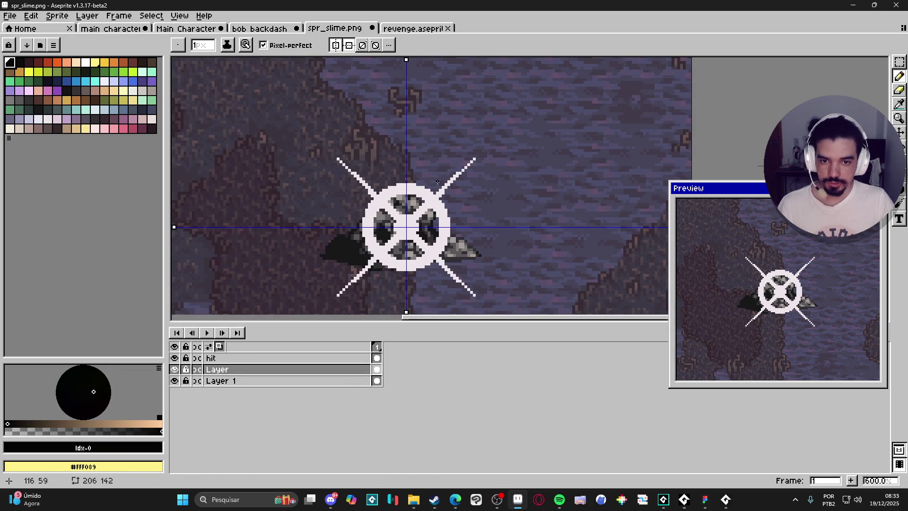
scroll(430, 189, "down", 1)
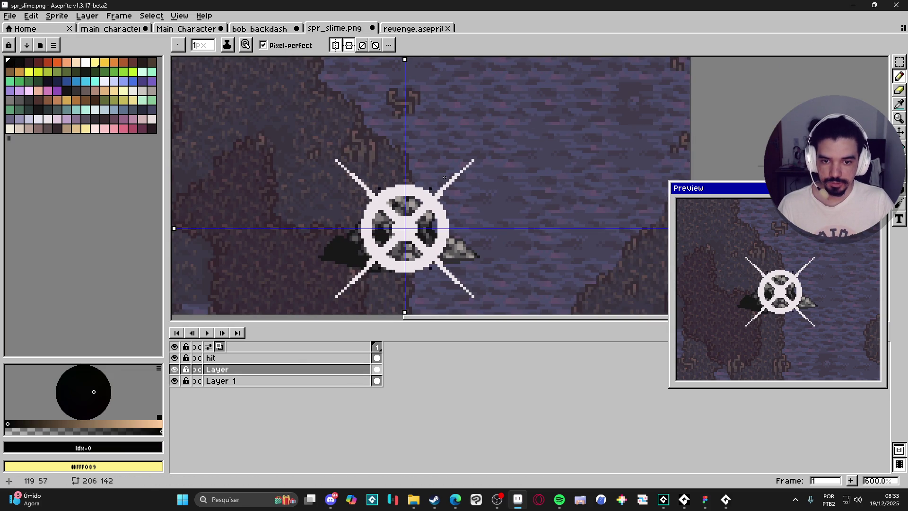
left_click_drag(434, 188, 441, 175)
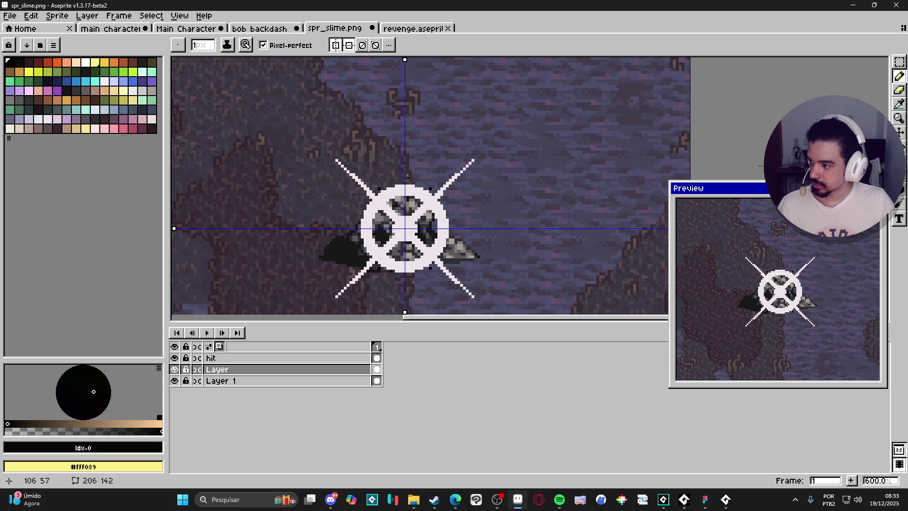
key("ctrl+z")
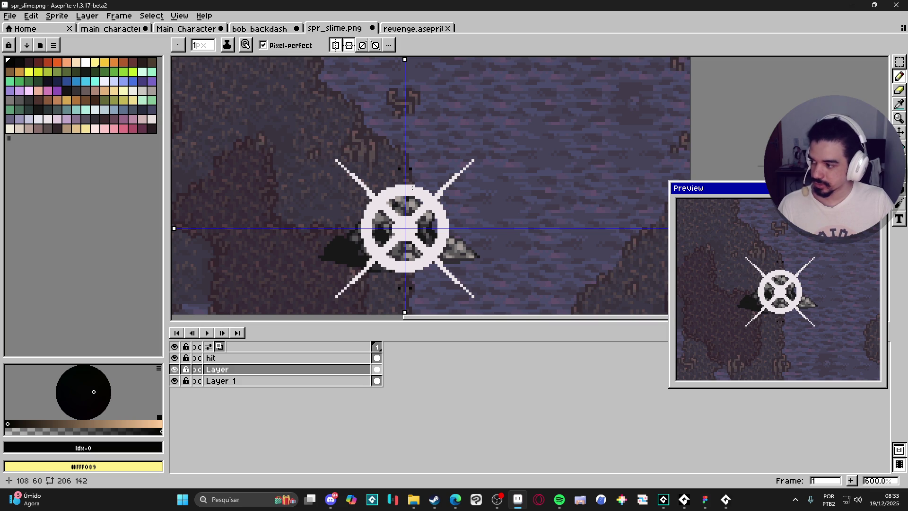
left_click(174, 370)
left_click(174, 369)
left_click(233, 359)
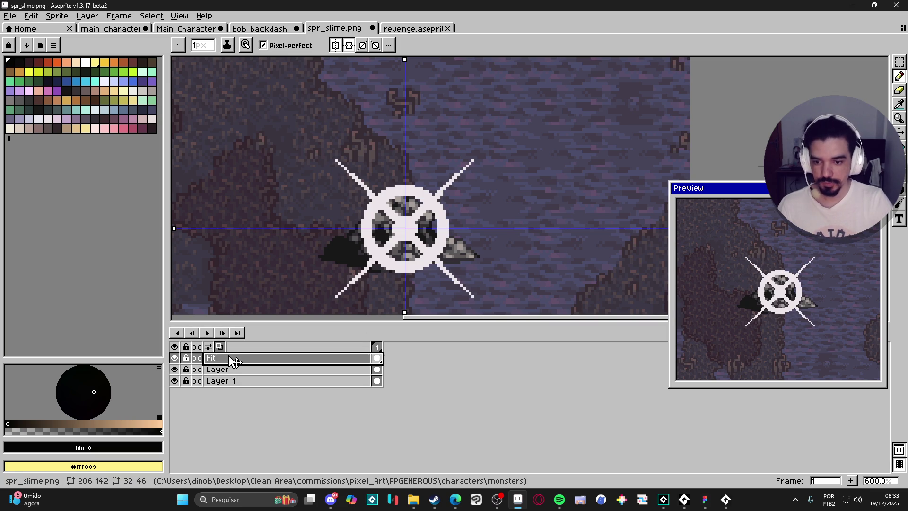
Add a new layer above hit named 'dark_detail'.
key("shift+n")
double_click(246, 361)
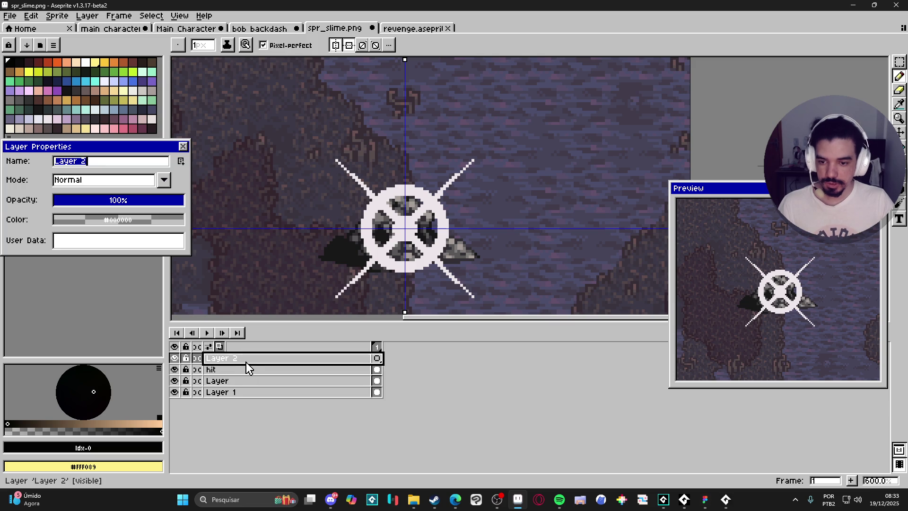
type("dark_det")
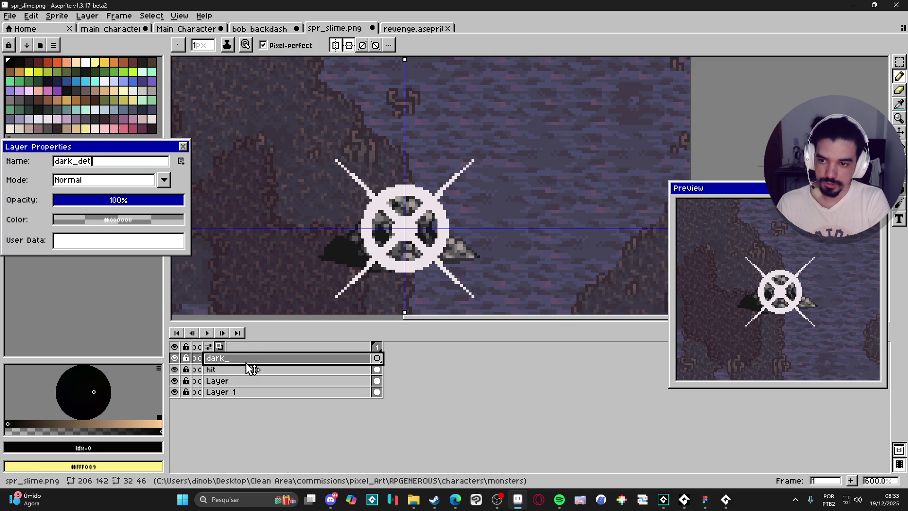
type("ail")
key("Return")
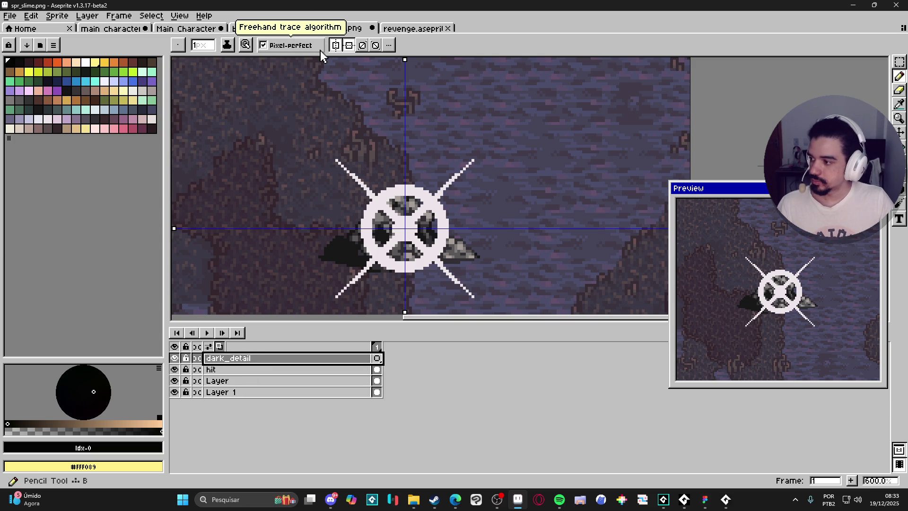
Turn on diagonal symmetry and draw a mirrored black cross outline over the star's centre.
left_click_drag(403, 157, 403, 191)
key("ctrl+z")
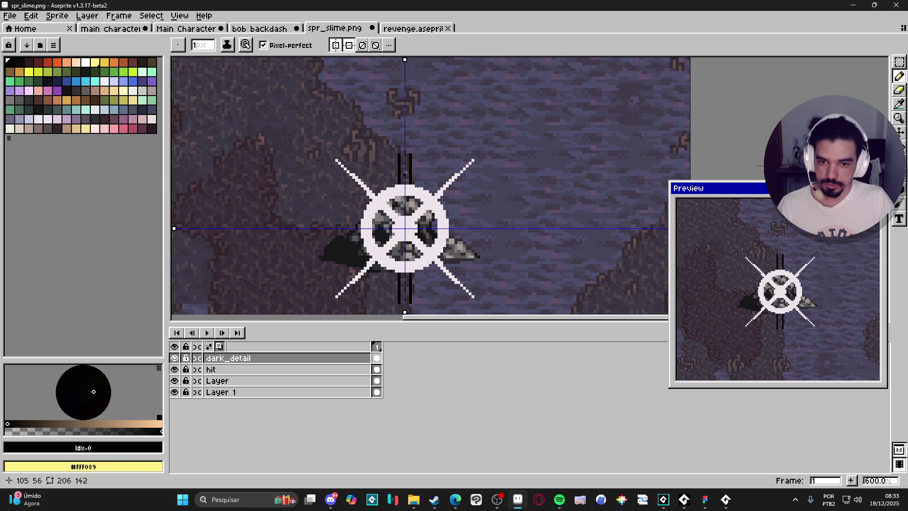
left_click(375, 45)
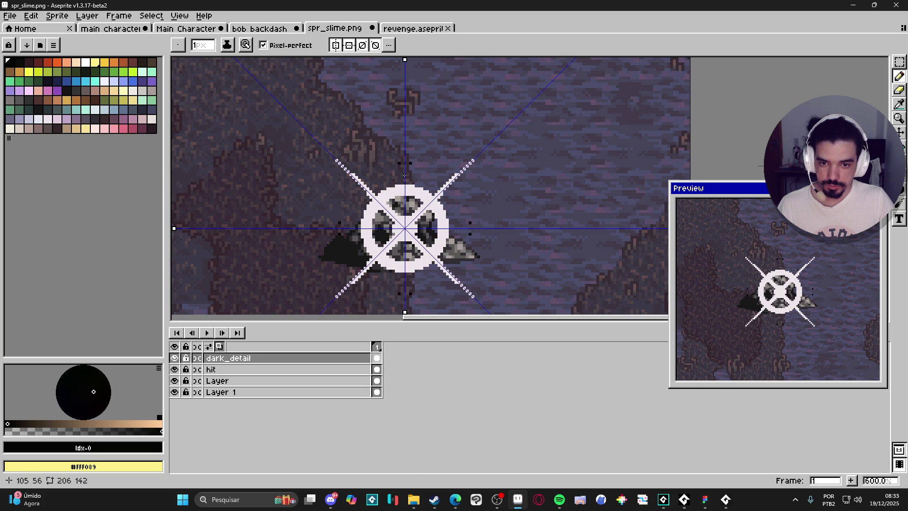
left_click(405, 186, "shift")
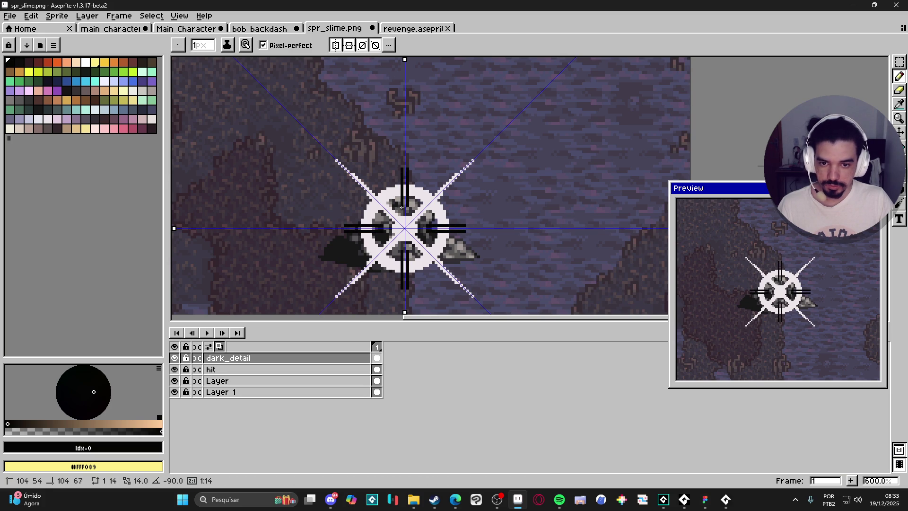
left_click(402, 208, "shift")
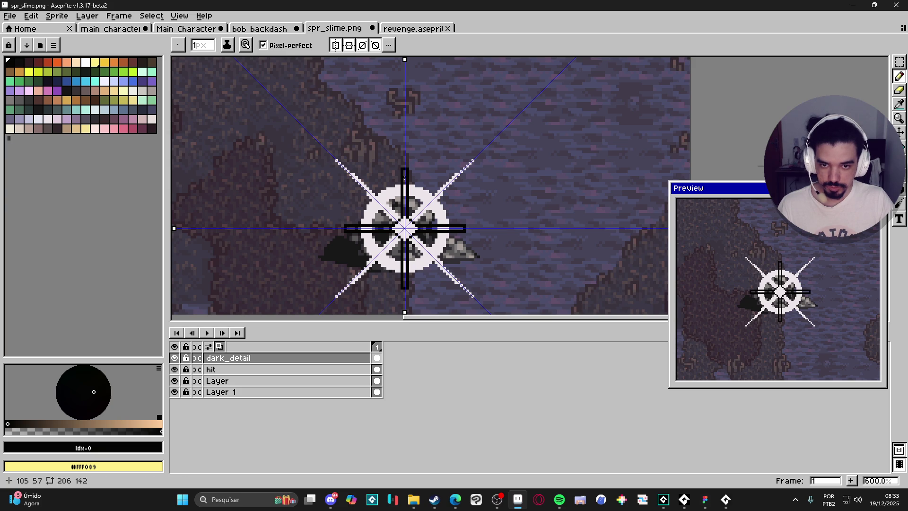
Fill the cross solid black with the Paint Bucket and darken its centre pixels.
key("g")
left_click(404, 203)
key("b")
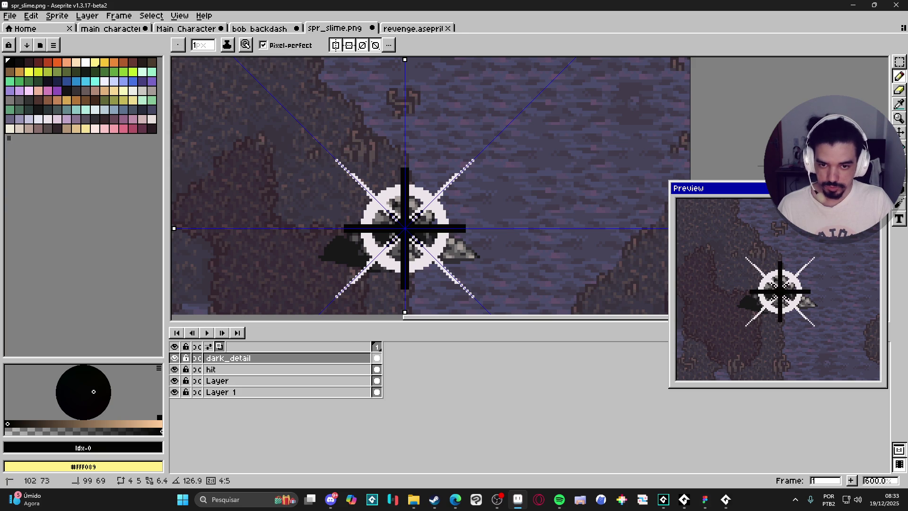
left_click_drag(397, 220, 399, 214)
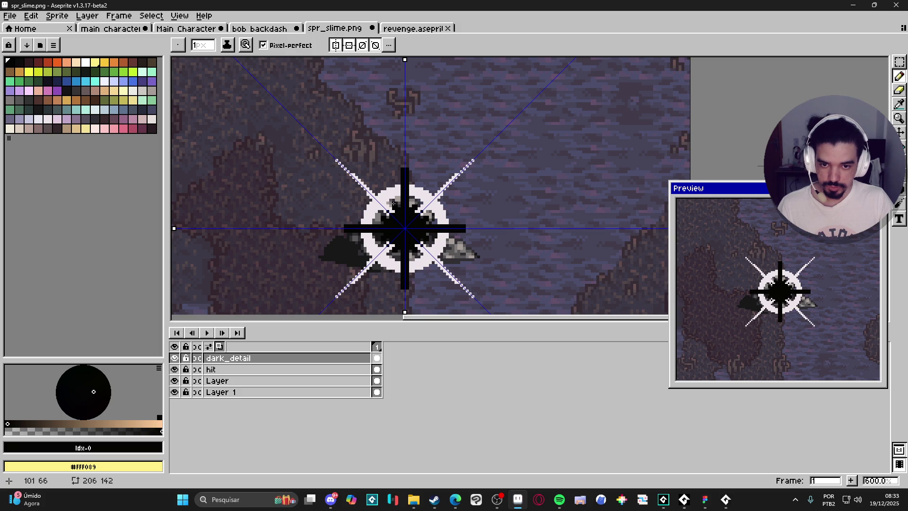
scroll(391, 201, "down", 1)
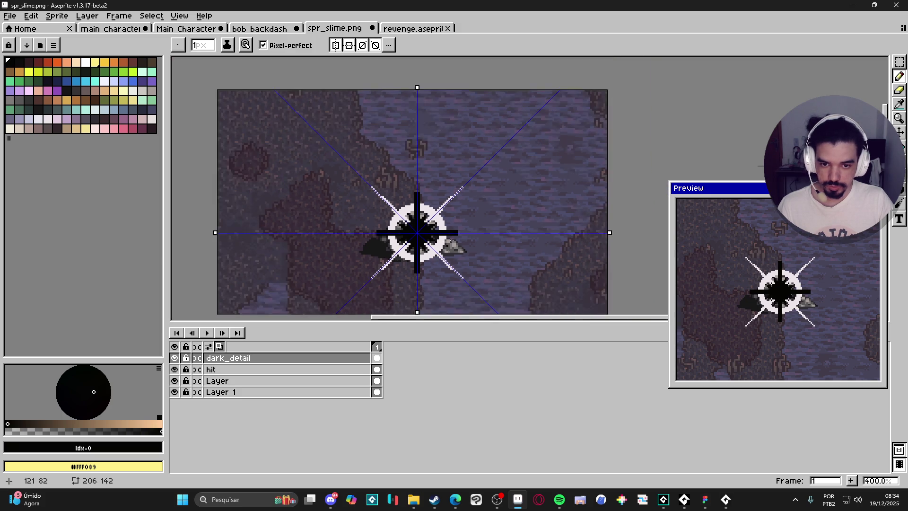
scroll(383, 194, "up", 1)
Turn off symmetry and extend the horizontal and vertical black bars by single pixels.
left_click(375, 45)
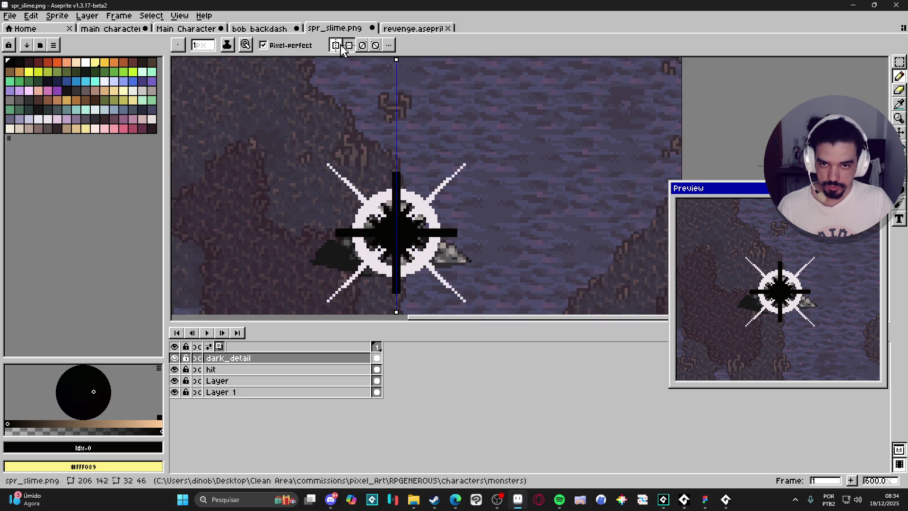
left_click(461, 231)
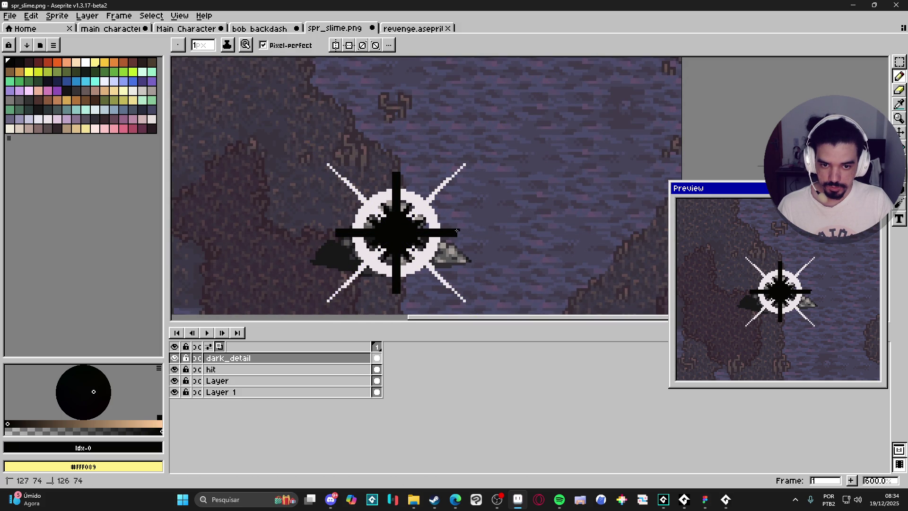
left_click(397, 169)
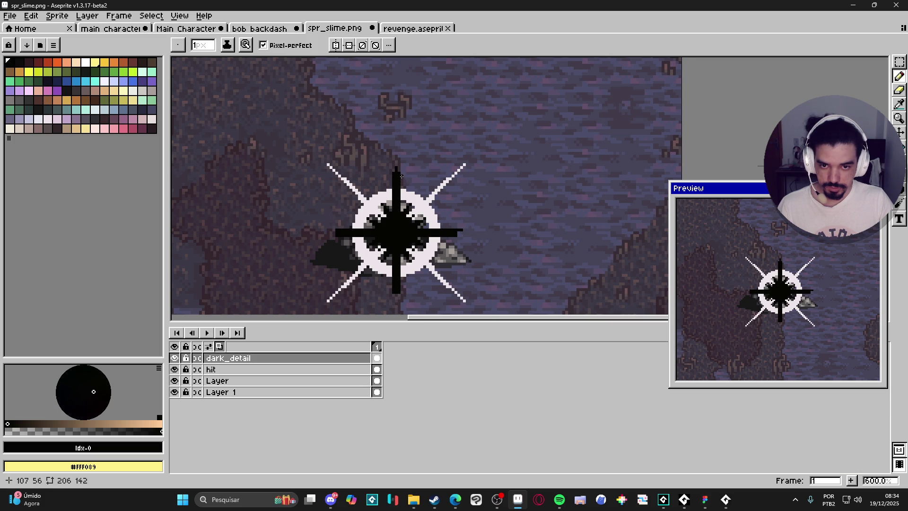
key("e")
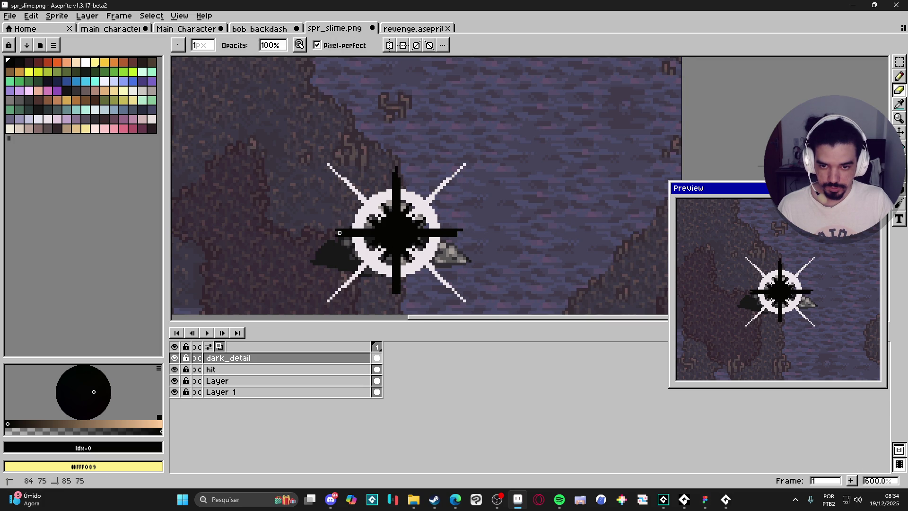
key("b")
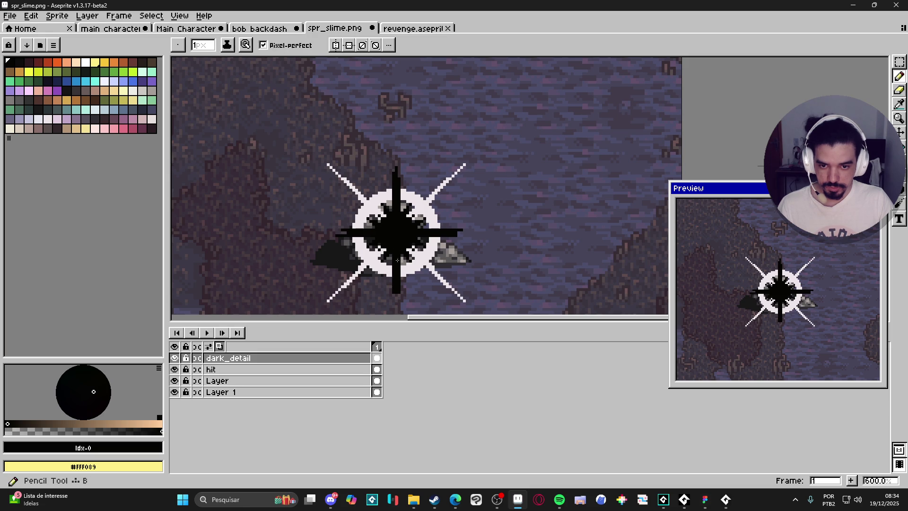
key("e")
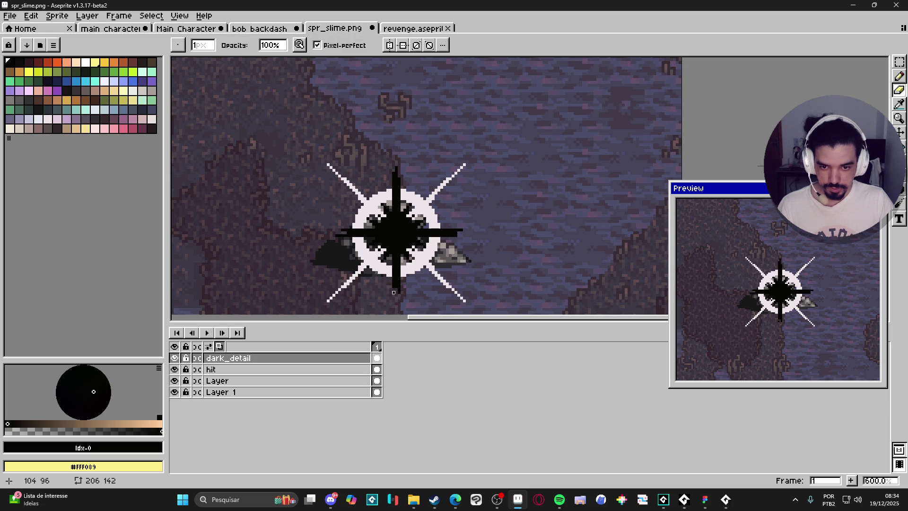
scroll(404, 297, "down", 2)
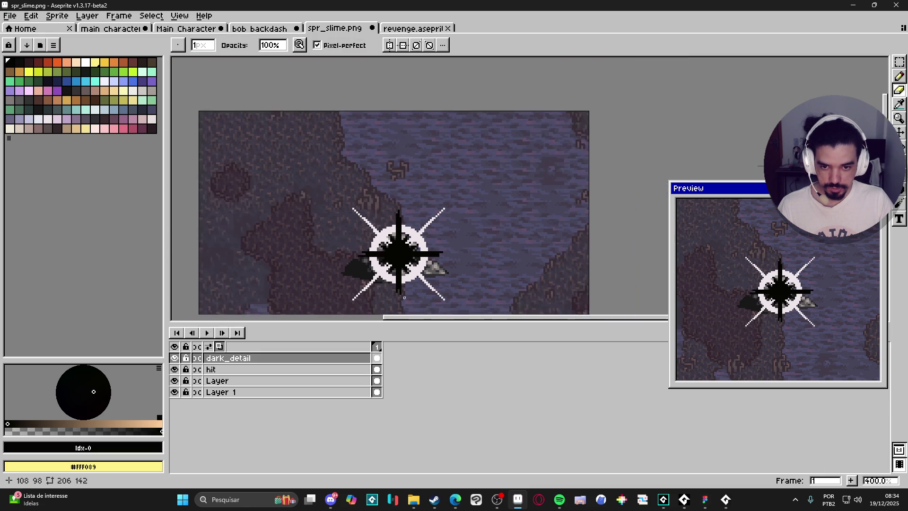
scroll(404, 297, "up", 1)
key("b")
Extend the star's top spike upward and add black pixels on the ring's upper-left edge.
scroll(386, 251, "up", 1)
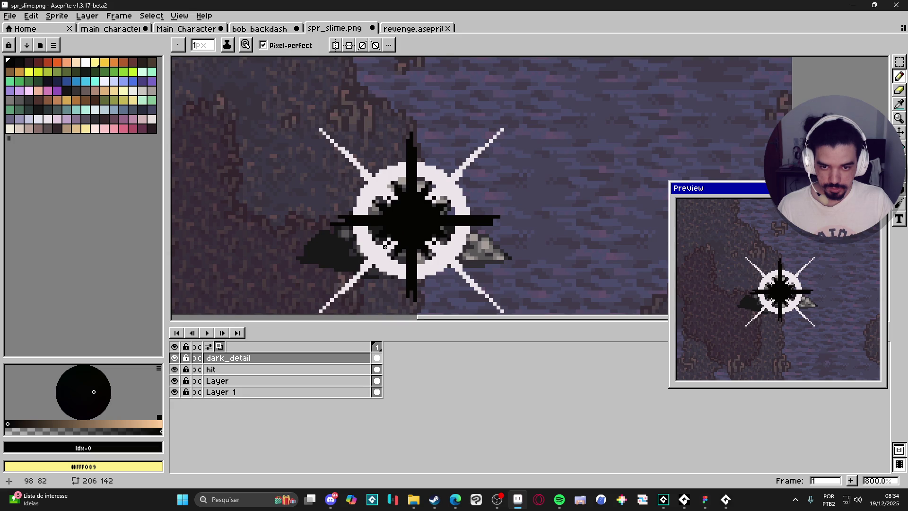
scroll(385, 248, "down", 4)
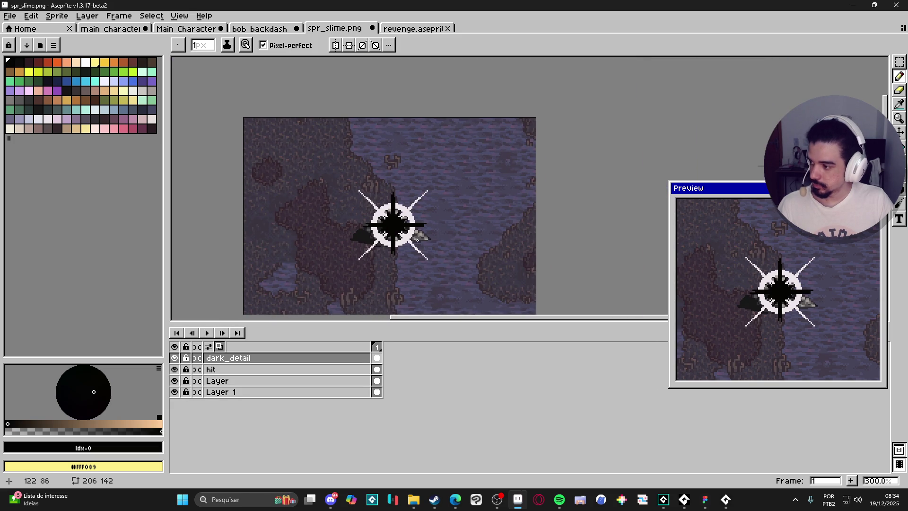
scroll(399, 231, "up", 4)
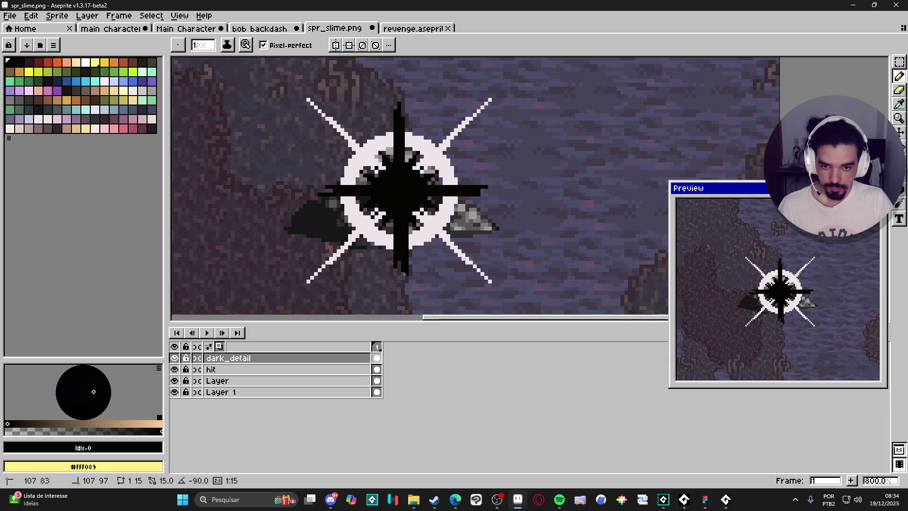
scroll(369, 209, "down", 1)
scroll(369, 208, "up", 2)
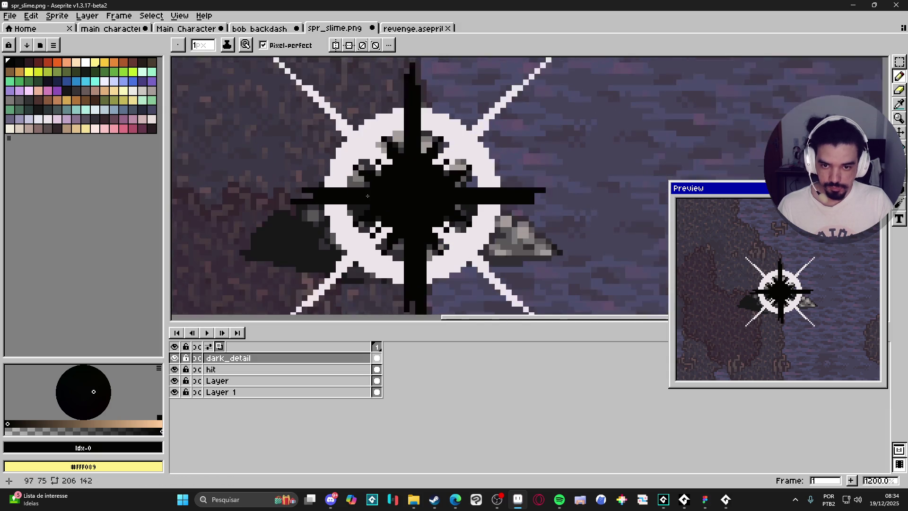
scroll(364, 188, "down", 4)
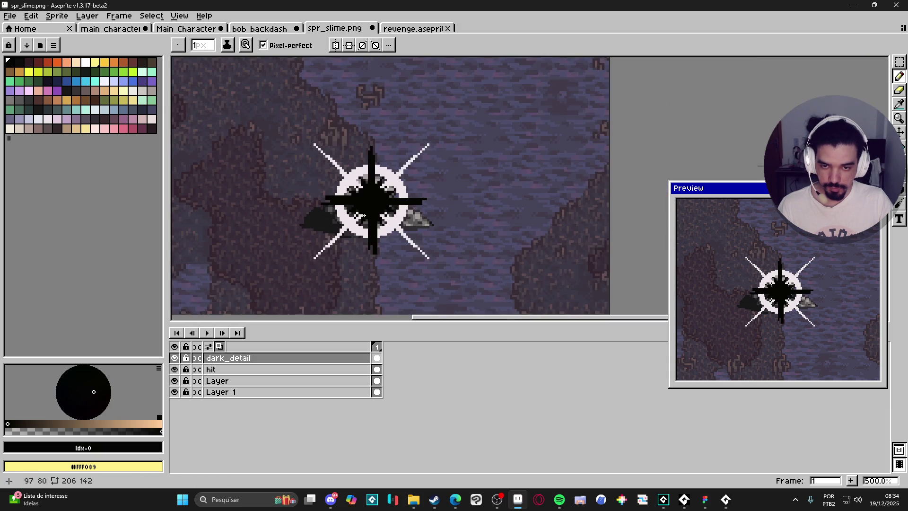
scroll(364, 187, "up", 2)
left_click_drag(369, 179, 372, 126)
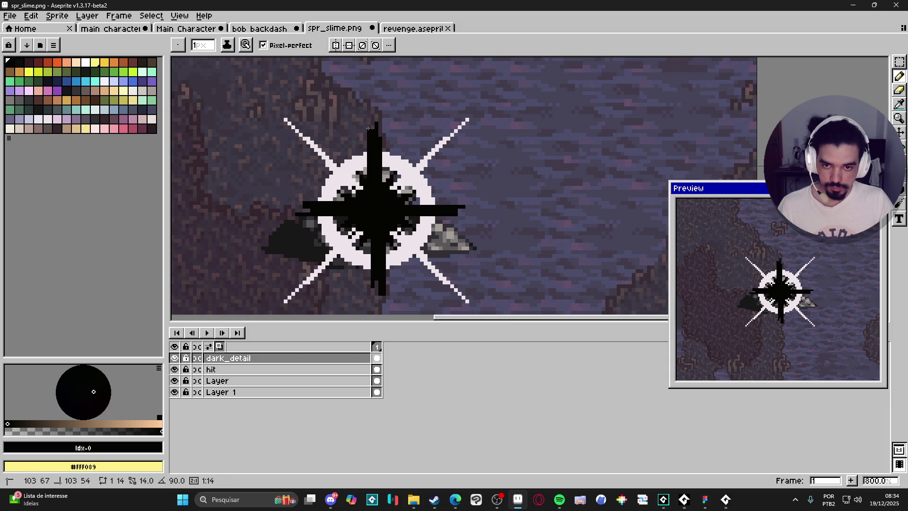
scroll(394, 182, "down", 1)
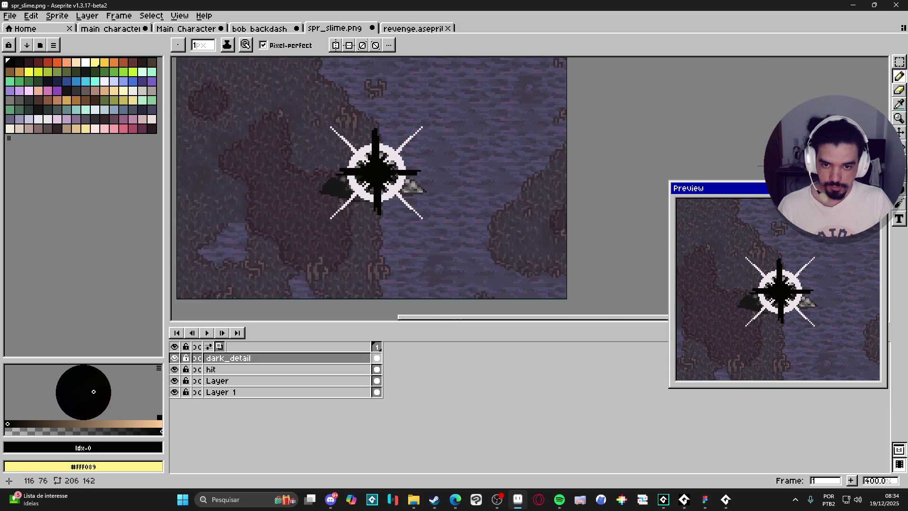
scroll(387, 188, "down", 3)
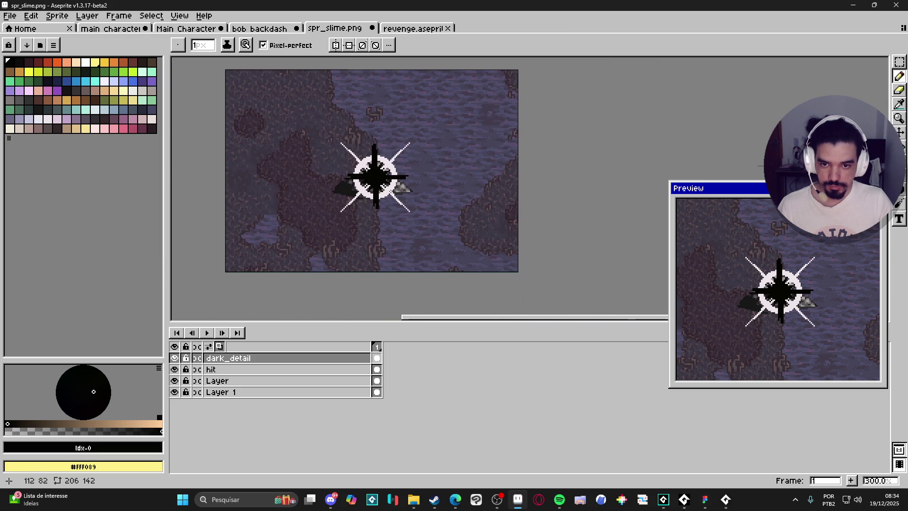
scroll(405, 204, "up", 7)
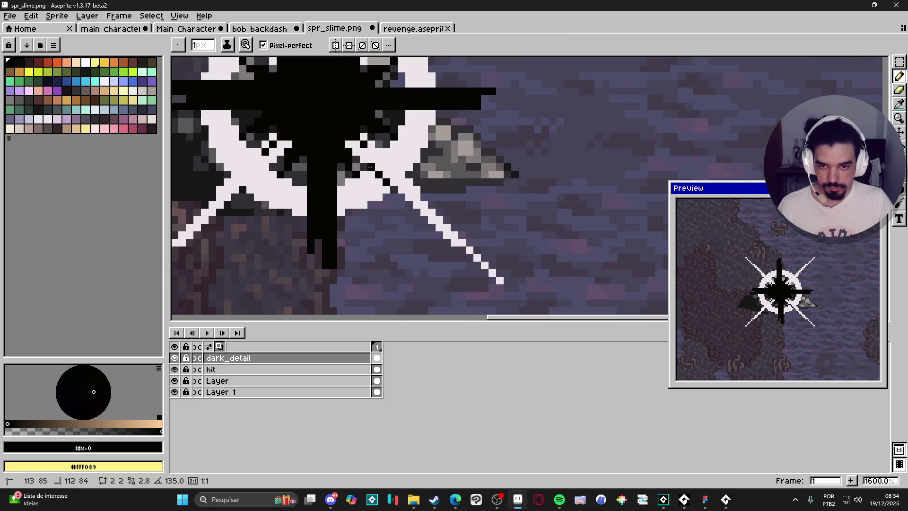
scroll(378, 177, "down", 6)
scroll(388, 186, "up", 3)
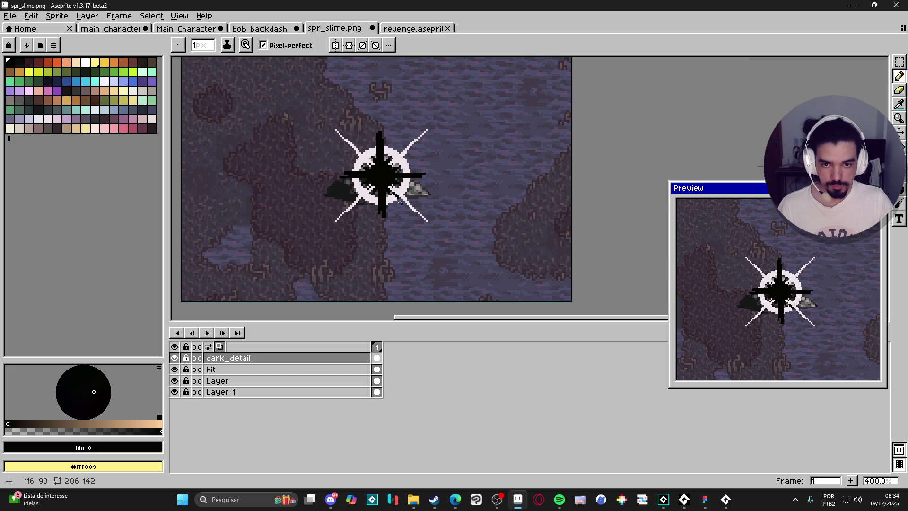
scroll(403, 207, "up", 5)
mouse_move(375, 148)
left_mouse_down()
mouse_move(369, 141)
mouse_move(377, 144)
left_mouse_up()
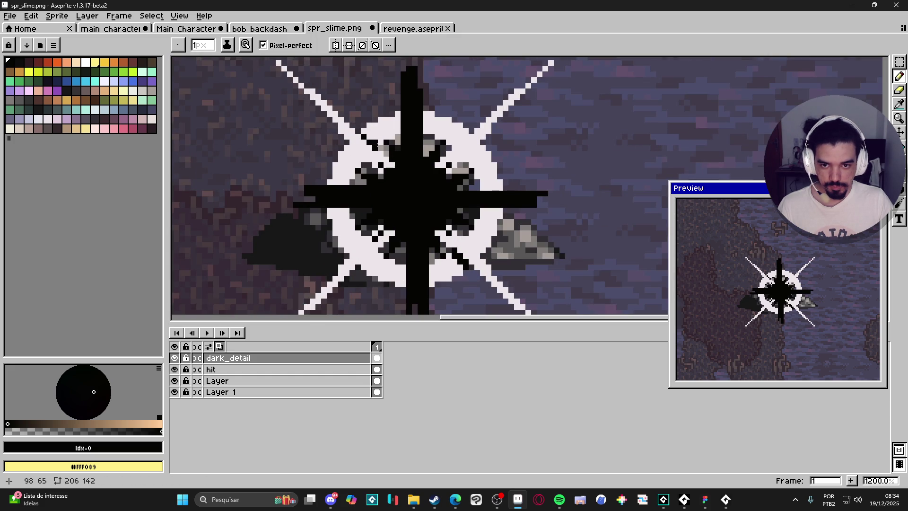
scroll(421, 196, "down", 5)
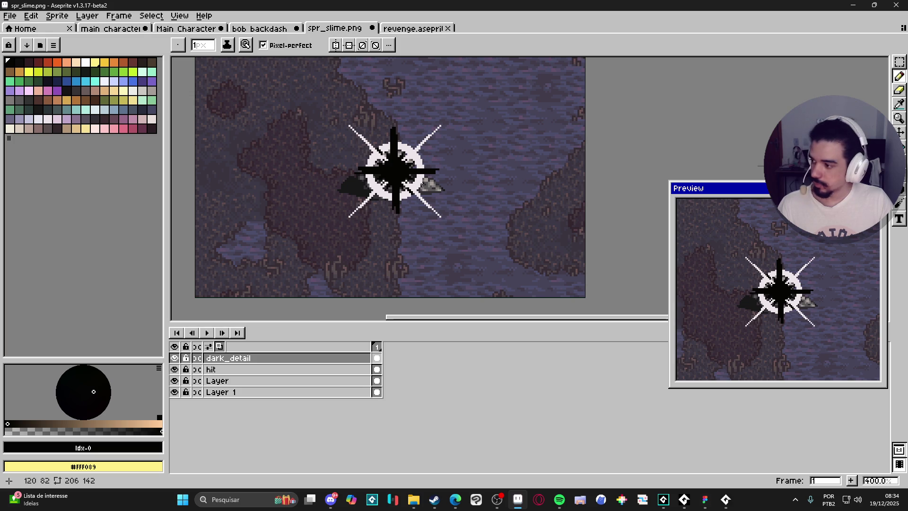
Add a second animation frame, view it, then return to frame 1.
left_click(851, 480)
left_click(389, 359)
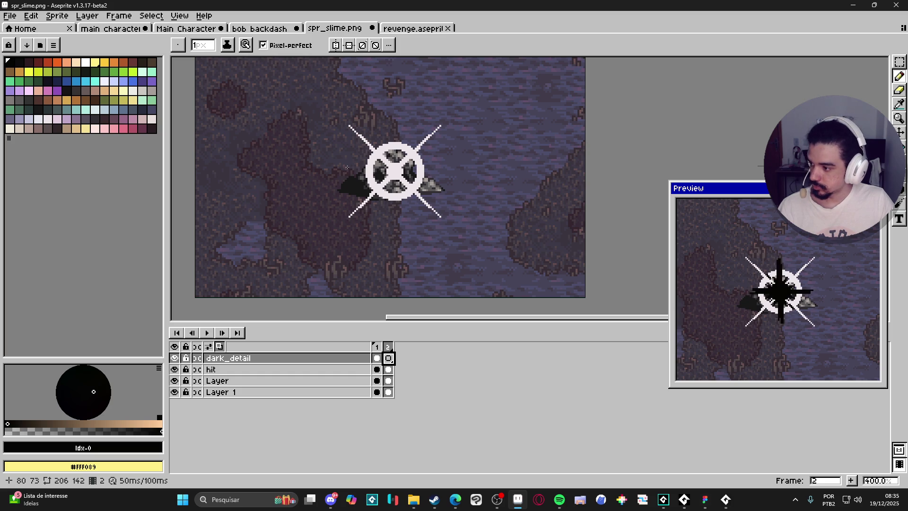
left_click(377, 347)
scroll(380, 204, "up", 2)
On the hit layer, pick #eee6ea and draw a 45° white ray line.
key("v")
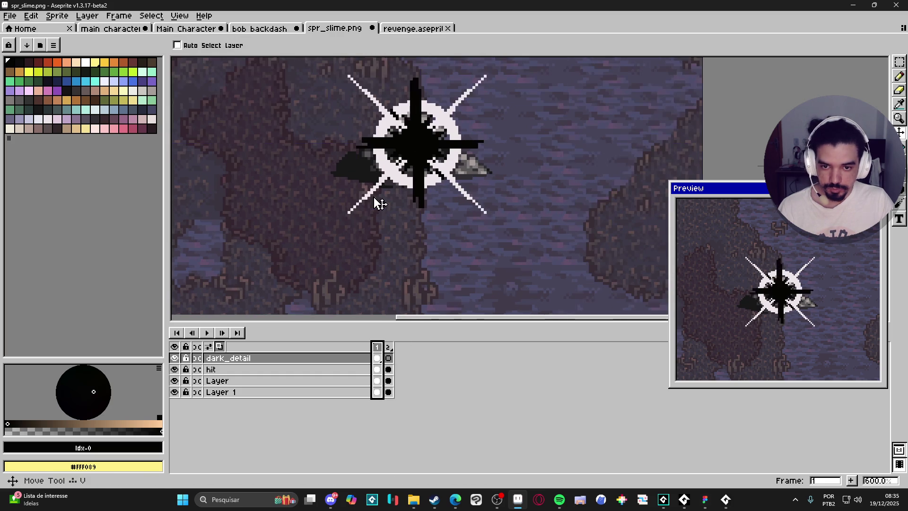
left_click(371, 199, "ctrl")
key("b")
scroll(370, 199, "up", 2)
left_click(367, 196, "alt")
mouse_move(344, 231)
left_mouse_down()
mouse_move(370, 203)
mouse_move(346, 219)
left_mouse_up()
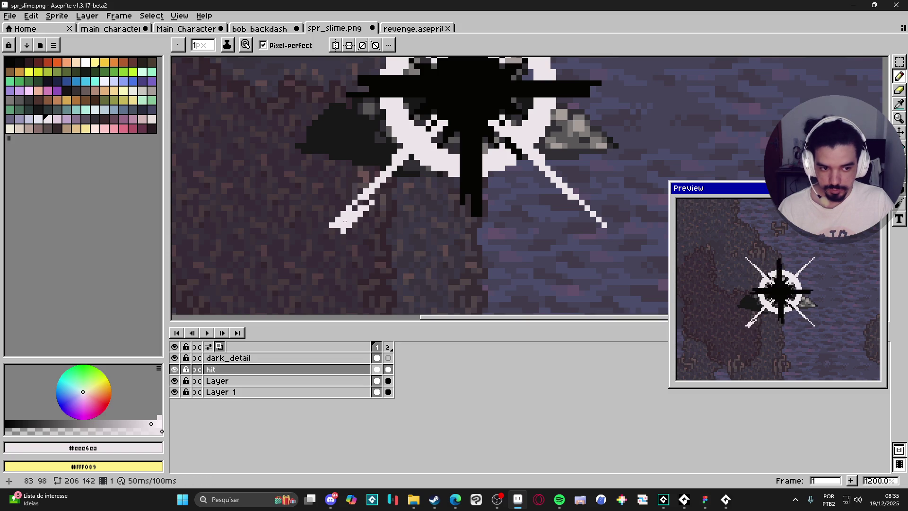
Draw another white ray running down-left from the burst.
scroll(341, 221, "down", 2)
left_click(153, 17)
left_click(152, 17)
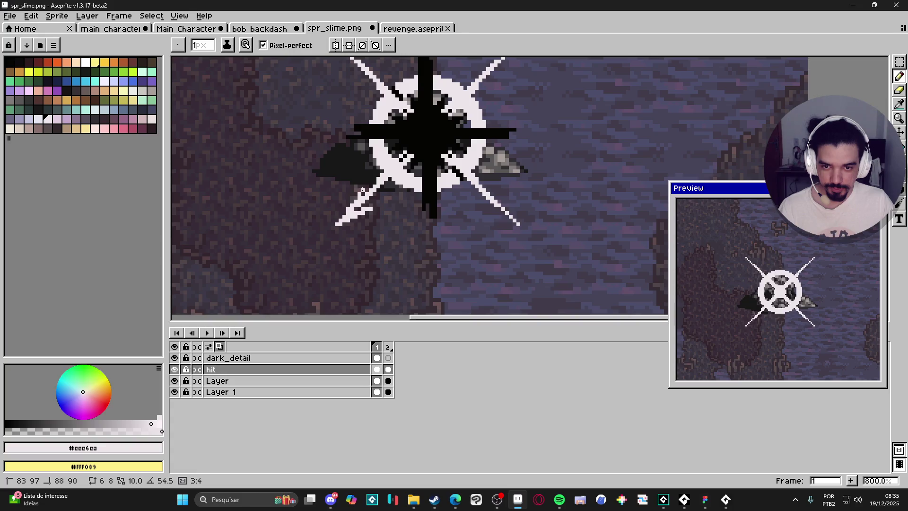
scroll(437, 218, "down", 3)
scroll(437, 218, "up", 1)
scroll(438, 218, "up", 1)
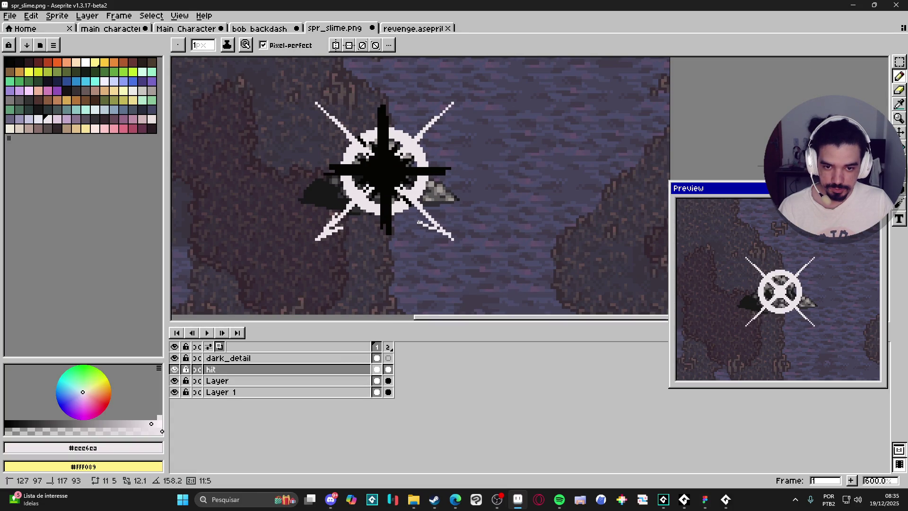
mouse_move(427, 221)
left_mouse_down()
mouse_move(428, 234)
mouse_move(434, 223)
mouse_move(425, 219)
left_mouse_up()
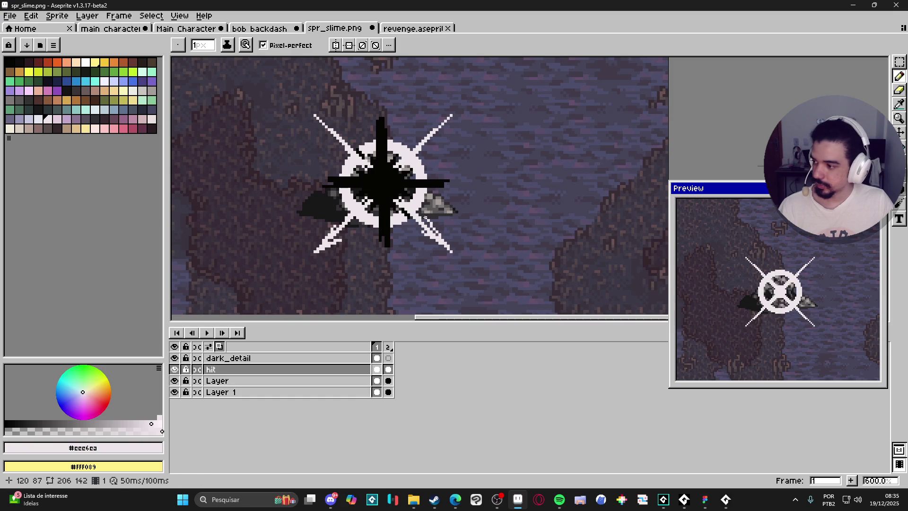
scroll(431, 178, "up", 1)
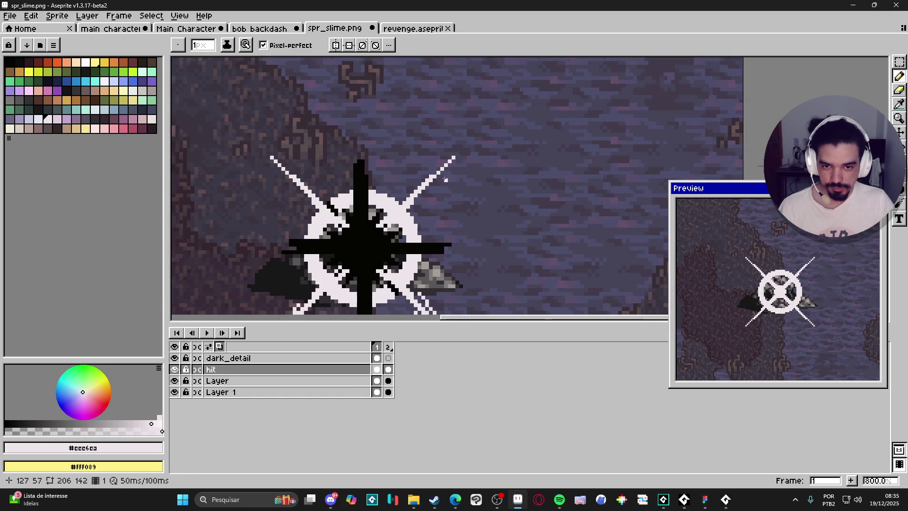
left_click_drag(446, 173, 428, 190)
Redraw a down-right ray, undo the last stroke, and move to frame 2.
scroll(358, 182, "down", 1)
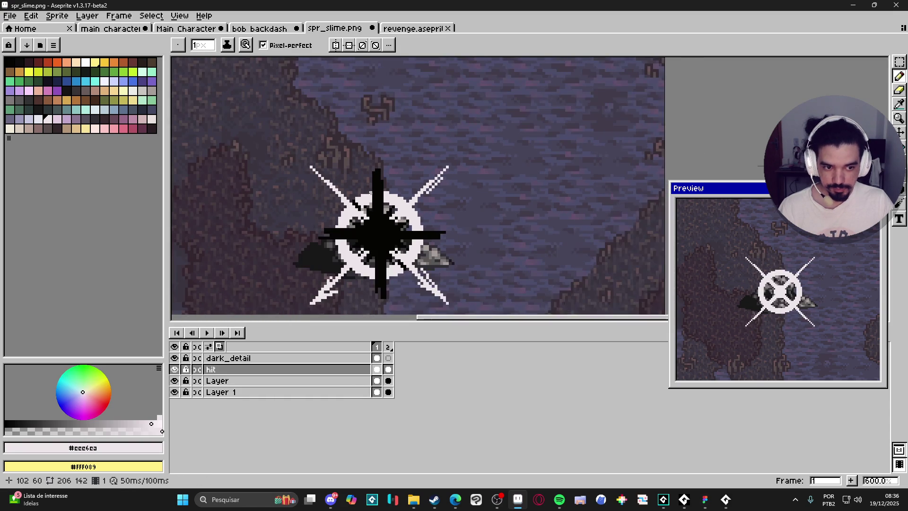
scroll(359, 182, "up", 1)
left_click_drag(363, 190, 378, 204)
key("ctrl+z")
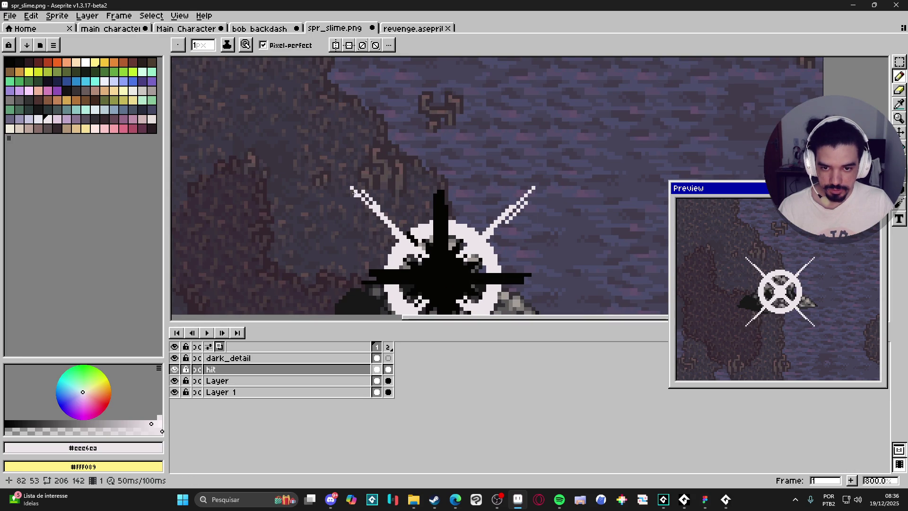
left_click_drag(351, 188, 370, 214)
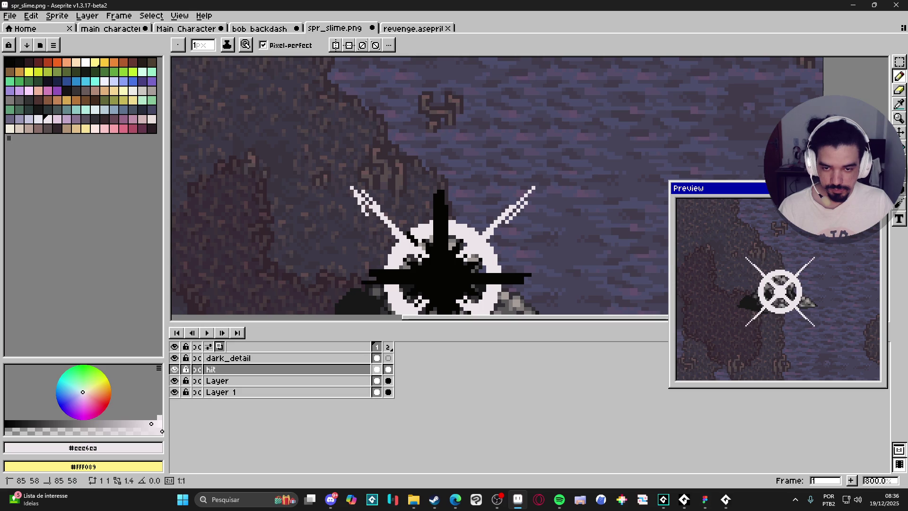
key("shift")
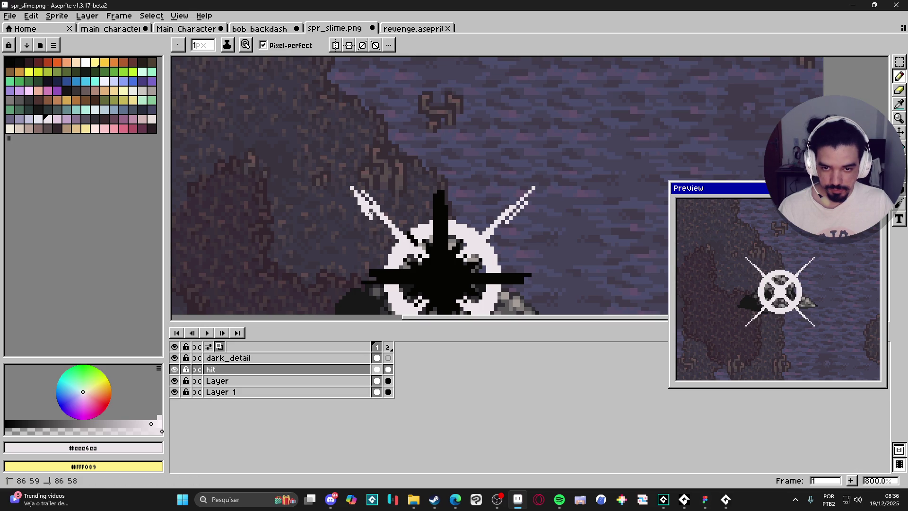
scroll(378, 227, "down", 3)
scroll(380, 231, "down", 1)
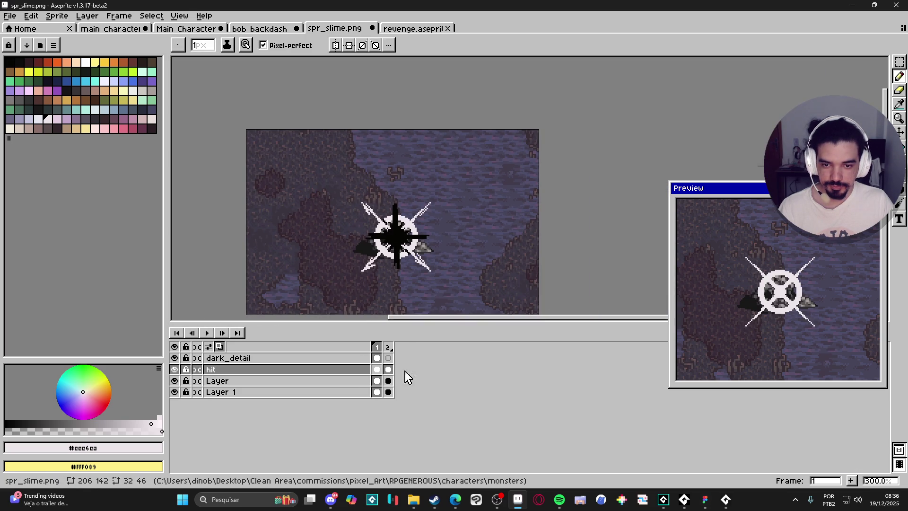
left_click_drag(421, 261, 441, 244)
key("ctrl+z")
key("ctrl+z")
key("ctrl+z")
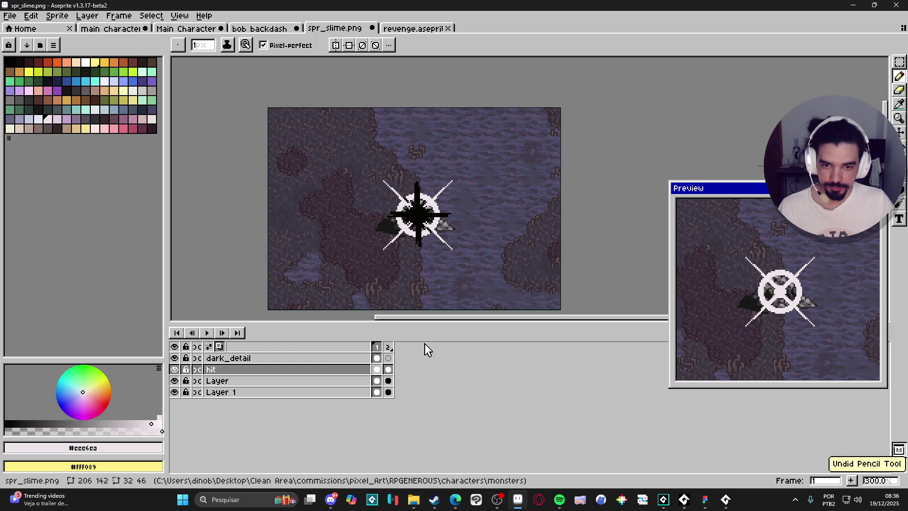
left_click(388, 346)
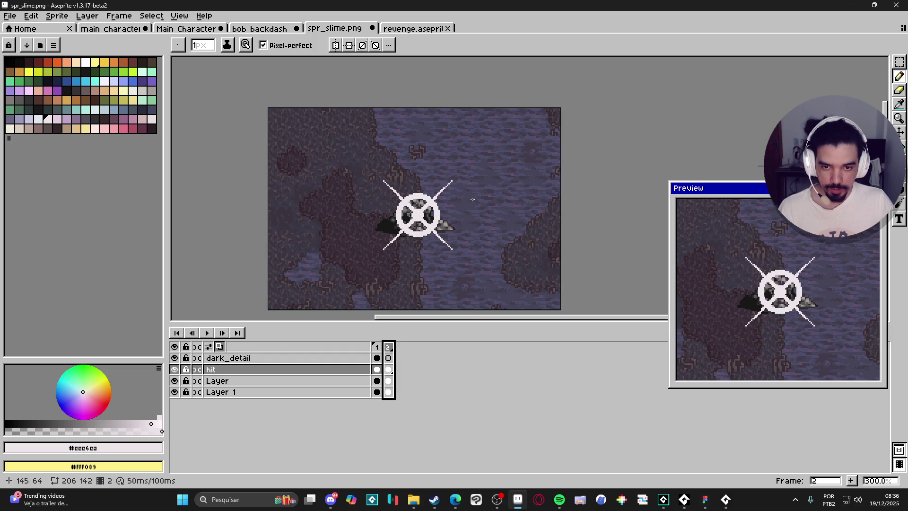
Hide the background and dark-blob layers, then erase the old white burst on frame 2.
scroll(429, 222, "up", 3)
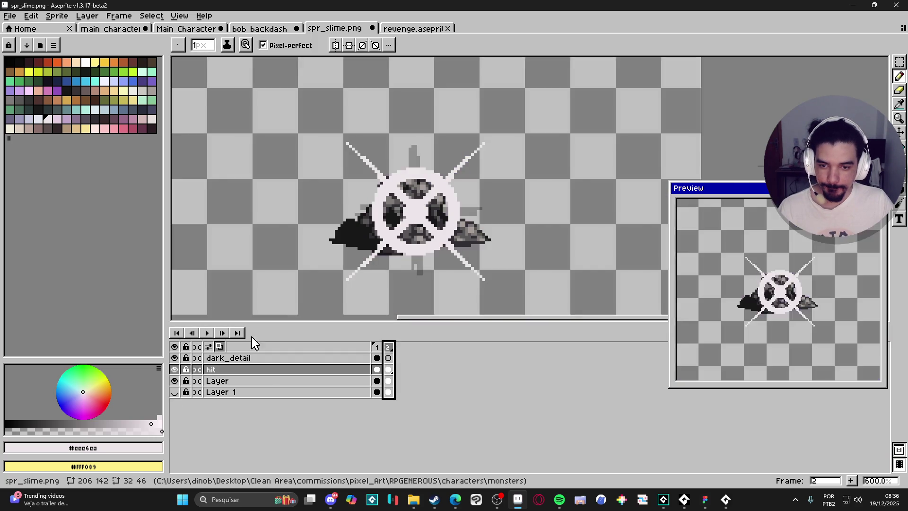
left_click(175, 392)
left_click(174, 381)
key("v")
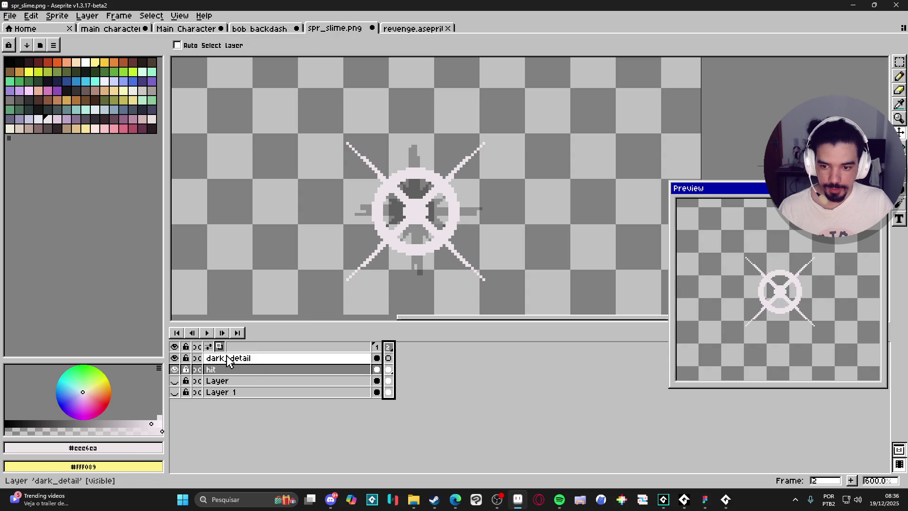
key("e")
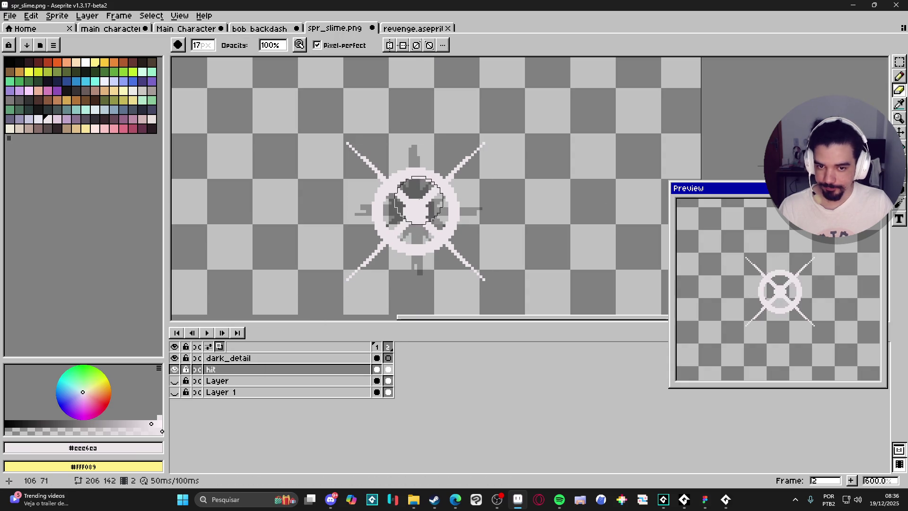
mouse_move(450, 237)
left_mouse_down()
mouse_move(415, 223)
mouse_move(422, 185)
left_mouse_up()
Paint a large white disc at the burst centre and erase its middle to leave a ring.
key("b")
scroll(416, 222, "up", 5)
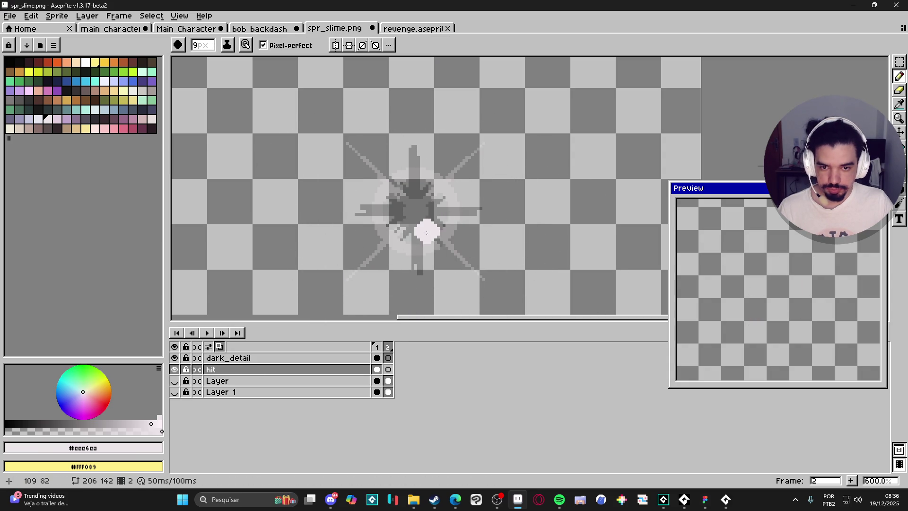
scroll(416, 211, "up", 6)
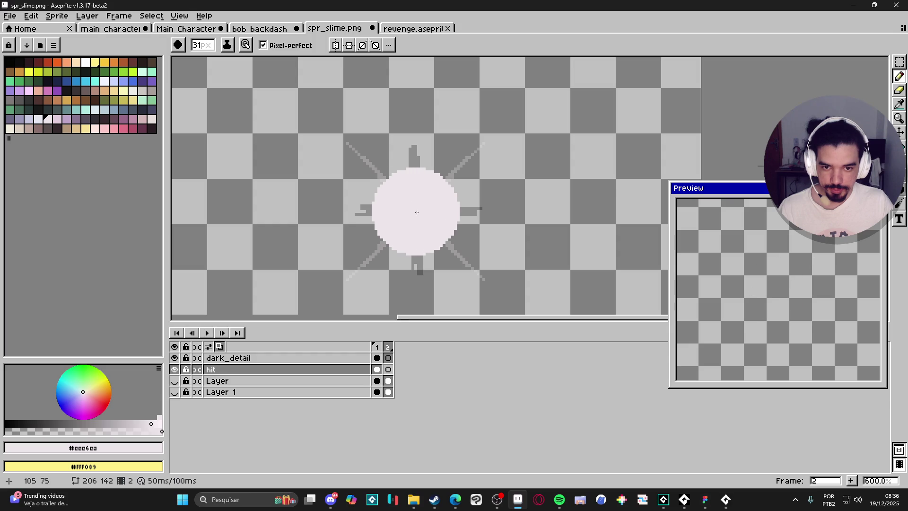
left_click(415, 212)
key("e")
scroll(417, 212, "down", 10)
scroll(418, 212, "down", 7)
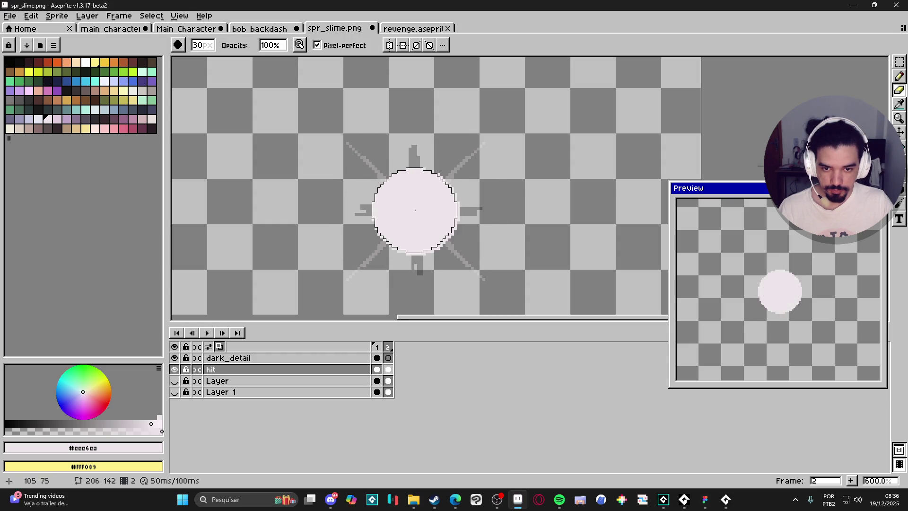
scroll(417, 210, "down", 1)
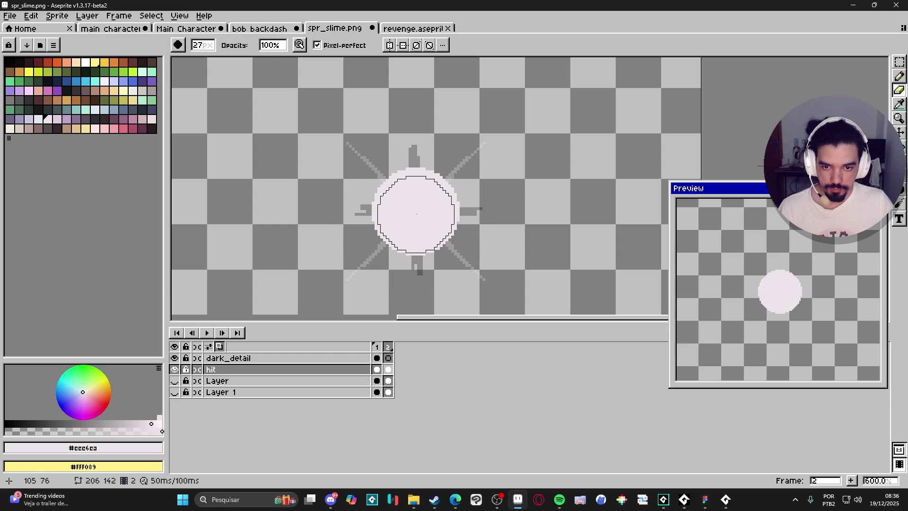
left_click(420, 214)
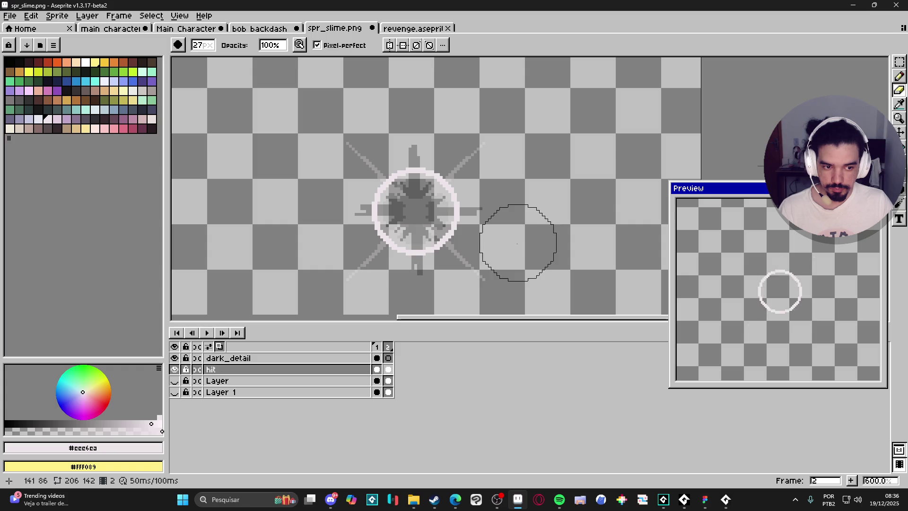
Compare frame 1 with frame 2 and undo the last erase.
scroll(415, 212, "up", 1)
scroll(415, 210, "up", 1)
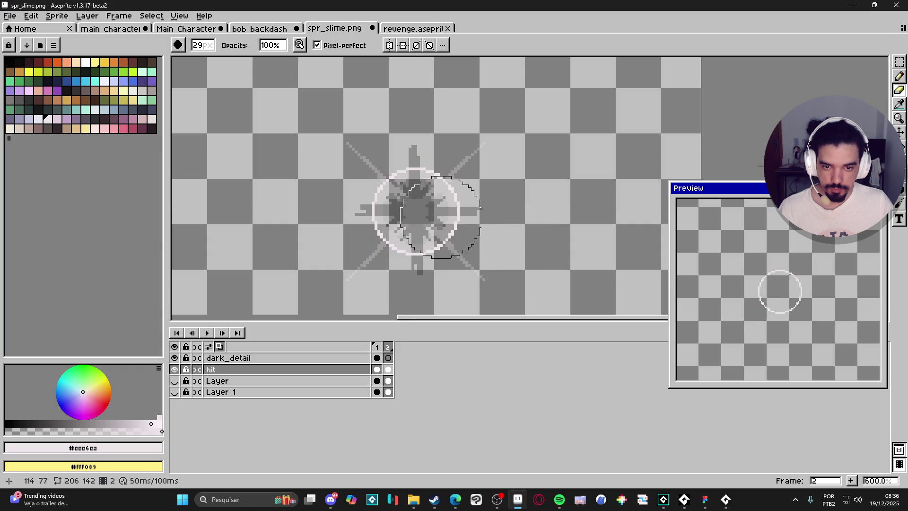
left_click(376, 346)
left_click(388, 346)
key("ctrl+z")
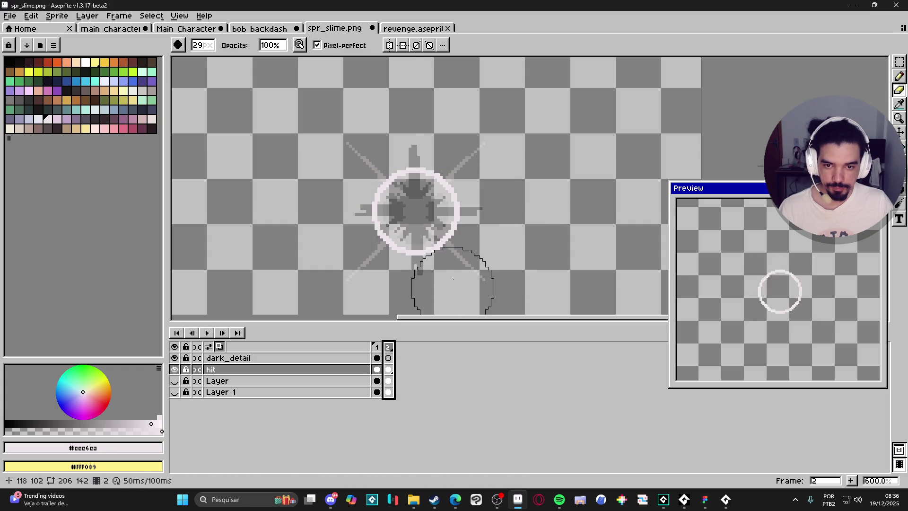
Draw the upper-right and upper-left rays out from the white ring.
key("b")
scroll(452, 174, "down", 12)
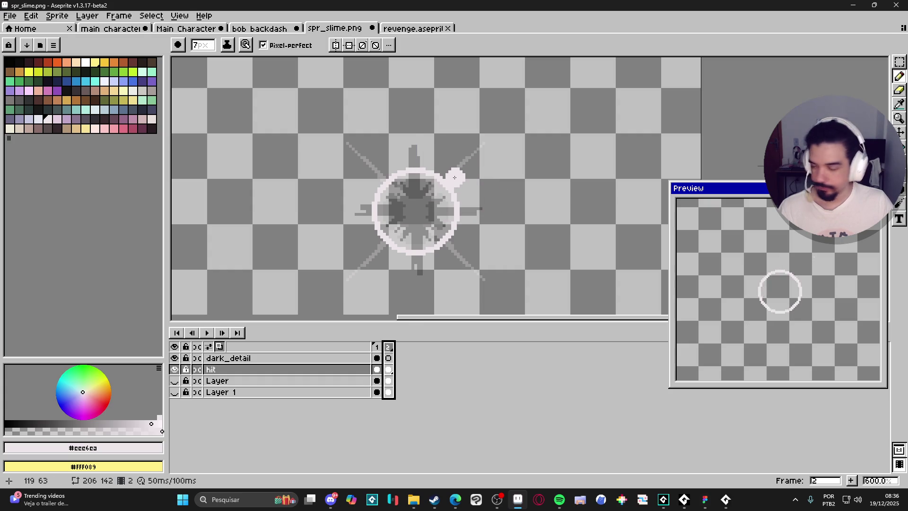
scroll(499, 147, "up", 3)
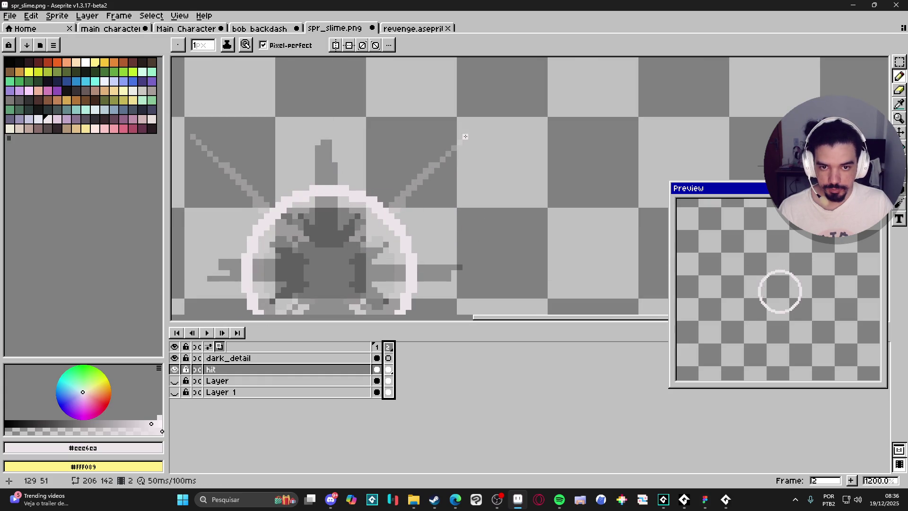
left_click(466, 137)
left_click_drag(468, 137, 532, 82)
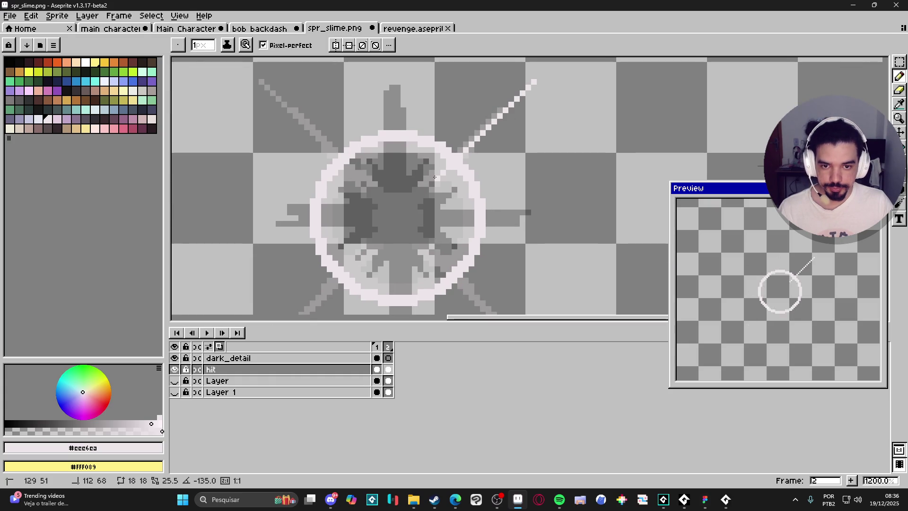
left_click(261, 82)
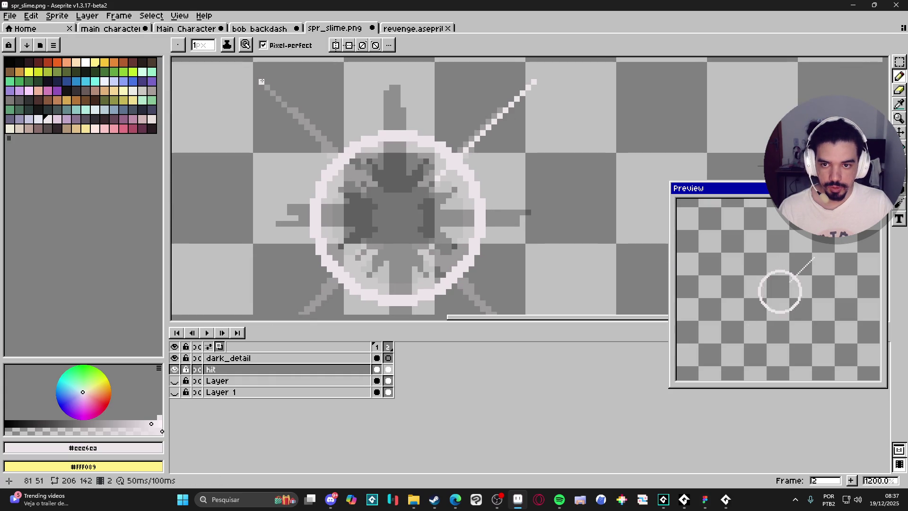
left_click(354, 180, "shift")
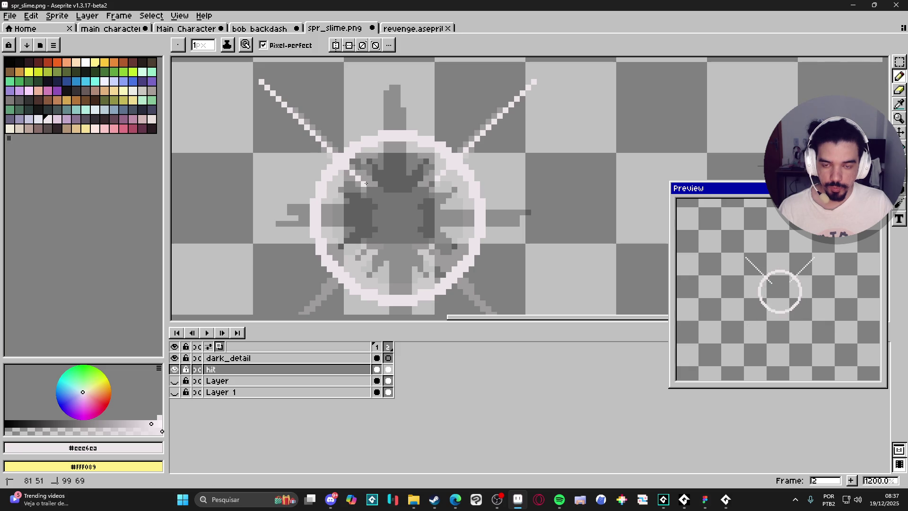
Draw the lower-left and lower-right diagonal rays of the burst.
scroll(364, 190, "down", 2)
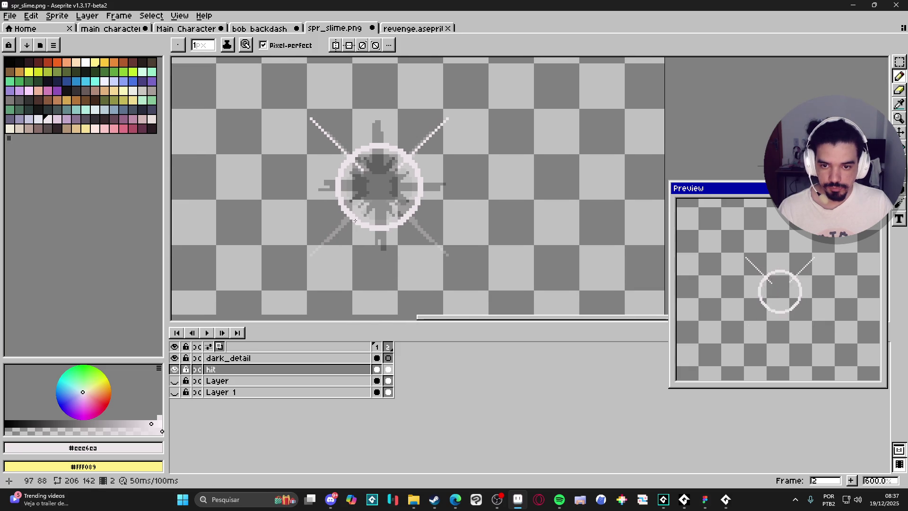
left_click(362, 204)
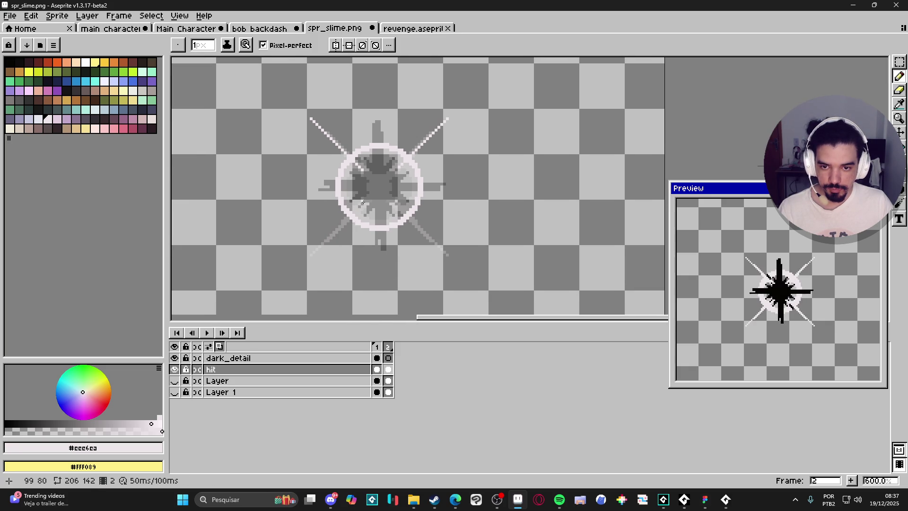
left_click(316, 252, "shift")
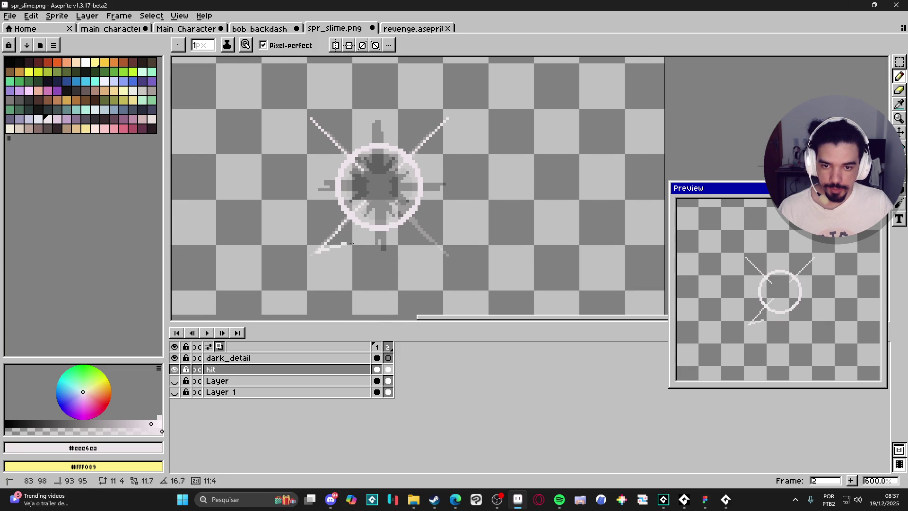
left_click(447, 255)
left_click(410, 218, "shift")
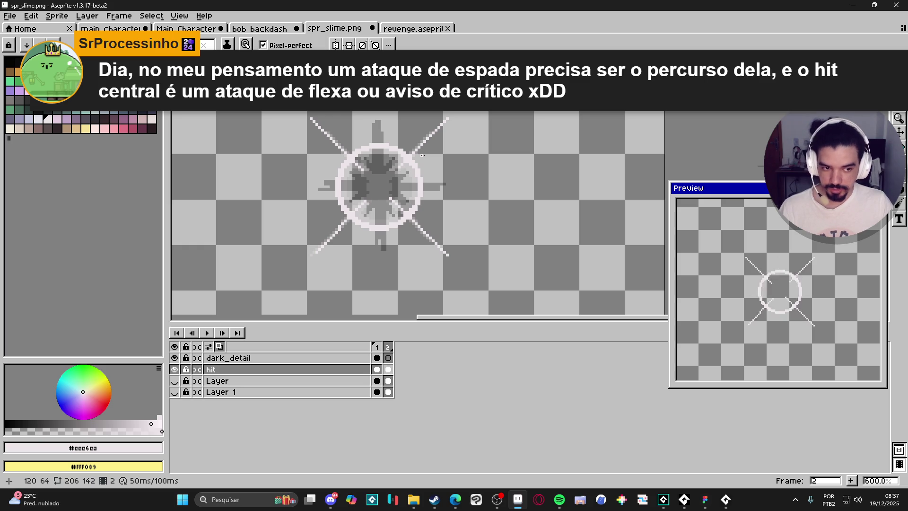
Compare the two hit frames, recentre the sprite, and bring the running game forward.
left_click(377, 346)
left_click(388, 347)
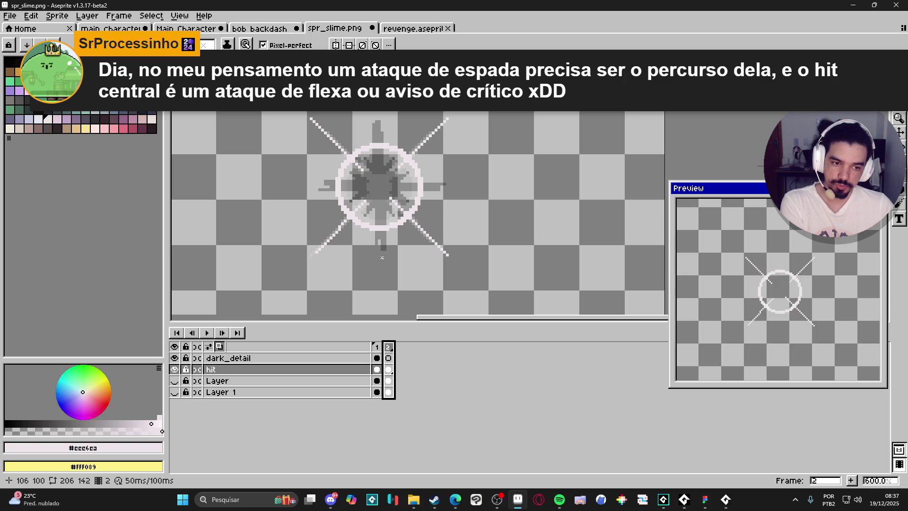
left_click_drag(388, 208, 403, 222)
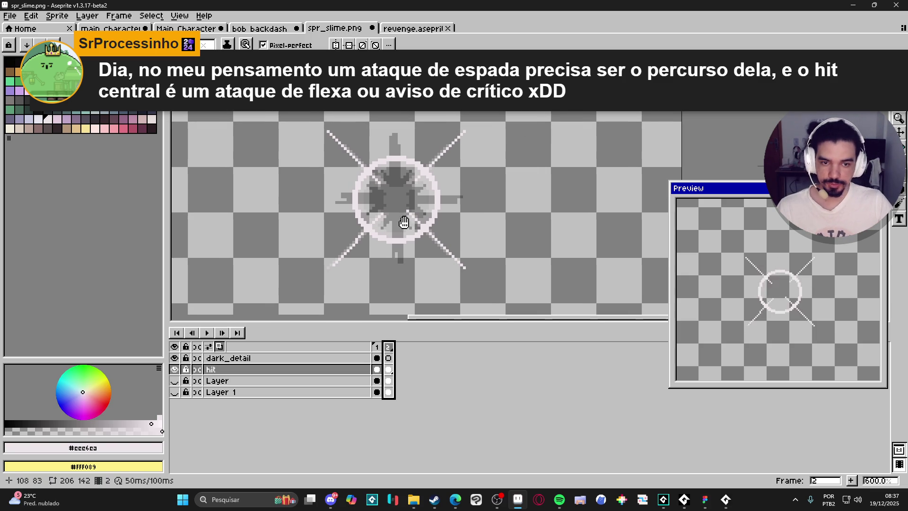
left_click(706, 499)
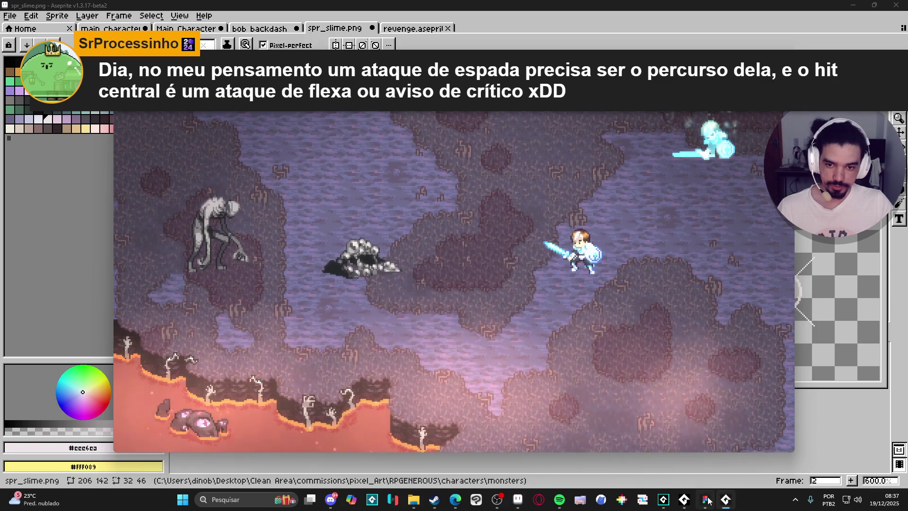
Check the game's debug console, then bring the GameMaker IDE to the front.
left_click(703, 442)
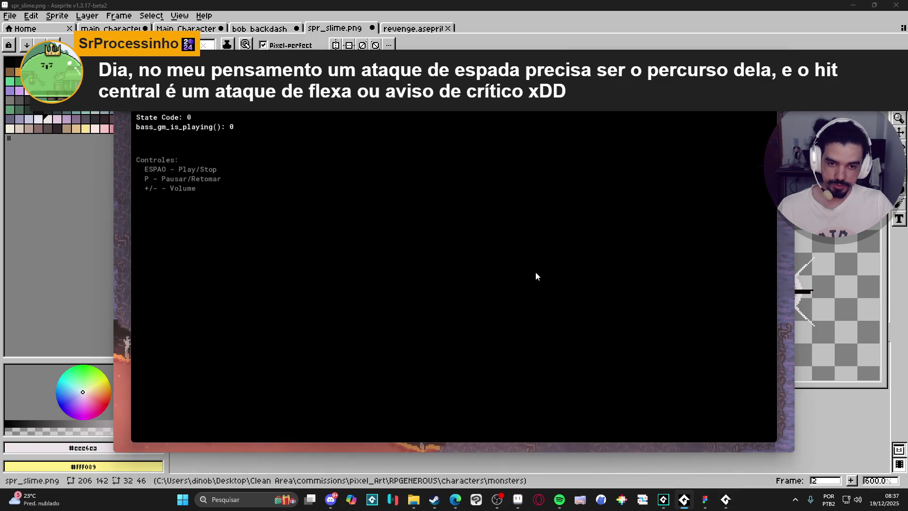
left_click(635, 4)
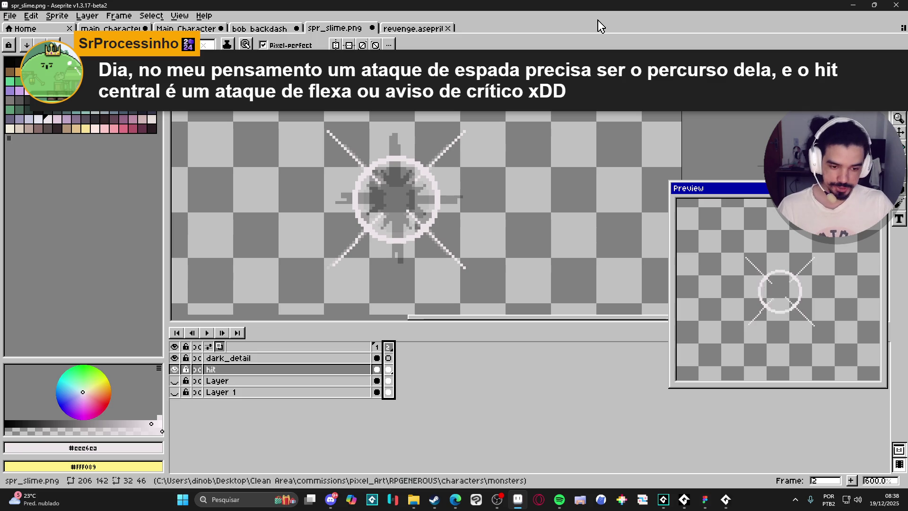
left_click(684, 499)
left_click(664, 499)
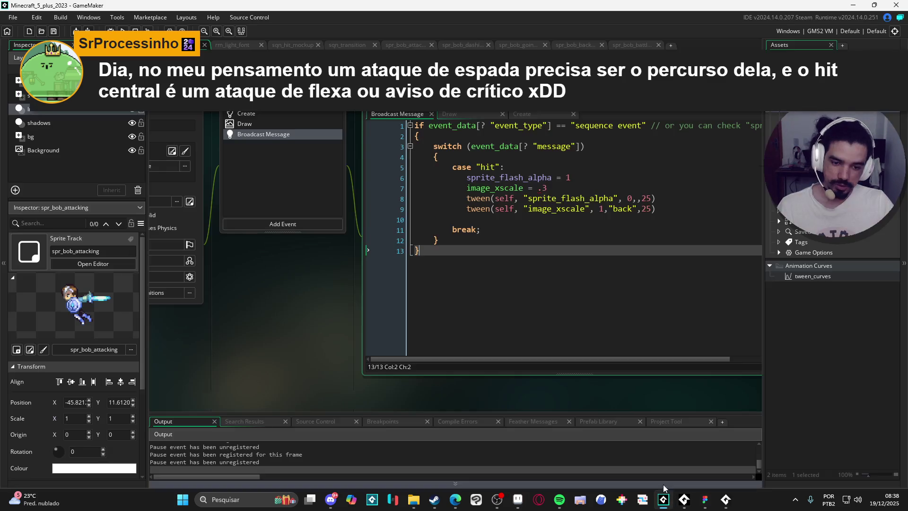
Load the Spiritalis project from the recent projects list.
left_click(543, 187)
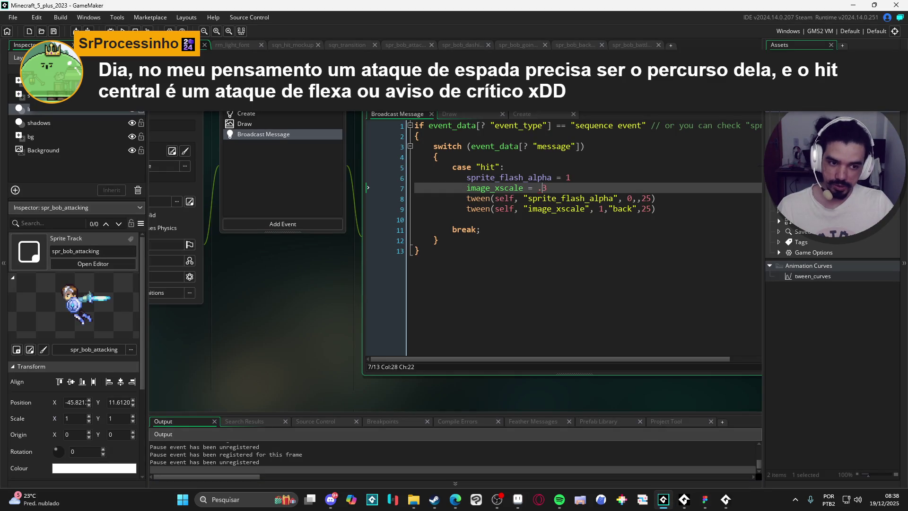
left_click(15, 18)
mouse_move(14, 56)
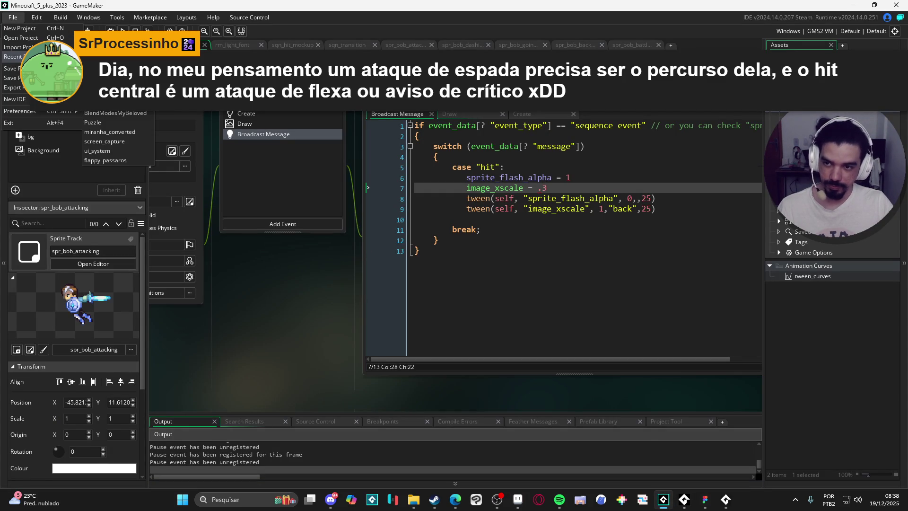
left_click(104, 66)
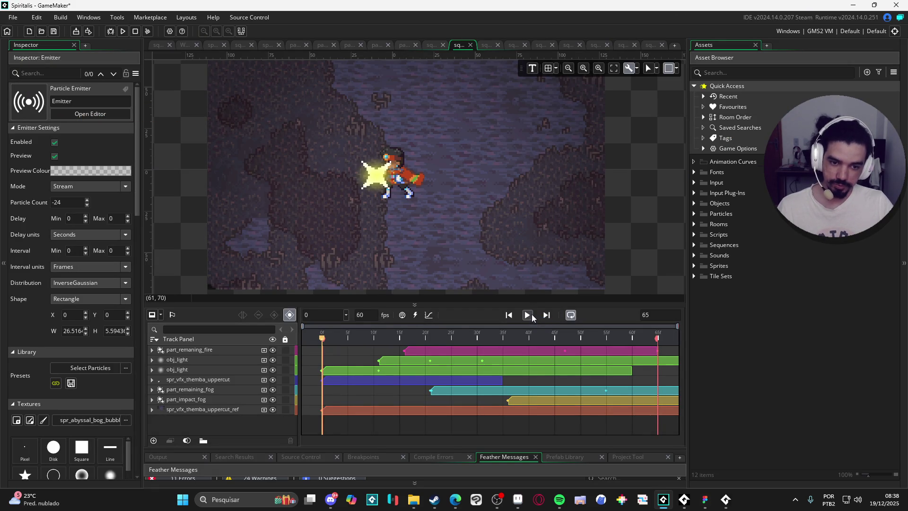
Play, pause and loop the current sequence preview.
left_click(531, 314)
left_click(531, 313)
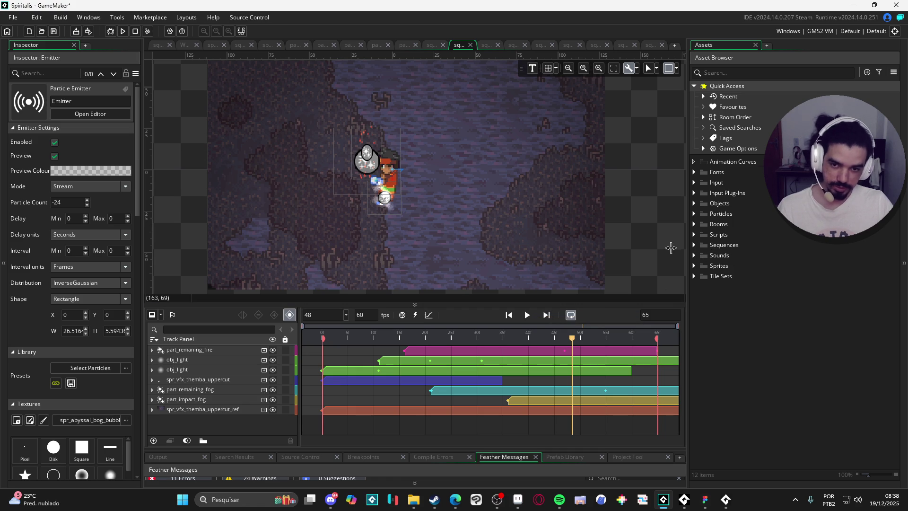
left_click(527, 315)
scroll(397, 191, "up", 1)
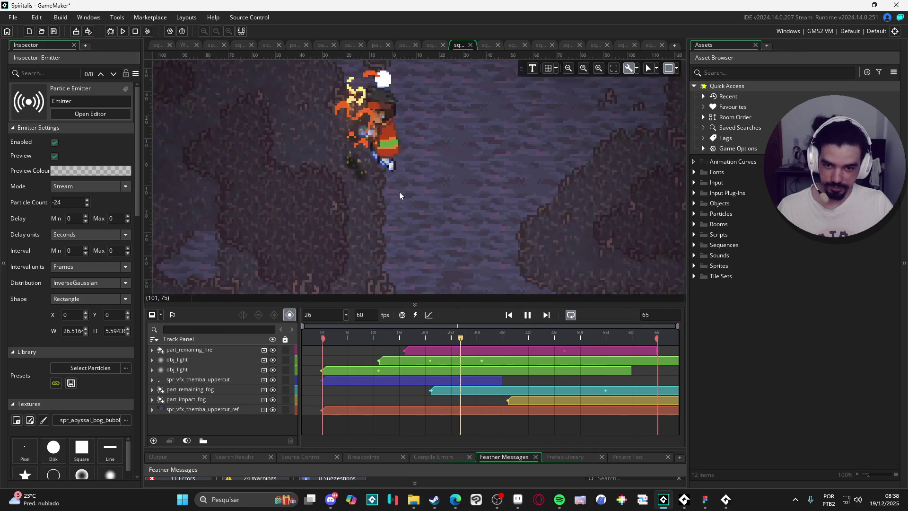
Expand Sequences > Battle with its interface, monsters and Party folders, collapsing Sounds.
left_click(694, 245)
left_click(703, 255)
double_click(712, 265)
left_click(713, 286)
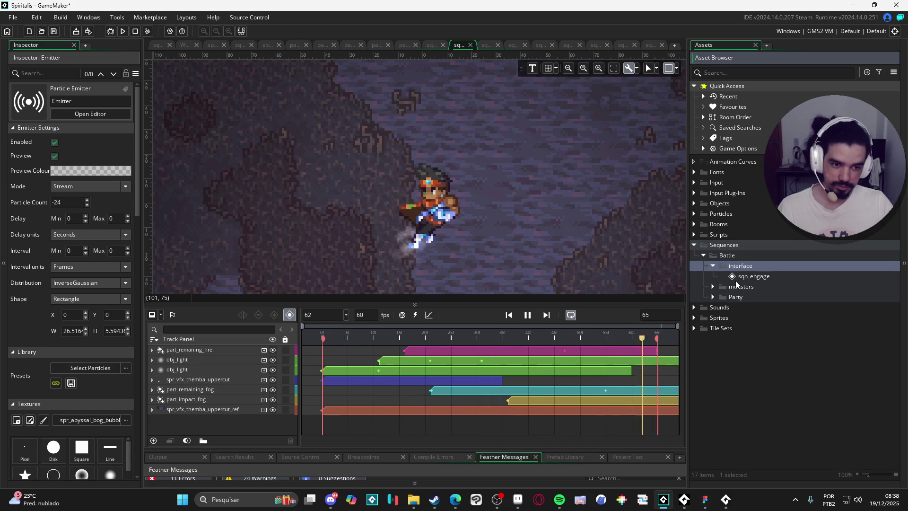
left_click(713, 308)
left_click(694, 328)
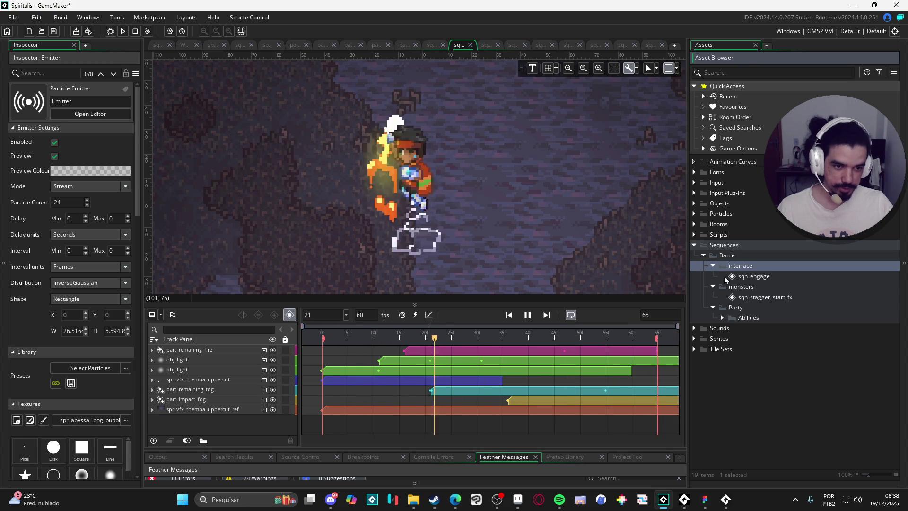
Open sqn_zeh_abyssal_bog and sqn_zeh_thunderstorm from Abilities > zeh and play thunderstorm.
left_click(722, 317)
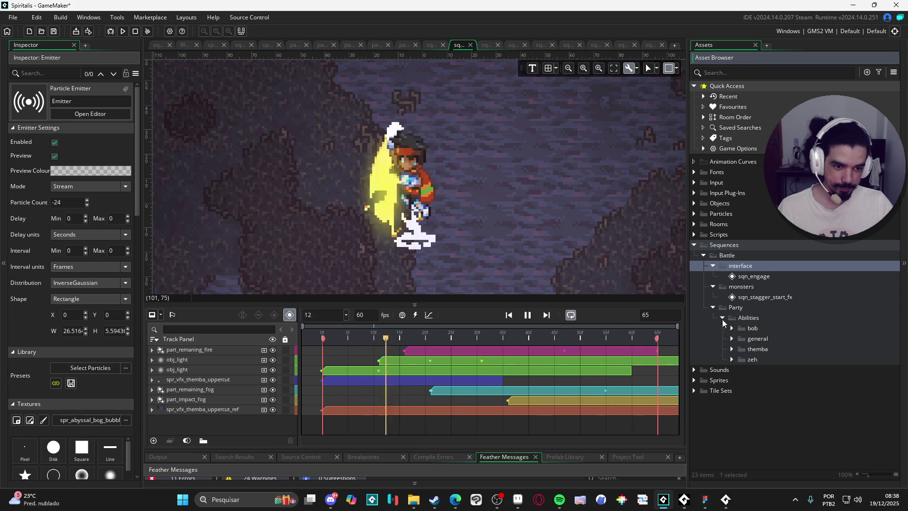
left_click(731, 359)
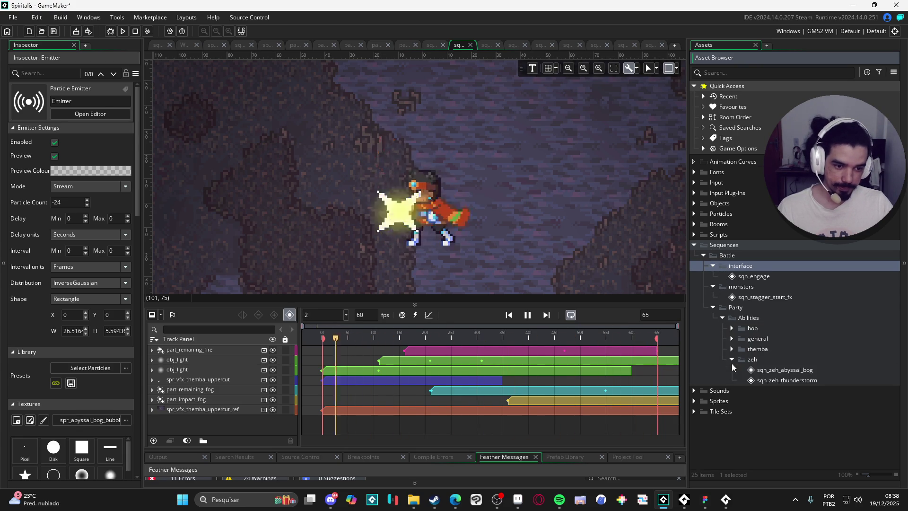
double_click(776, 366)
double_click(798, 381)
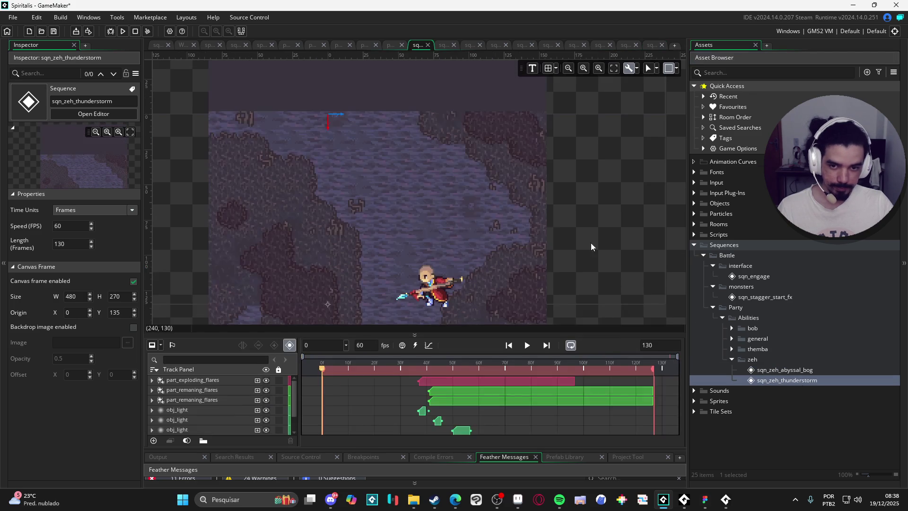
scroll(536, 293, "down", 2)
left_click(528, 346)
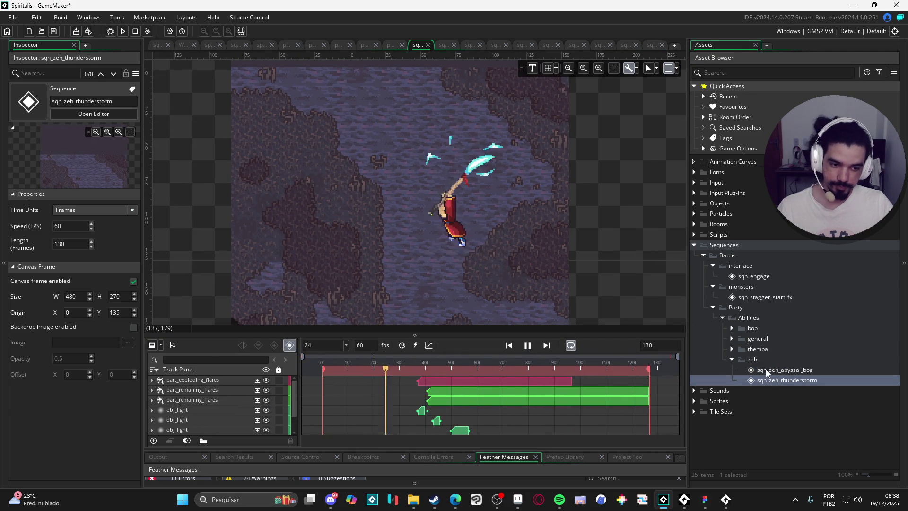
Open sqn_themba_earthquake from the themba abilities folder.
left_click(732, 349)
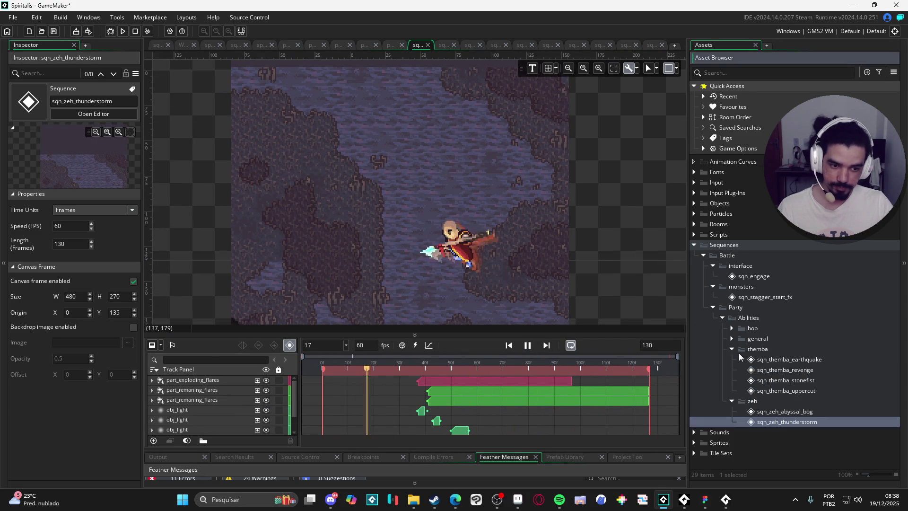
double_click(778, 360)
scroll(461, 177, "up", 4)
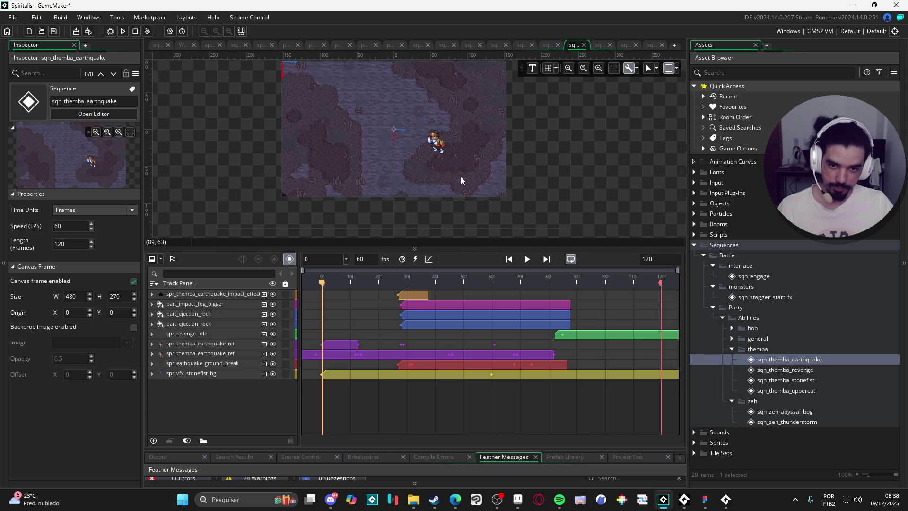
Play the earthquake sequence, then open sqn_themba_revenge and sqn_themba_stonefist.
left_click(532, 262)
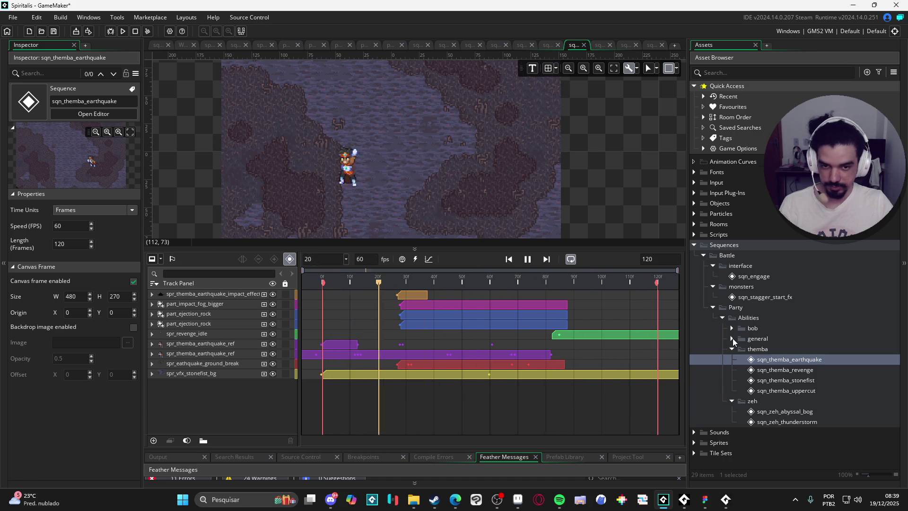
double_click(781, 371)
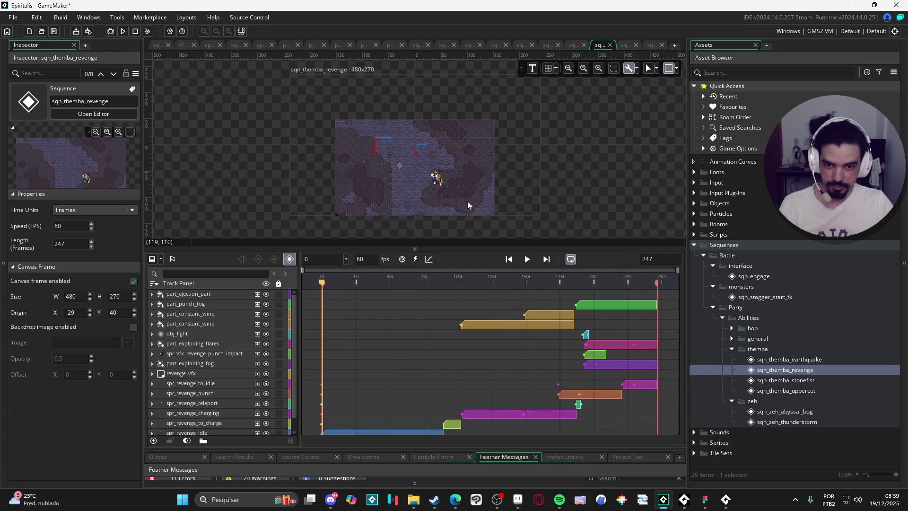
double_click(785, 380)
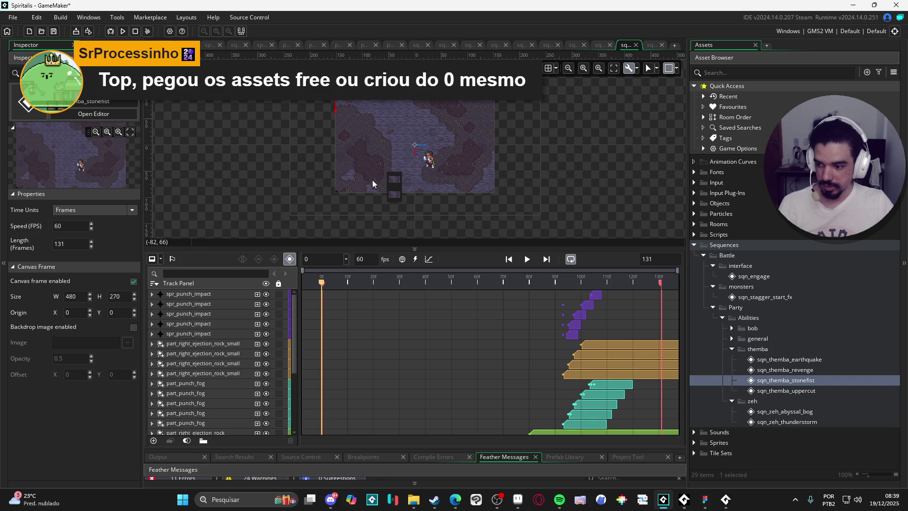
scroll(384, 152, "up", 2)
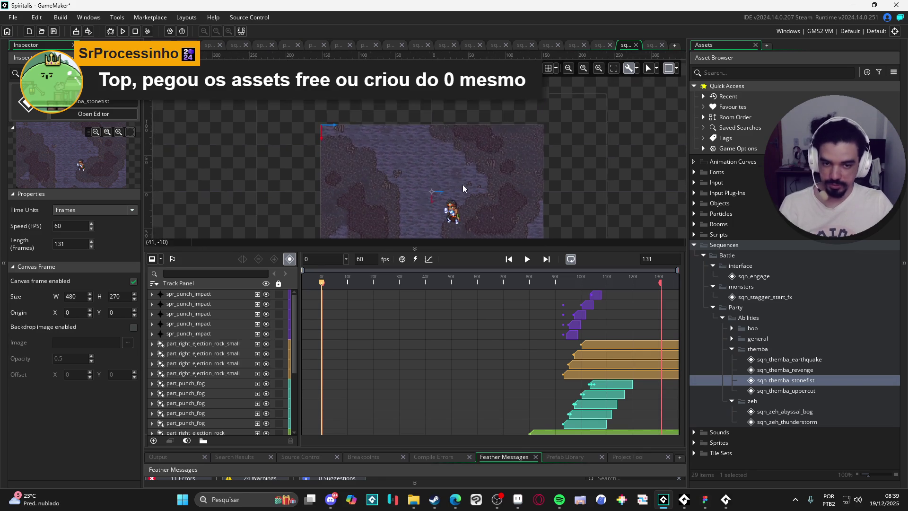
scroll(463, 186, "up", 1)
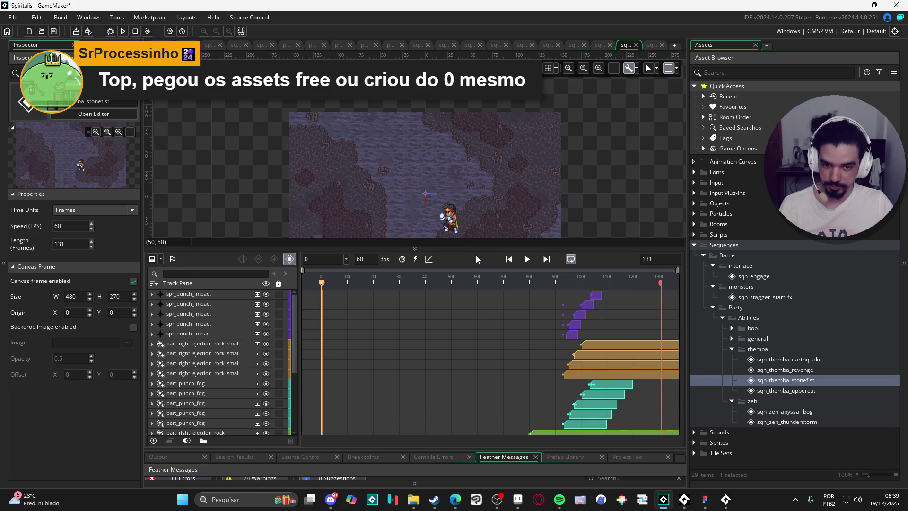
Enlarge the canvas, play stonefist centred on the character, and reopen sqn_themba_revenge.
left_click_drag(476, 248, 477, 326)
scroll(480, 263, "up", 2)
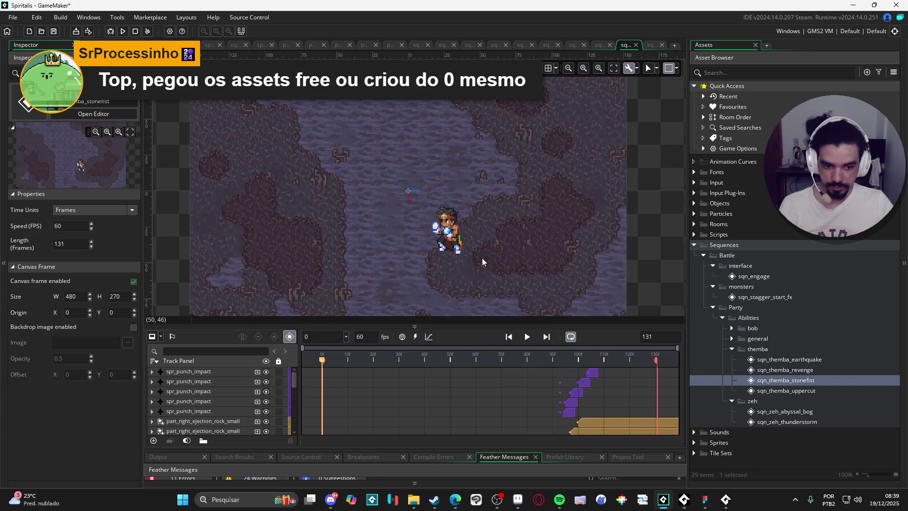
scroll(481, 262, "up", 1)
left_click(528, 336)
scroll(599, 279, "up", 1)
left_click_drag(600, 279, 634, 278)
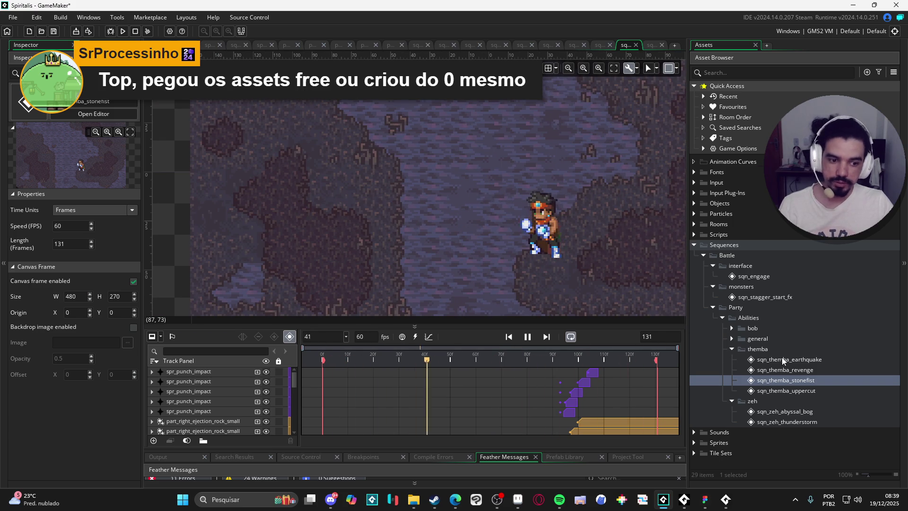
double_click(794, 369)
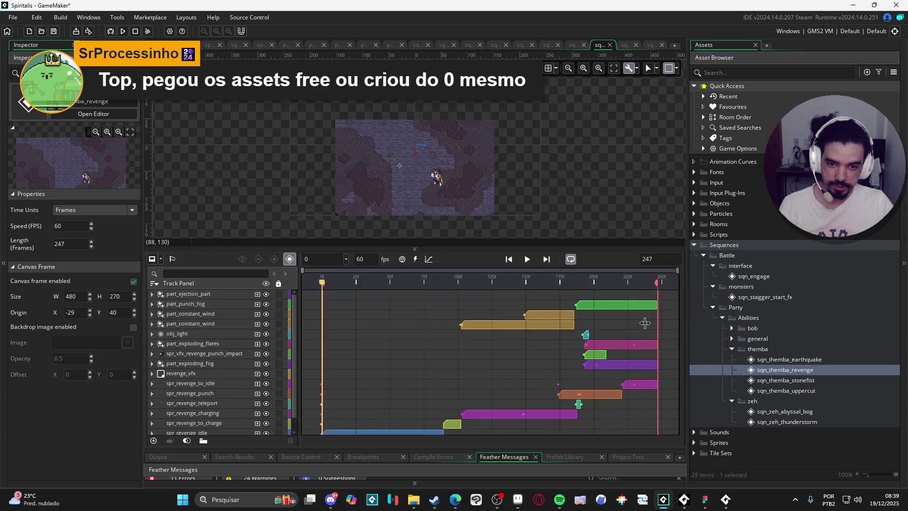
Play the revenge sequence, reload Minecraft_5_plus_2023 from recent projects, then return to Aseprite's slime sprite.
scroll(432, 179, "up", 2)
left_click(527, 259)
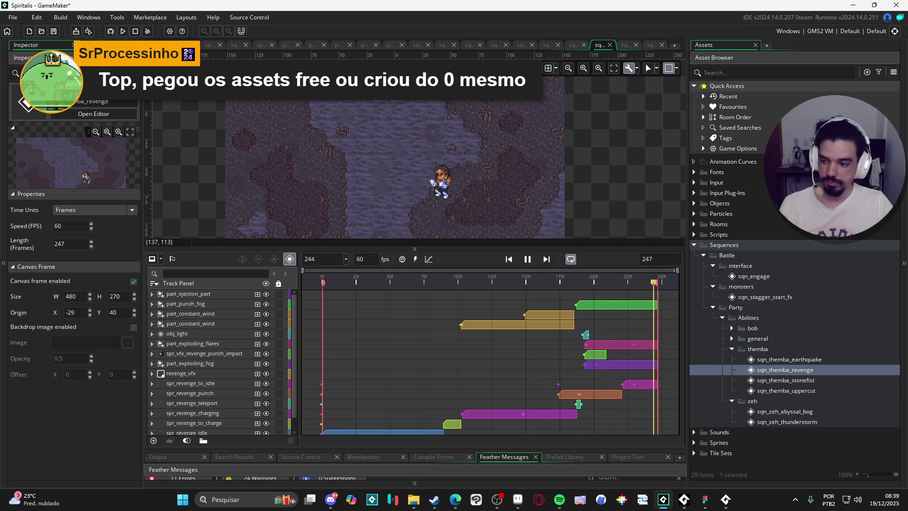
left_click(13, 19)
mouse_move(19, 57)
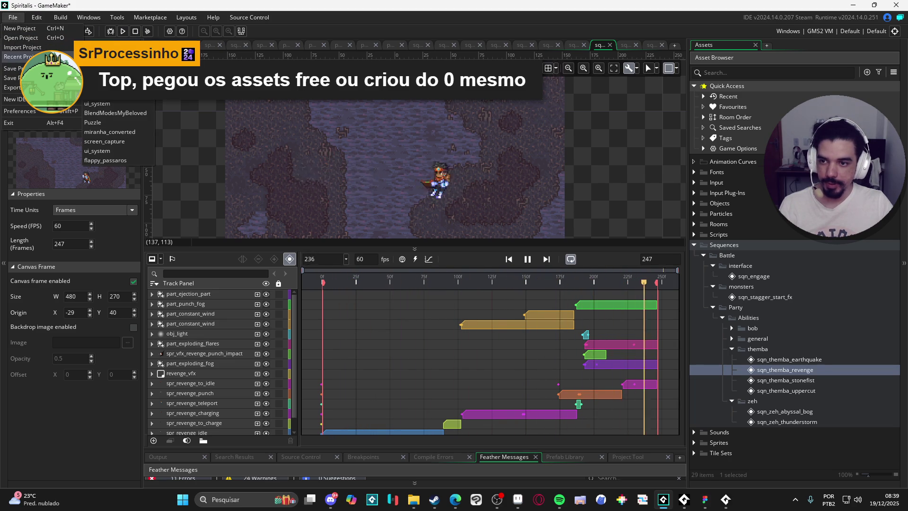
left_click(102, 56)
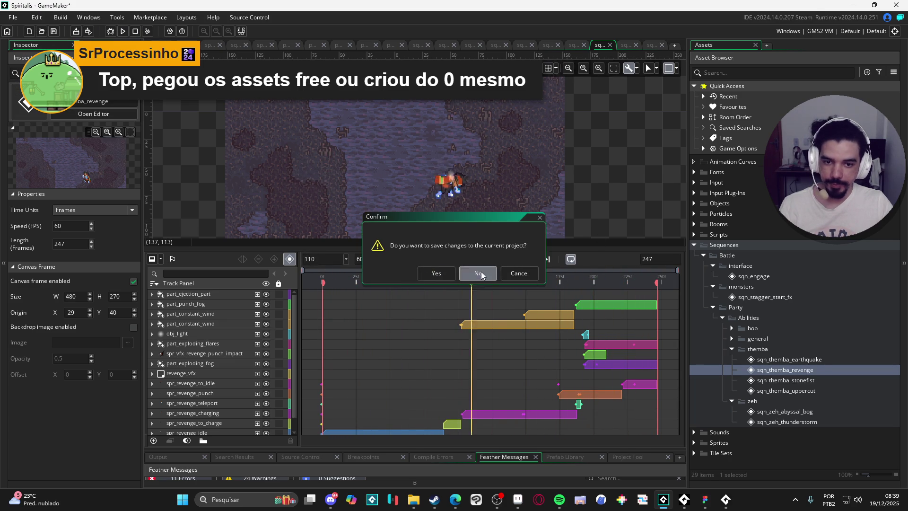
left_click(482, 275)
left_click(489, 270)
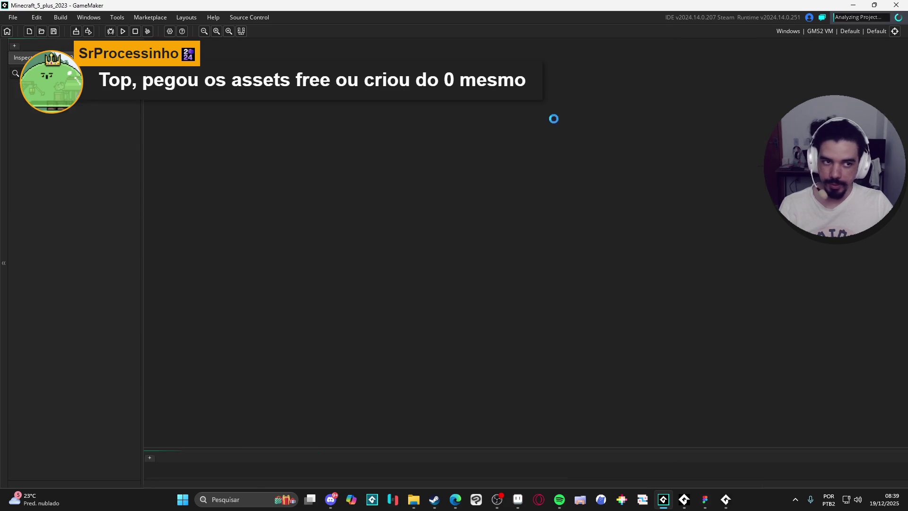
left_click(620, 224)
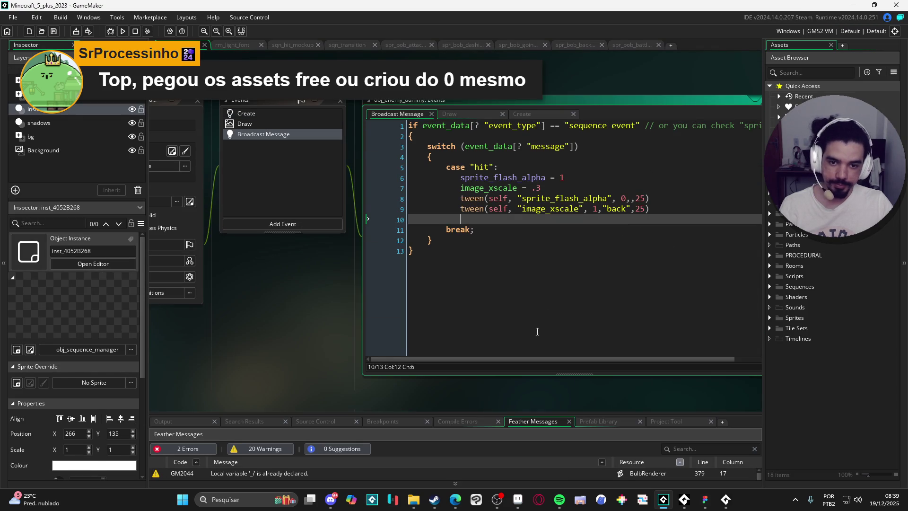
left_click(517, 499)
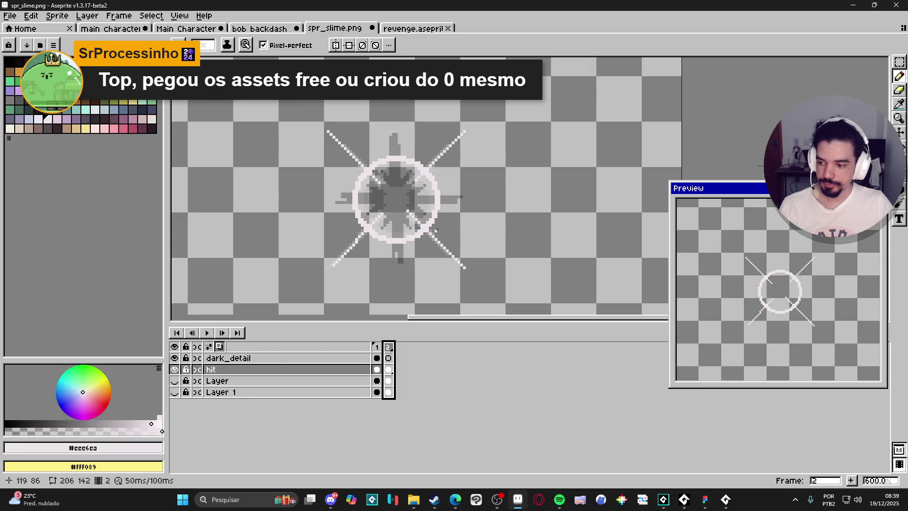
On frame 3, nudge the white circle slightly up and right.
left_click(377, 350)
left_click(397, 347)
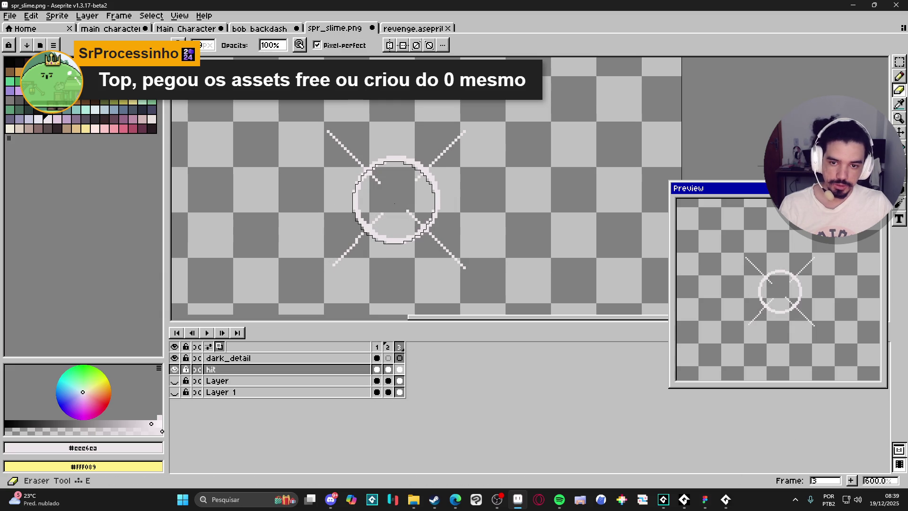
key("v")
key("b")
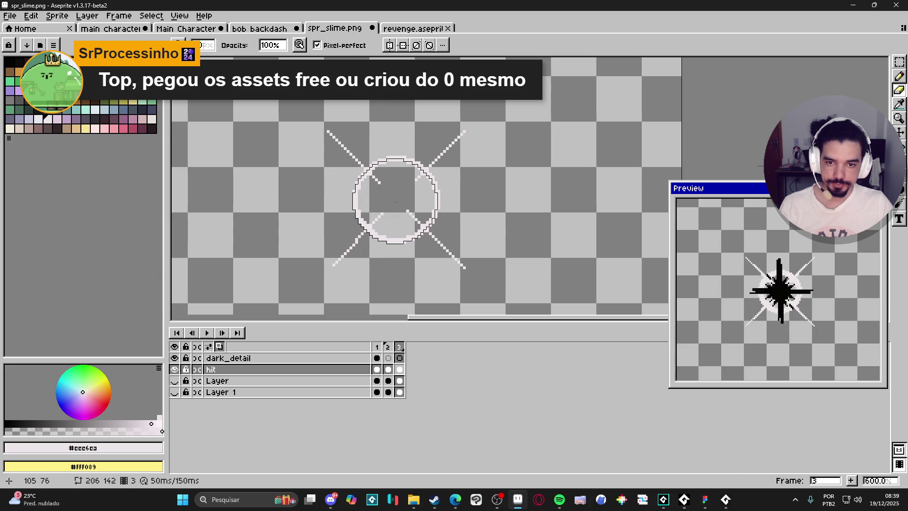
left_click_drag(397, 202, 395, 198)
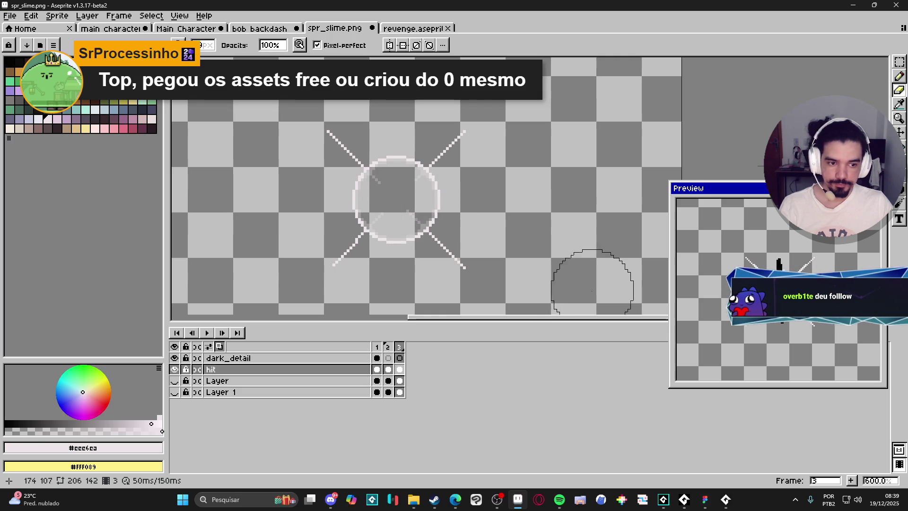
left_click(504, 505)
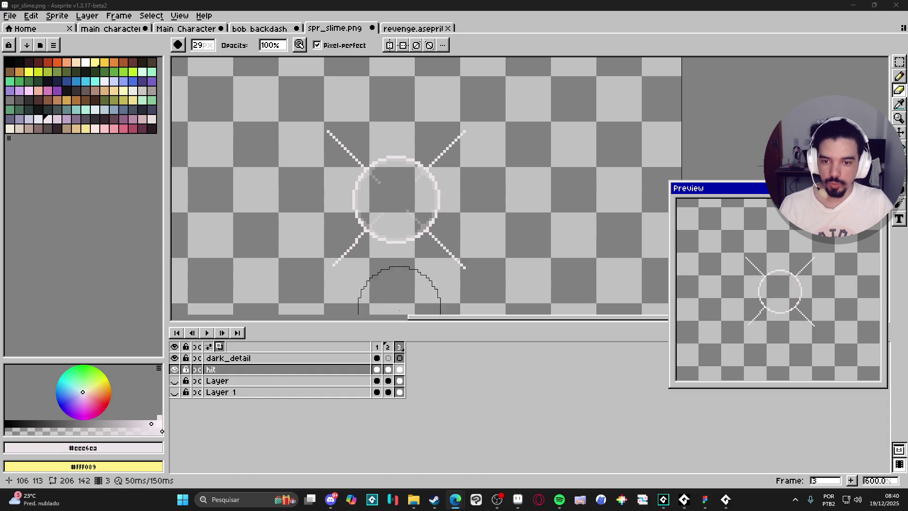
Preview frames 1–2, then erase the top of frame 3's white circle.
left_click(377, 347)
left_click(388, 347)
left_click(400, 347)
key("e")
scroll(442, 245, "down", 20)
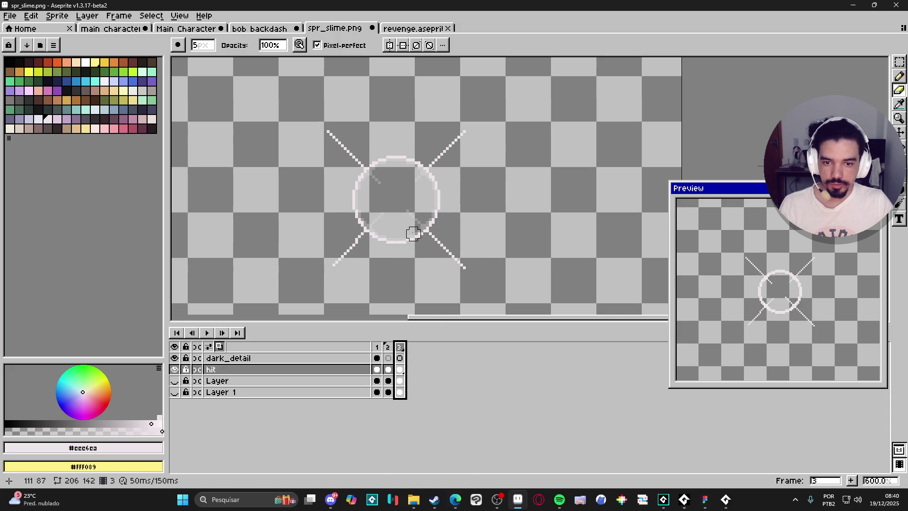
scroll(399, 233, "up", 4)
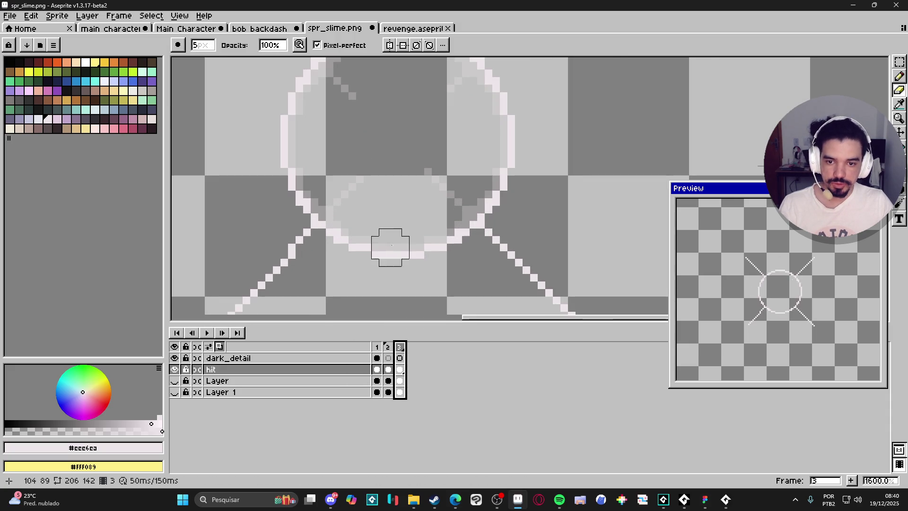
left_click_drag(383, 247, 413, 248)
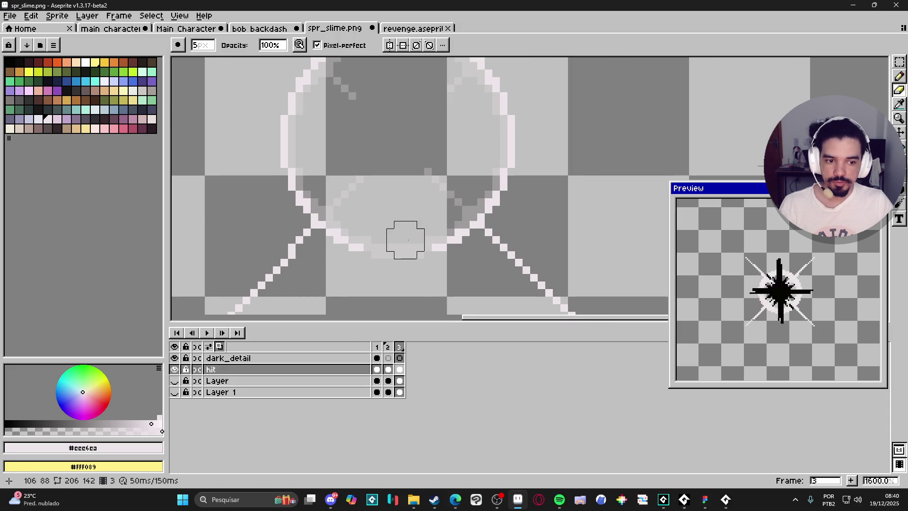
key("ctrl+z")
scroll(416, 227, "up", 3)
mouse_move(398, 103)
left_mouse_down()
mouse_move(397, 71)
mouse_move(385, 71)
left_mouse_up()
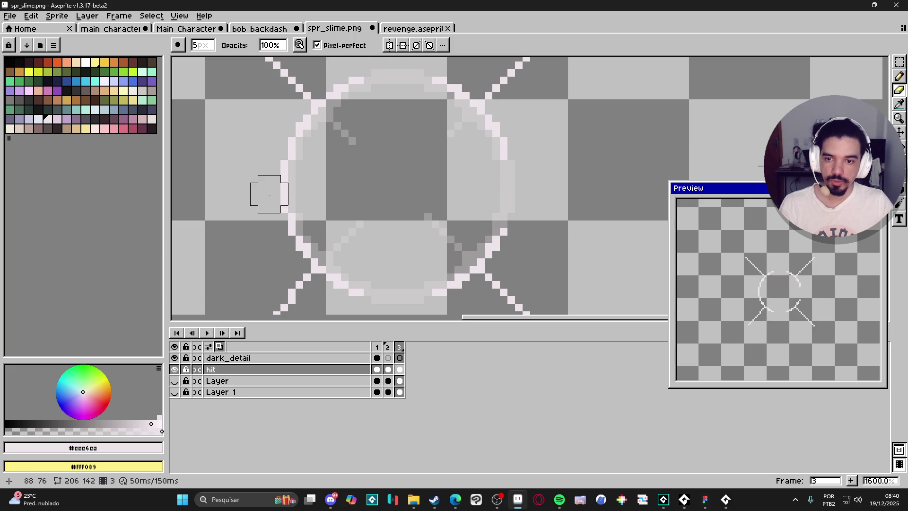
Erase parts of the lower-right and upper rays on frame 3.
scroll(292, 194, "down", 1)
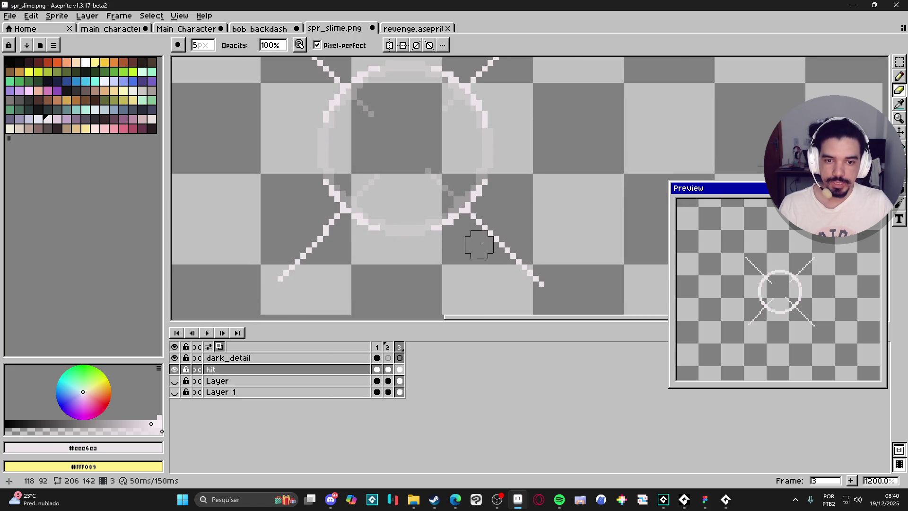
left_click_drag(496, 250, 512, 251)
left_click_drag(387, 194, 397, 196)
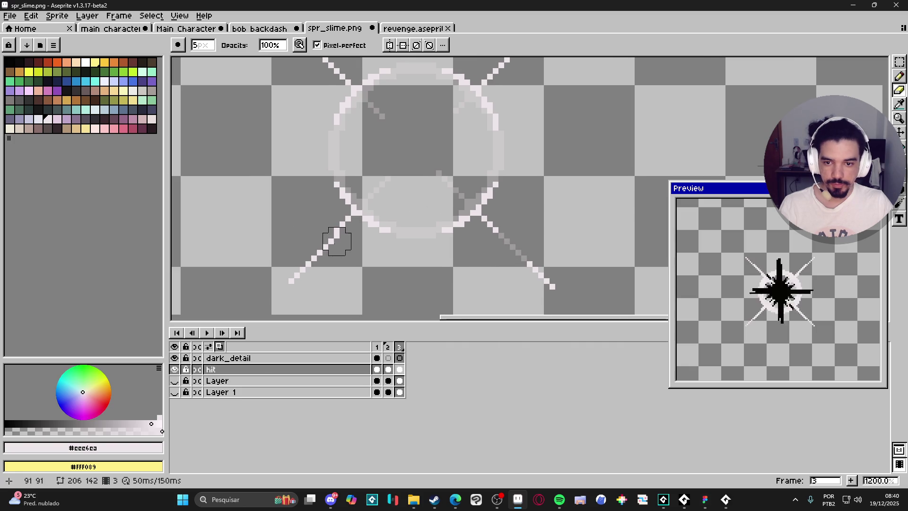
left_click_drag(336, 58, 324, 126)
left_click(310, 138)
left_click(512, 133)
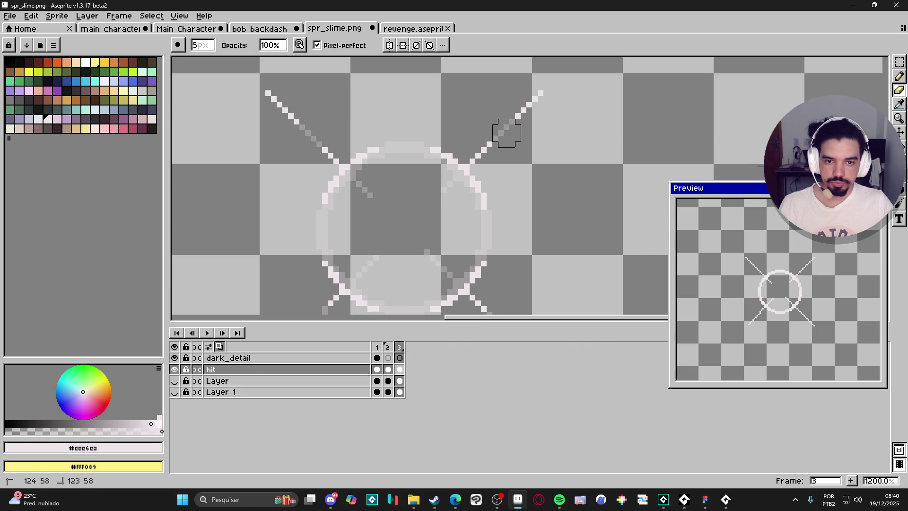
scroll(510, 132, "down", 3)
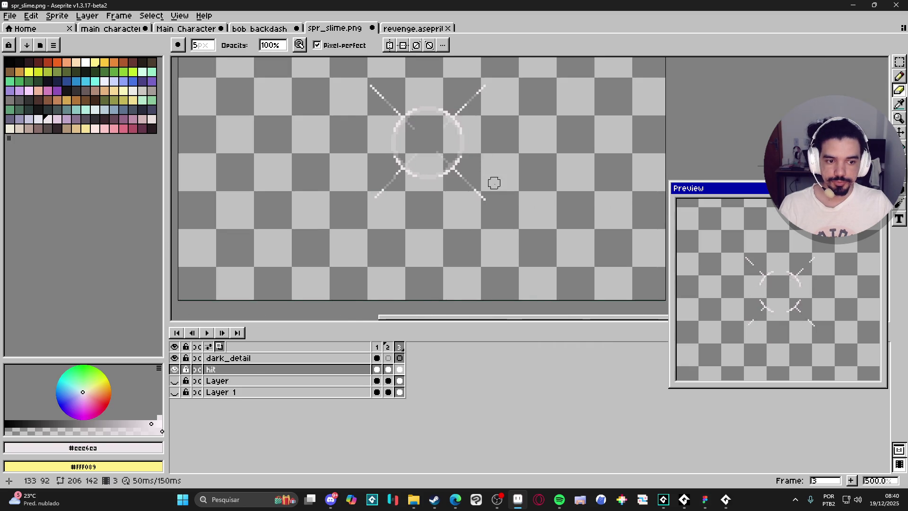
scroll(494, 183, "down", 2)
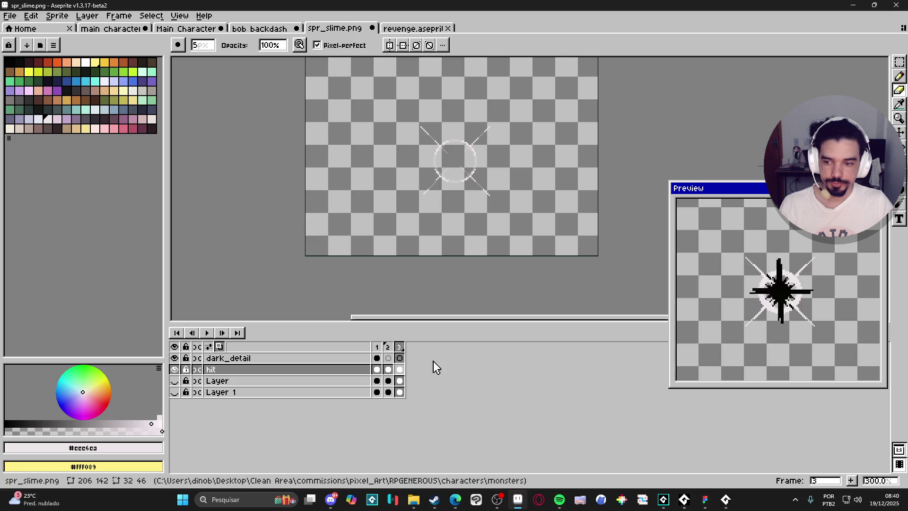
Add frame 4 and erase its diagonal and upper-left ray strokes.
left_click(851, 481)
scroll(473, 178, "down", 1)
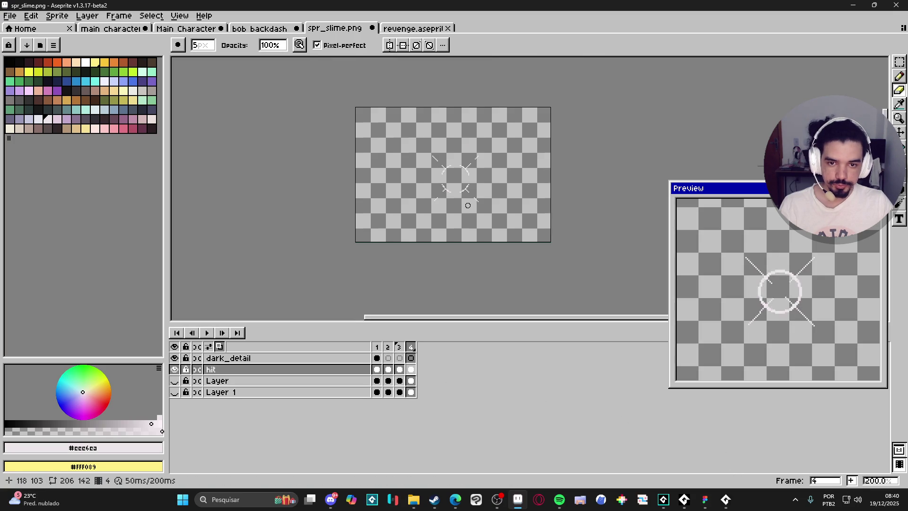
scroll(473, 178, "up", 5)
left_click_drag(473, 177, 486, 163)
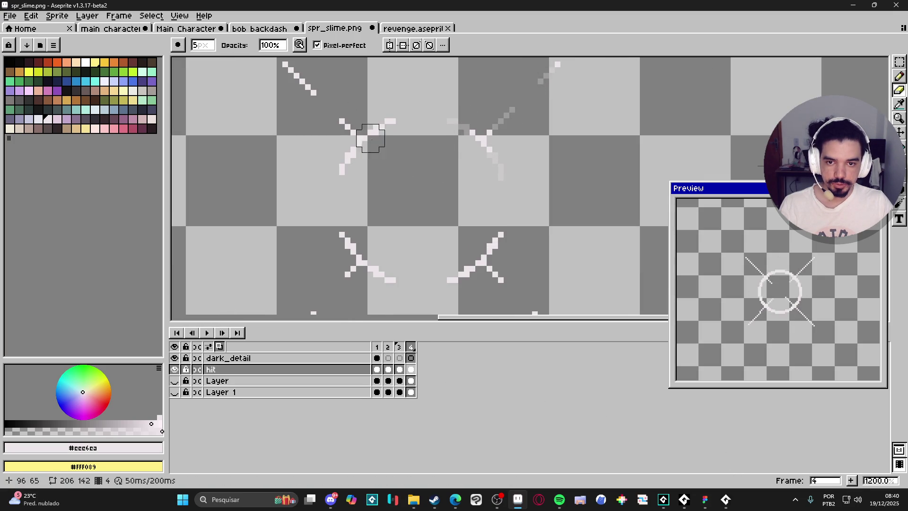
left_click_drag(341, 121, 289, 69)
left_click_drag(369, 274, 372, 196)
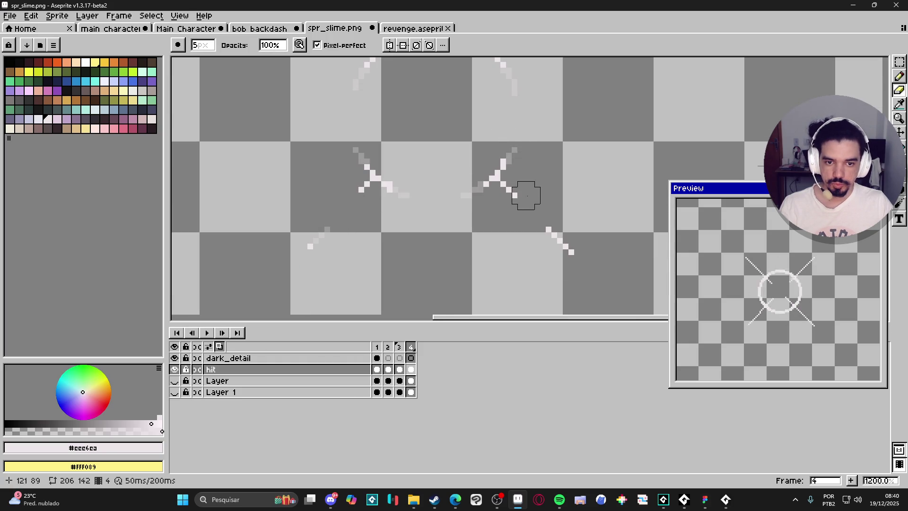
scroll(542, 223, "down", 4)
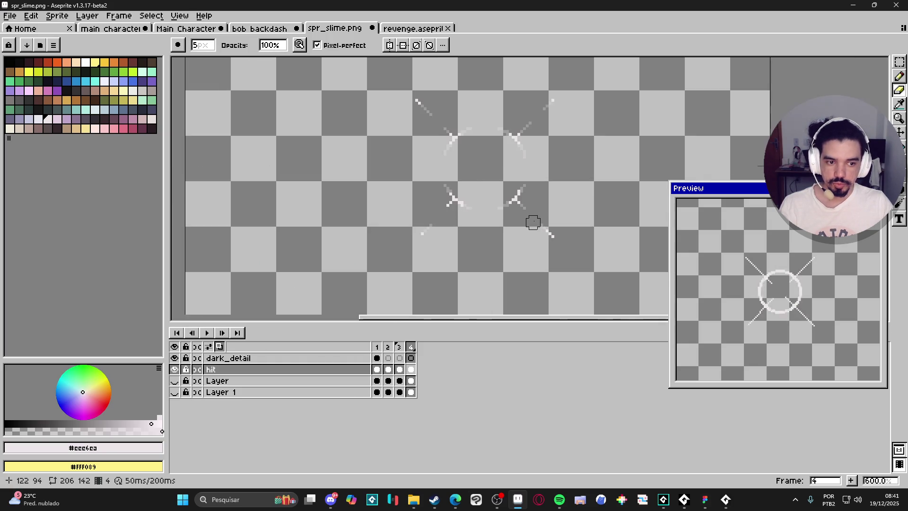
scroll(438, 252, "down", 2)
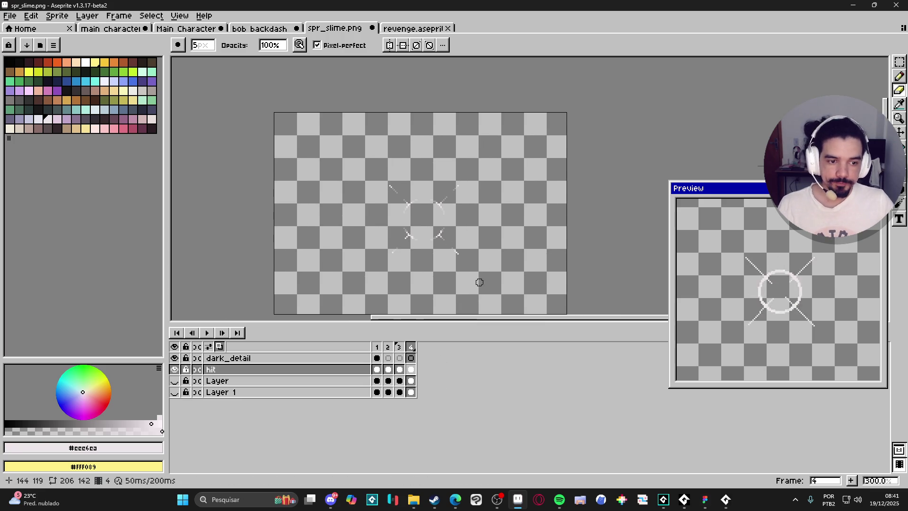
left_click(377, 349)
left_click(388, 351)
left_click(400, 352)
left_click(411, 350)
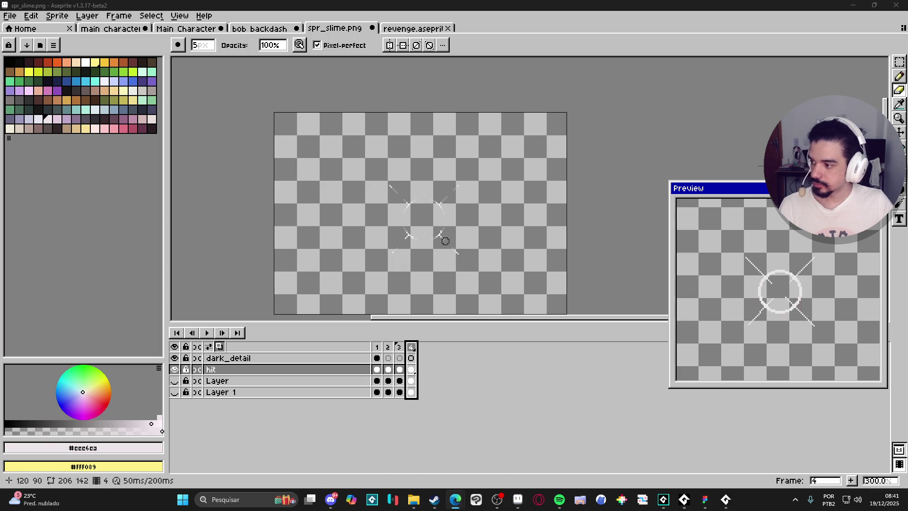
left_click(377, 348)
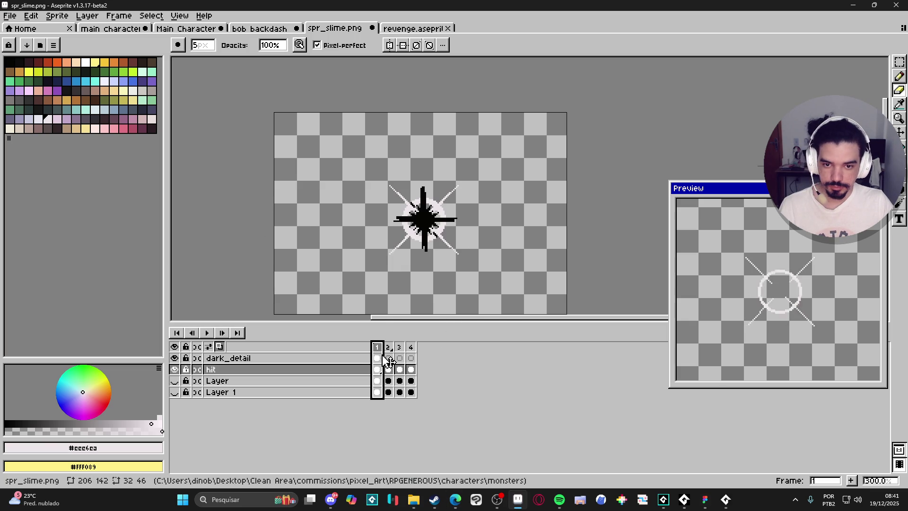
left_click(388, 348)
left_click(399, 348)
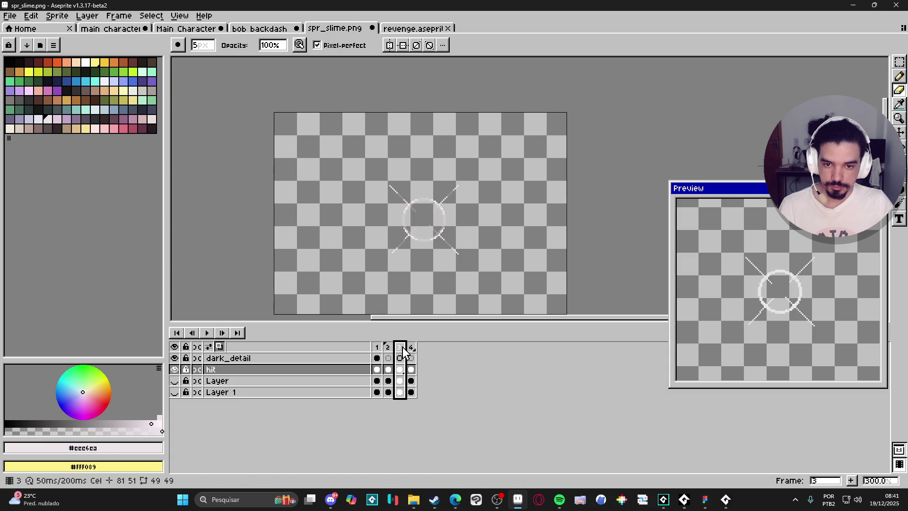
left_click(377, 348)
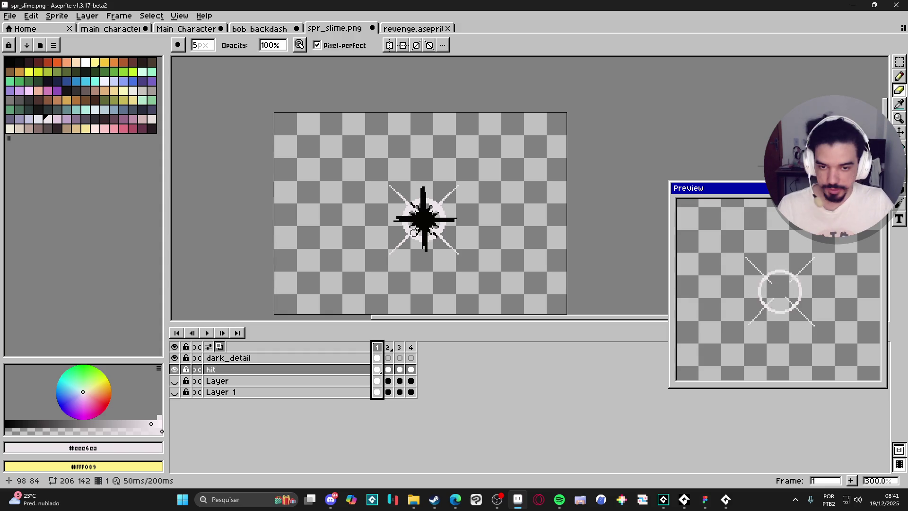
scroll(443, 225, "up", 1)
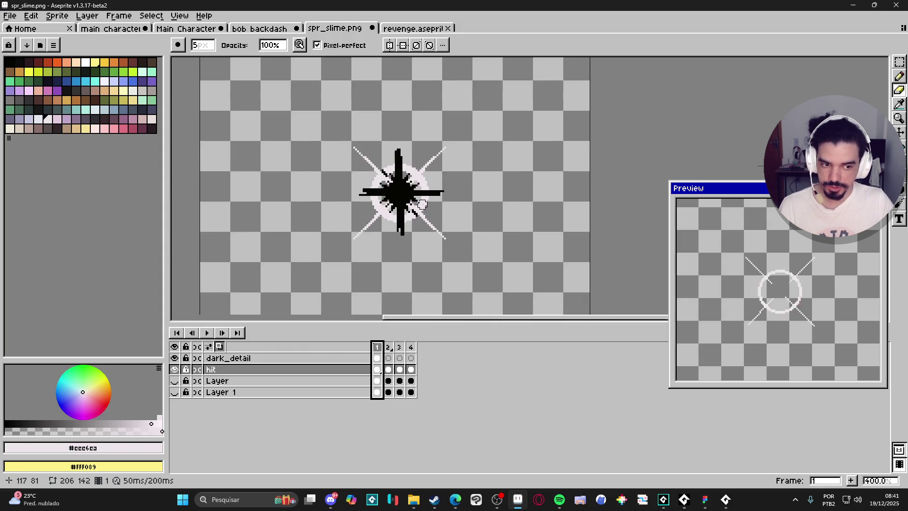
scroll(428, 222, "down", 1)
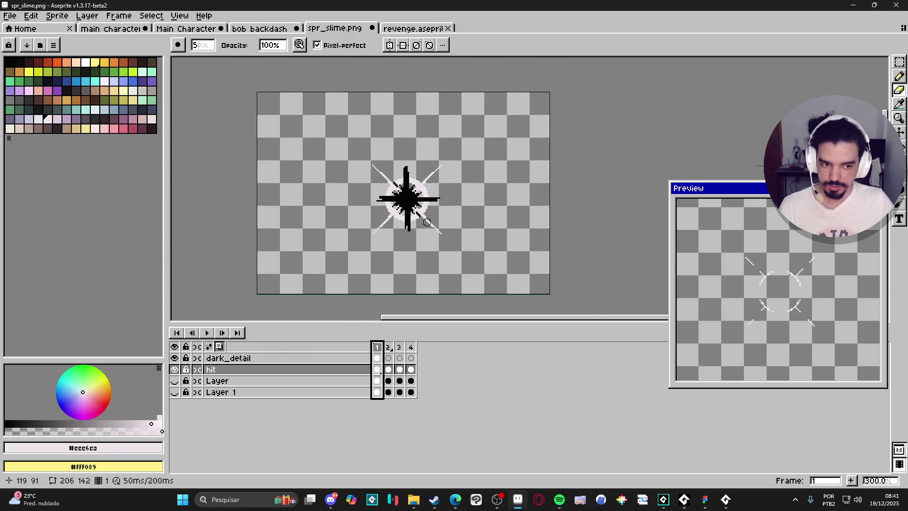
Trim the sprite canvas tightly around the hit effect.
left_click(56, 16)
left_click(96, 114)
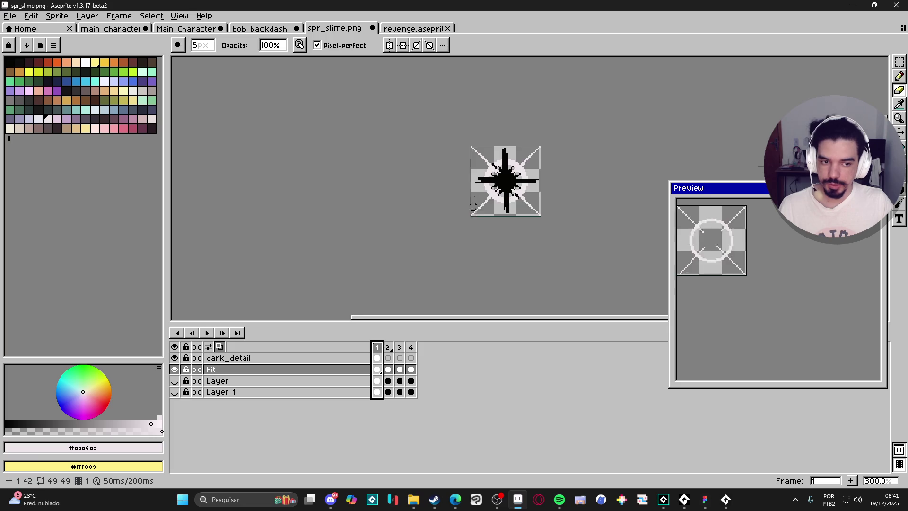
scroll(468, 210, "up", 1)
Save a copy as GIF, browsing to RPGENEROUS > vfx > character_spells.
left_click(10, 16)
left_click(29, 75)
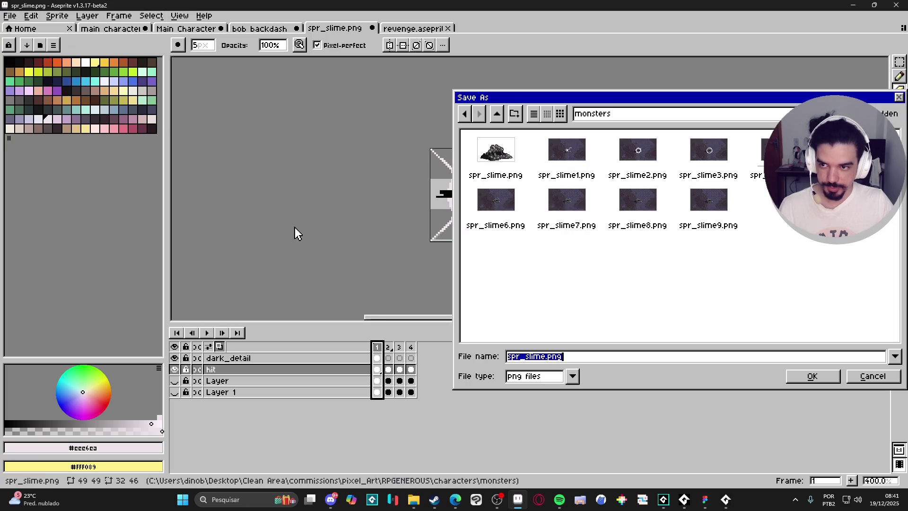
left_click(529, 376)
left_click(525, 268)
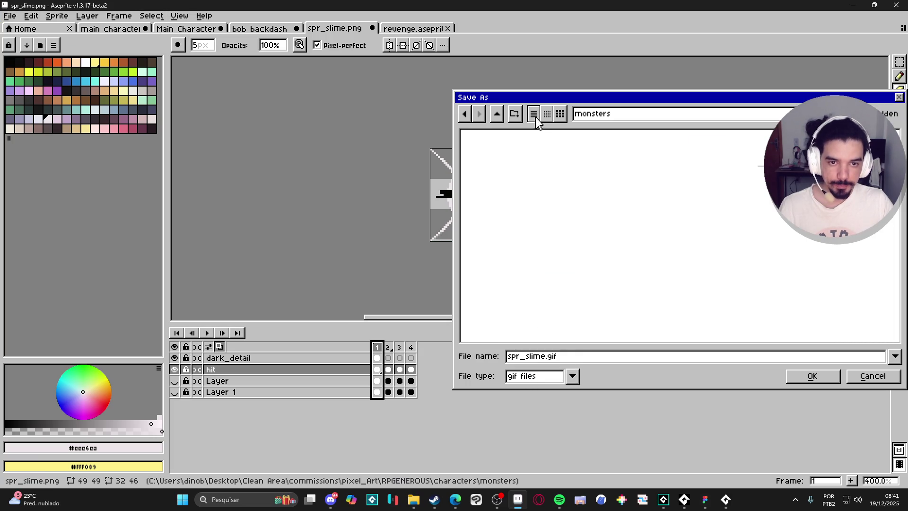
left_click(497, 114)
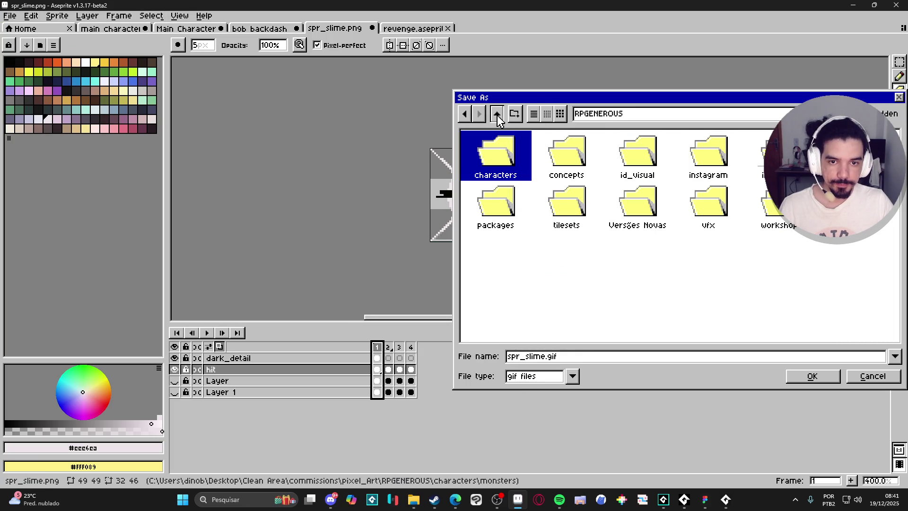
left_click(497, 114)
double_click(528, 294)
double_click(711, 226)
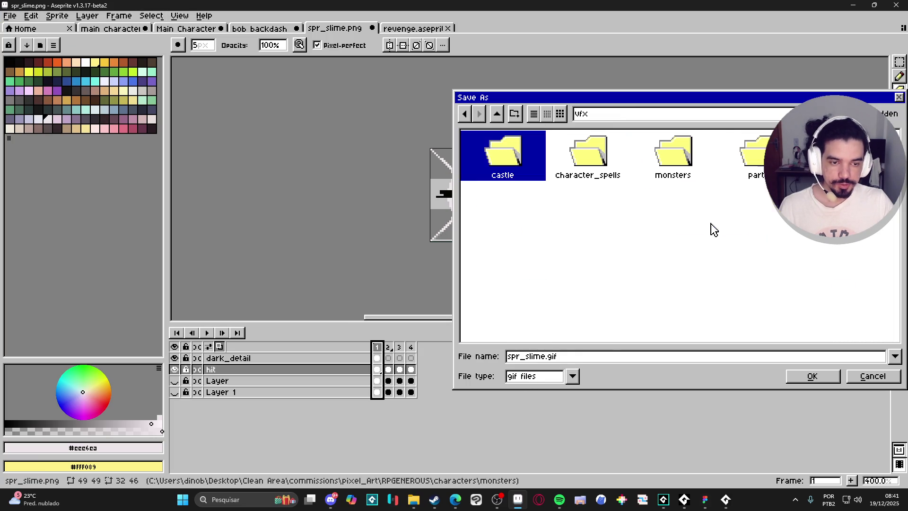
double_click(584, 159)
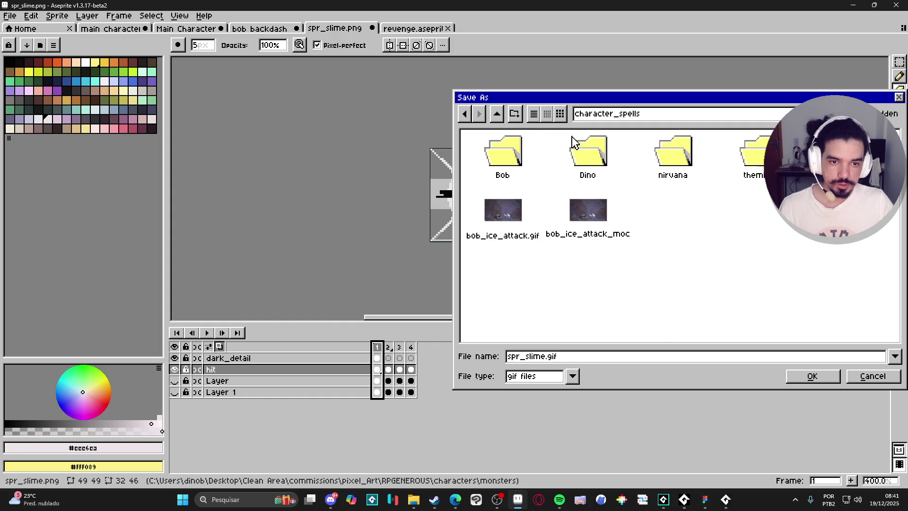
Save it as spr_generic_monster_hit.gif in vfx > monsters, then expand GameMaker's Sprites folder.
left_click(749, 175)
left_click(497, 114)
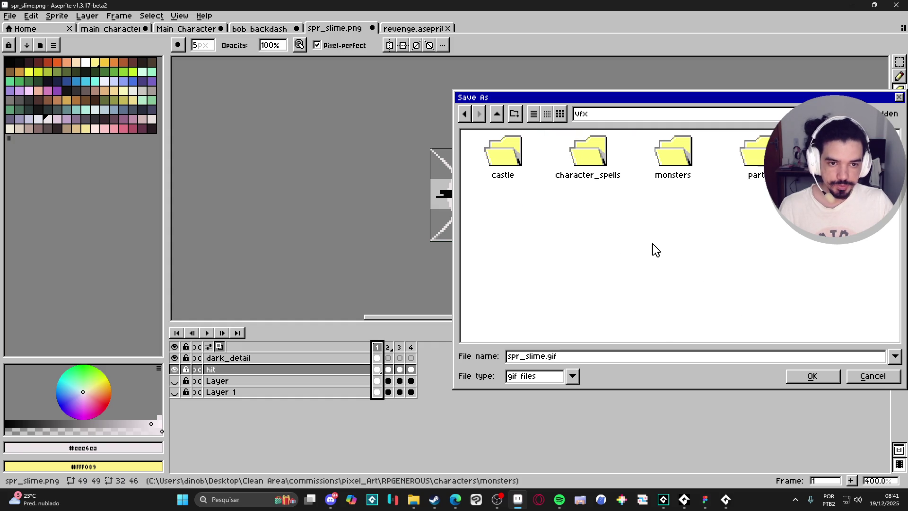
left_click(524, 165)
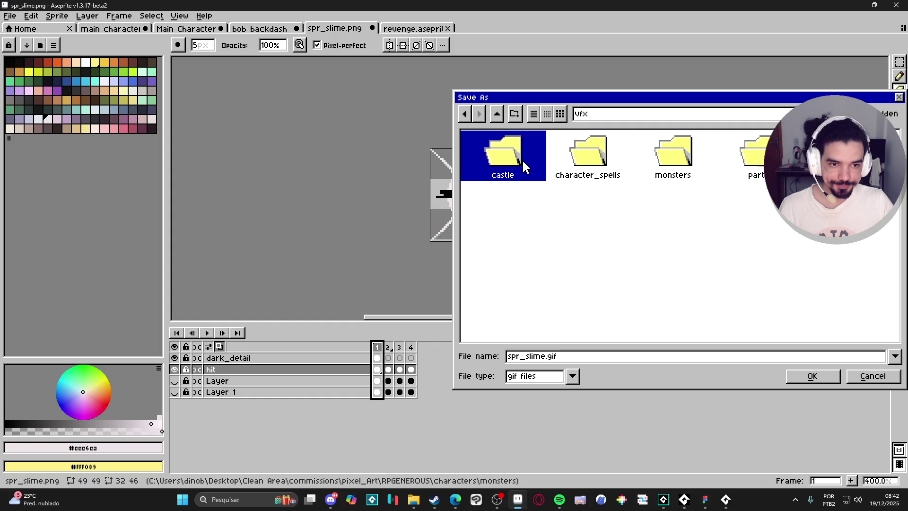
double_click(590, 156)
left_click(546, 142)
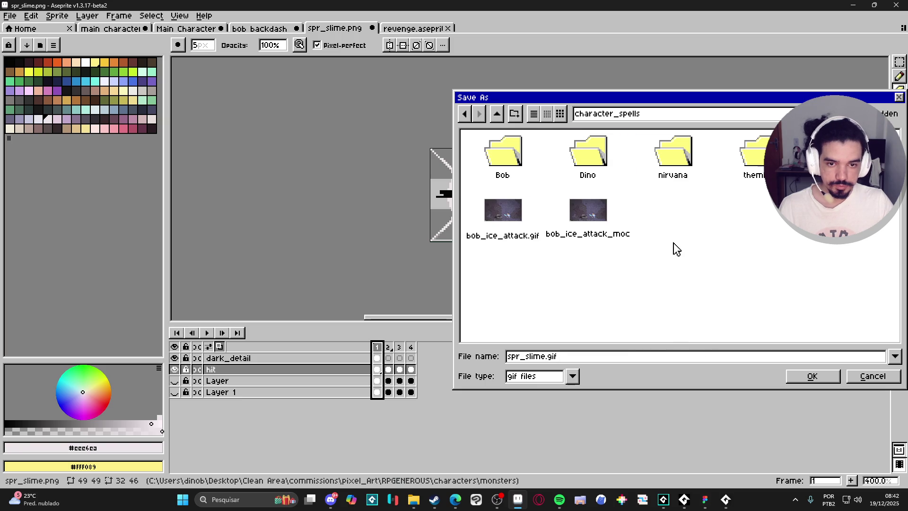
left_click(498, 117)
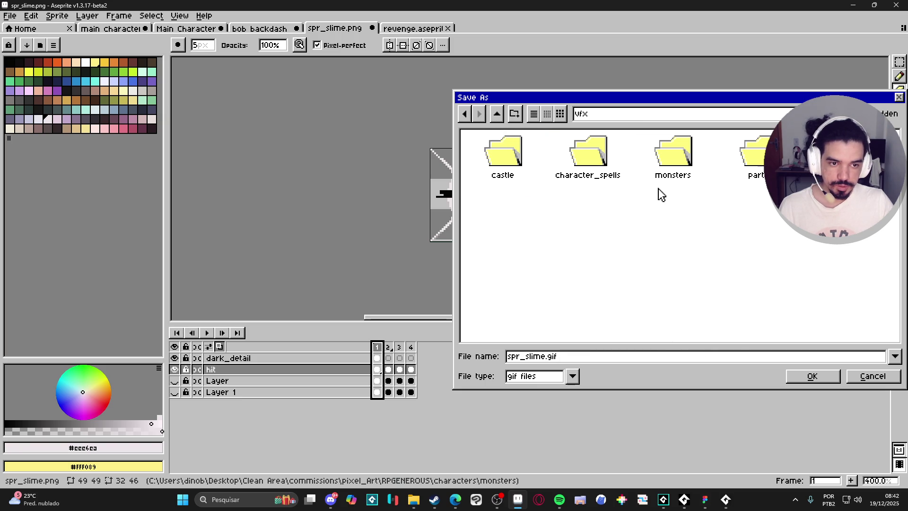
double_click(664, 159)
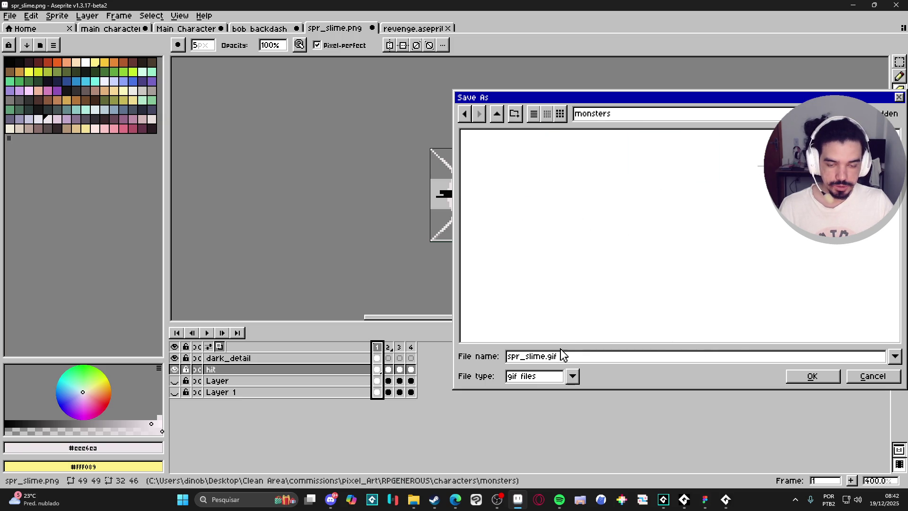
type("_generic_monster_")
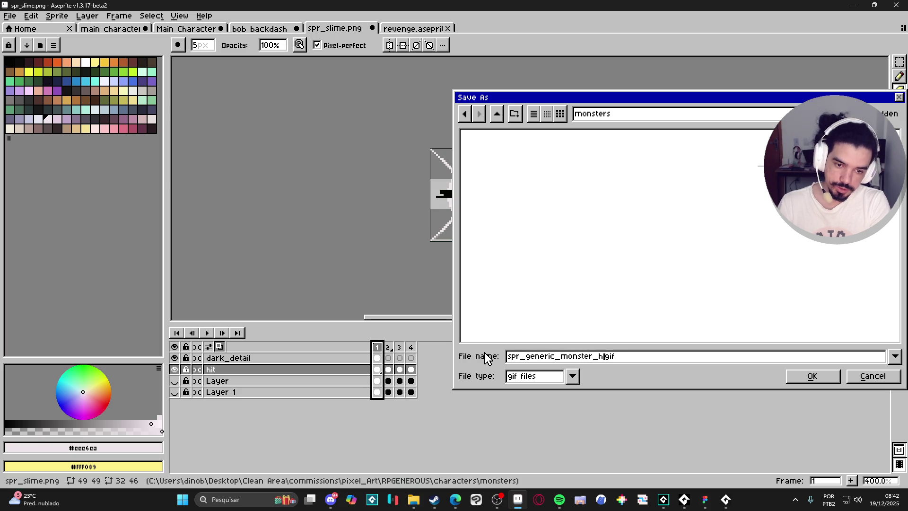
type("hit")
key("Return")
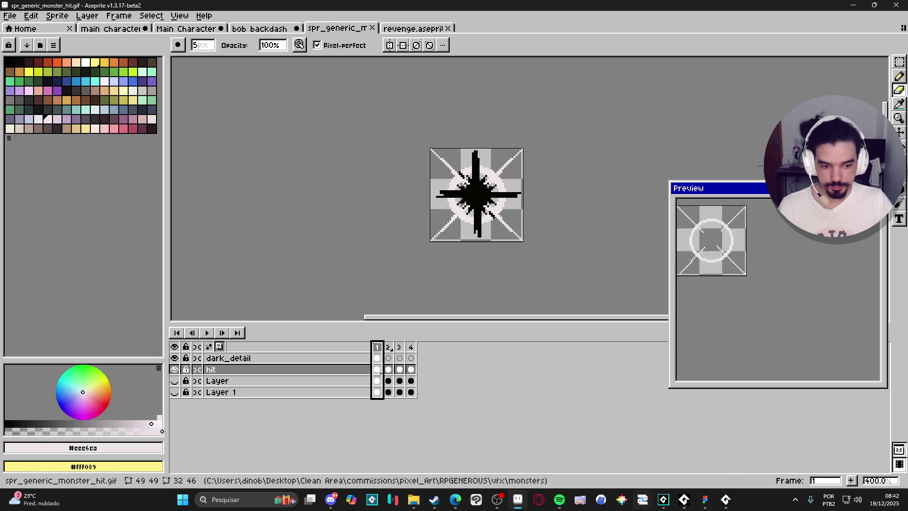
key("alt+Tab")
double_click(777, 317)
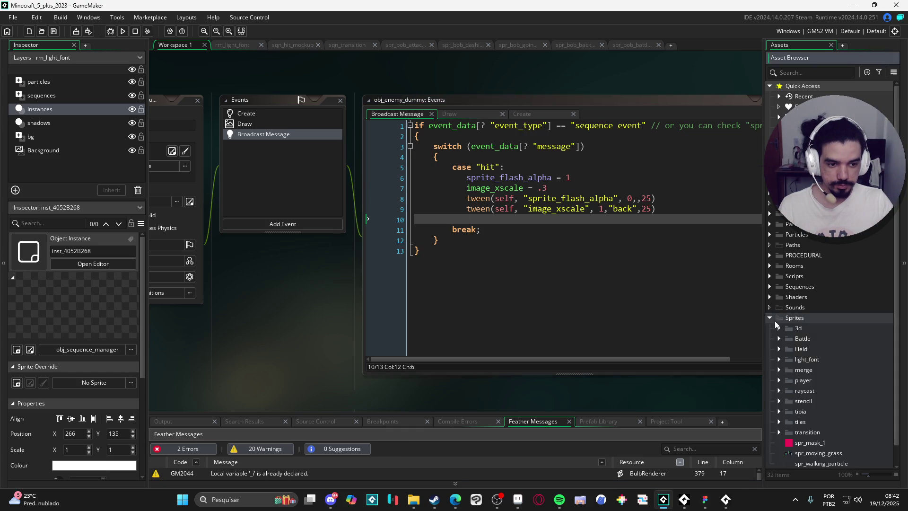
Import the spr_generic_monster_hit gif from Explorer into Sprites > light_font > hit_mockup.
left_click(778, 339)
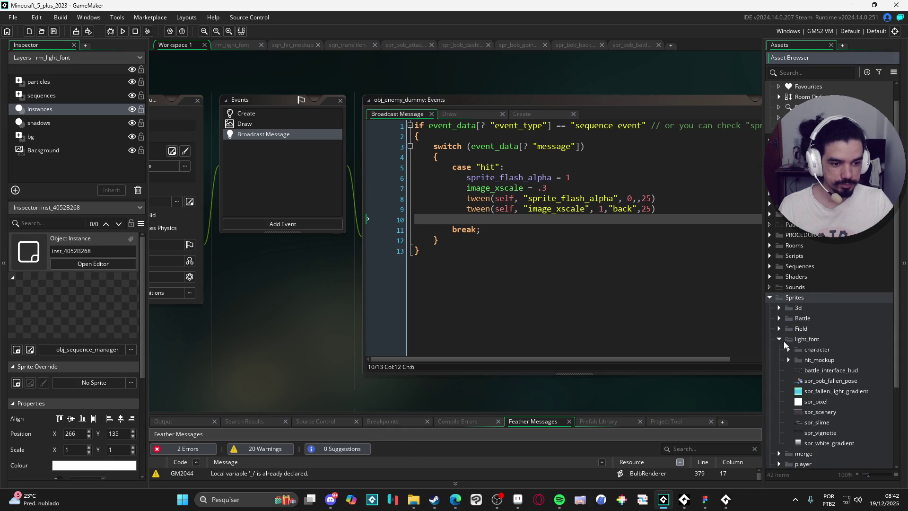
scroll(781, 338, "down", 3)
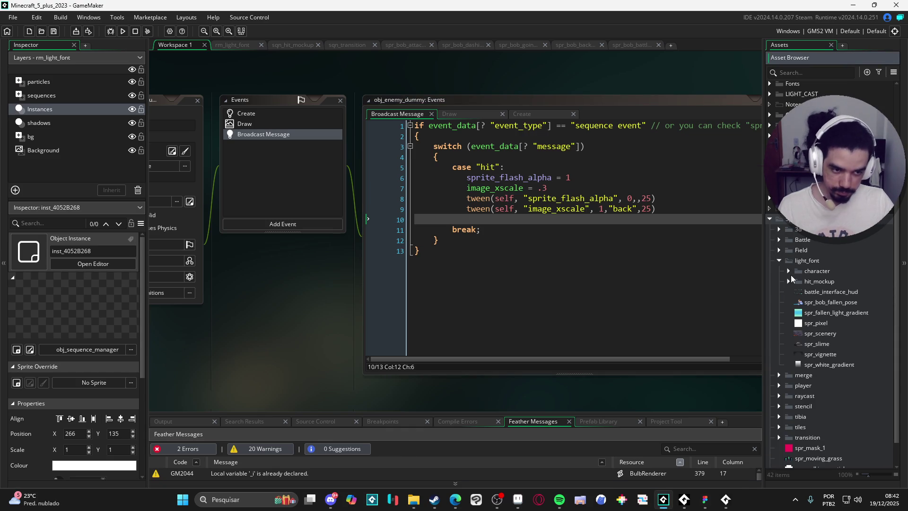
left_click(789, 281)
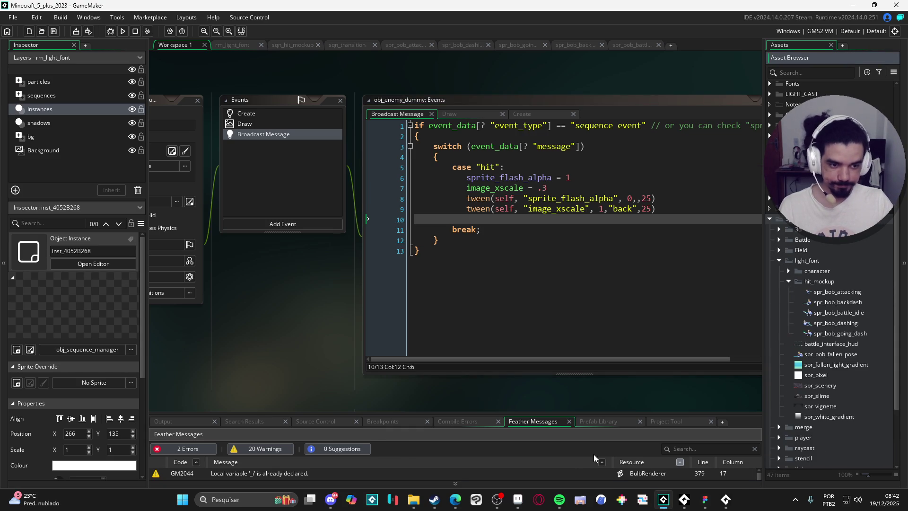
left_click(418, 504)
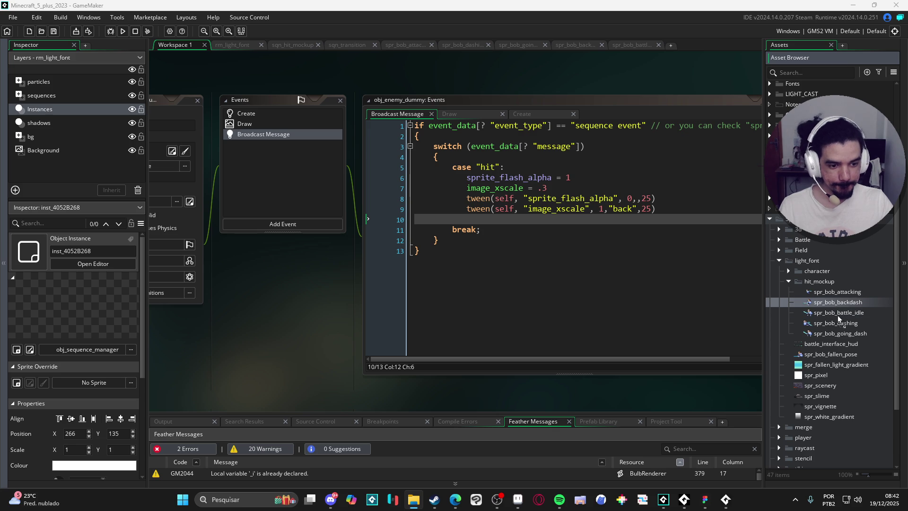
left_click_drag(830, 282, 833, 284)
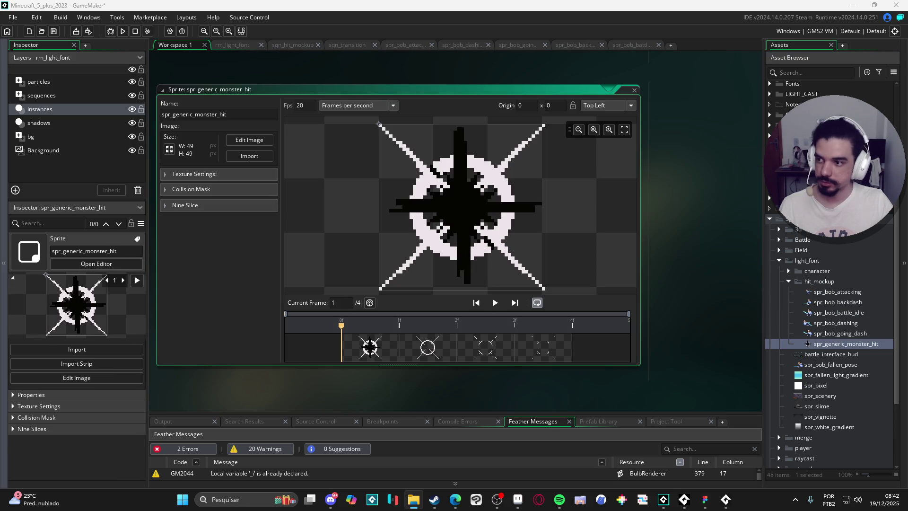
Set spr_generic_monster_hit's origin to Middle Centre (24, 24) and close the sprite editor.
left_click(852, 346)
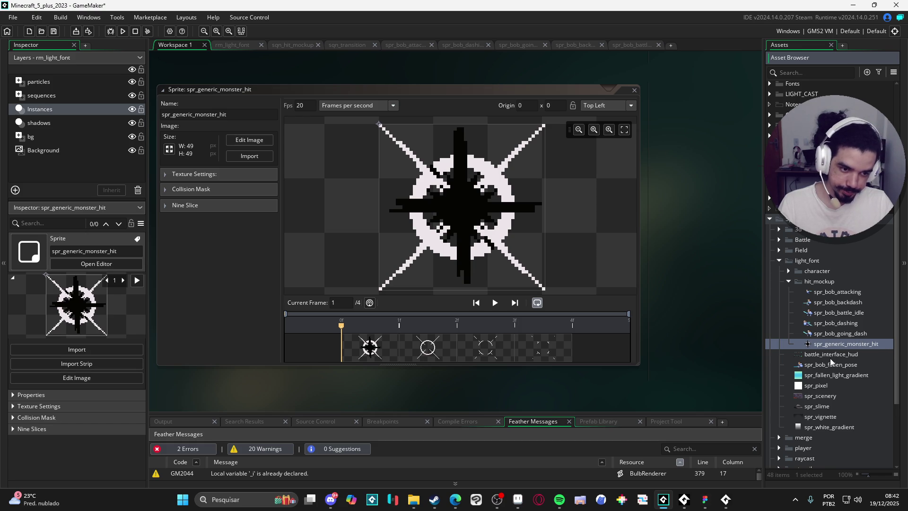
left_click(838, 333)
left_click(838, 344)
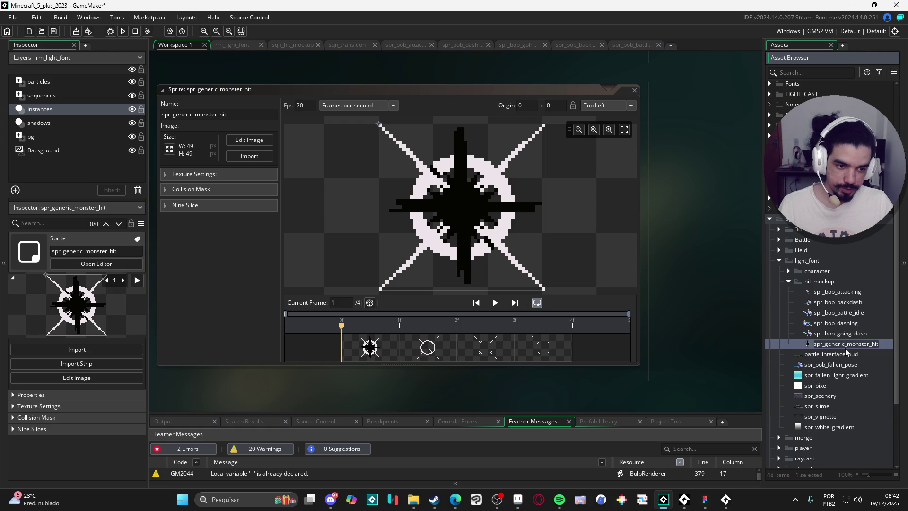
left_click(607, 105)
left_click(607, 155)
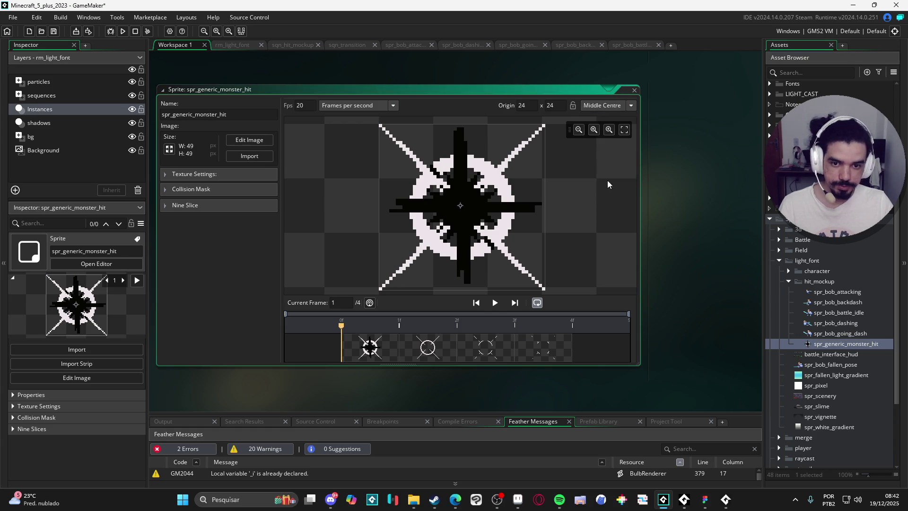
left_click(785, 323)
left_click(830, 344)
key("F2")
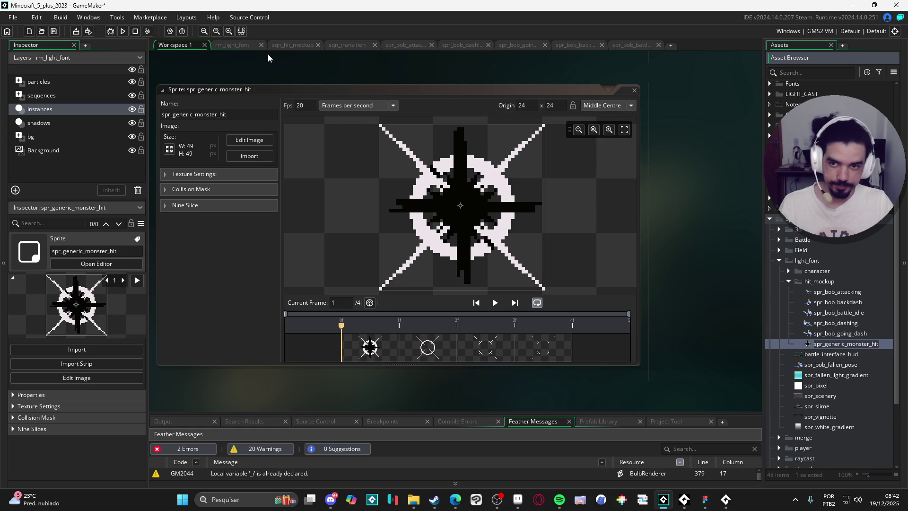
left_click(636, 46)
left_click(554, 47)
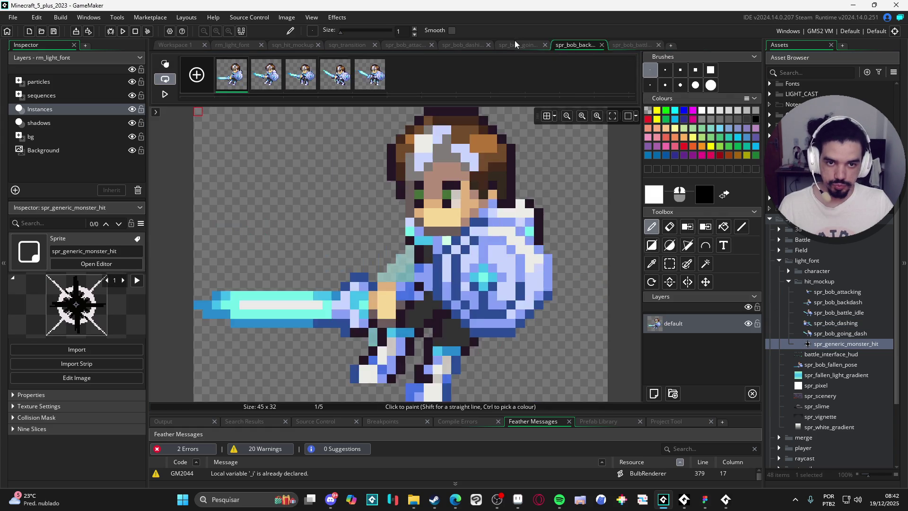
In sqn_hit_mockup, drop spr_generic_monster_hit over the rock enemy as a track starting at frame 70.
left_click(511, 45)
left_click(461, 45)
left_click(399, 48)
left_click(348, 45)
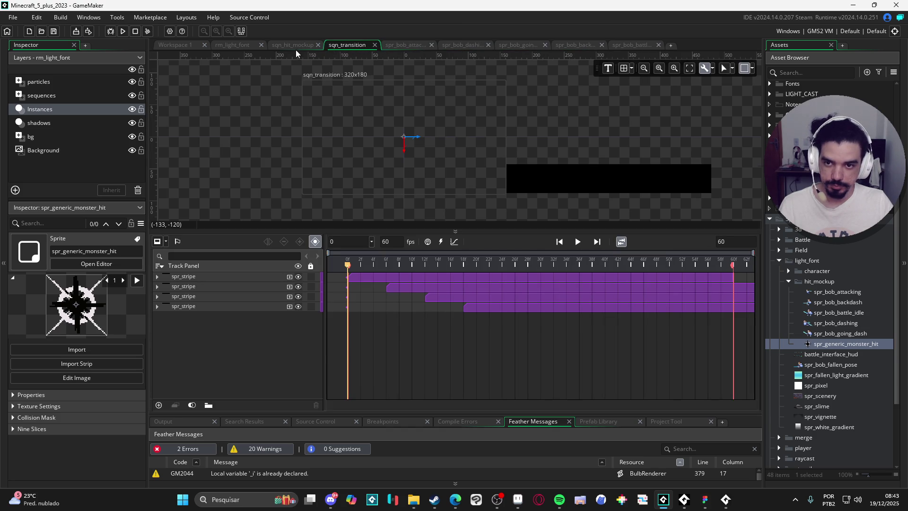
left_click(296, 47)
left_click_drag(470, 283, 641, 281)
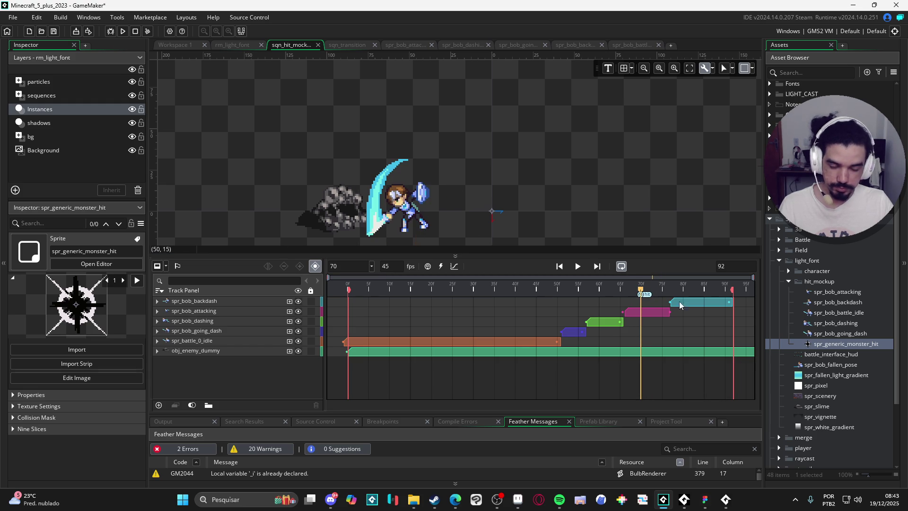
mouse_move(829, 347)
left_mouse_down()
mouse_move(339, 215)
mouse_move(356, 224)
left_mouse_up()
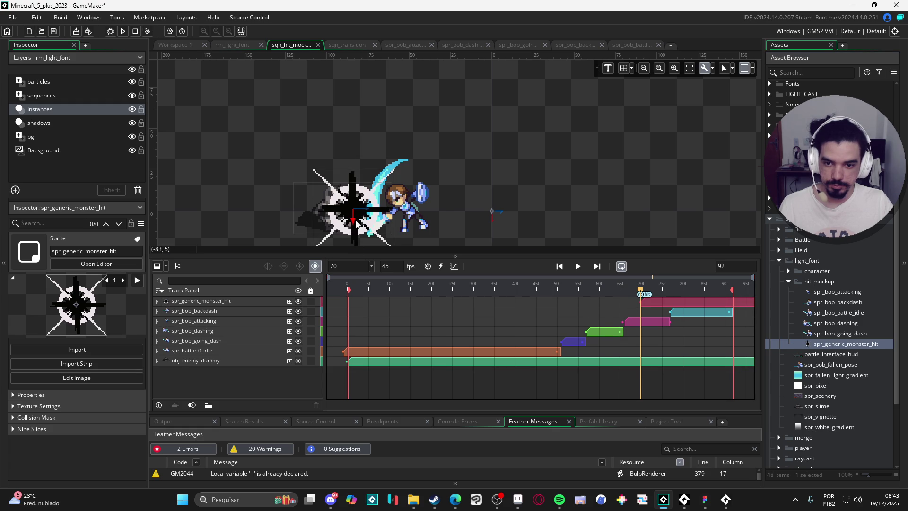
Nudge the hit sprite left to Position (-92.289, -3.3879) over the enemy and preview it.
left_click(357, 222)
key("Left")
key("Left")
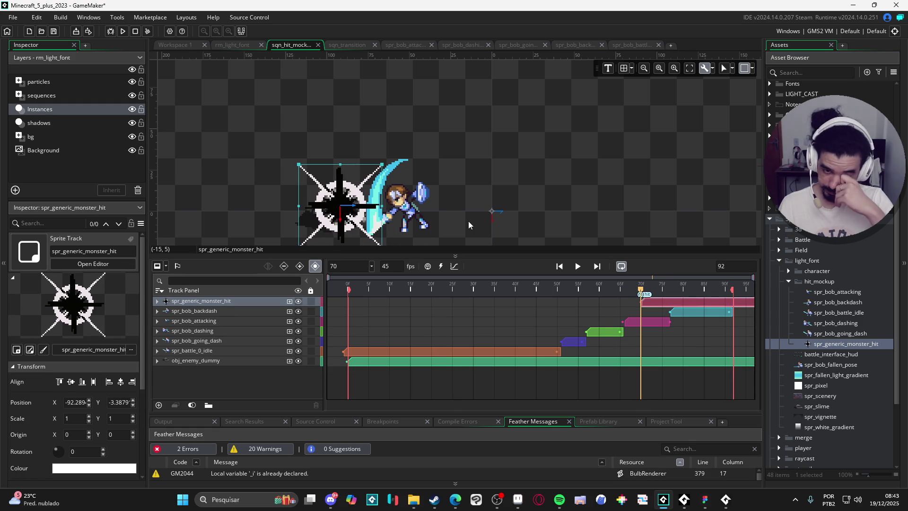
key("space")
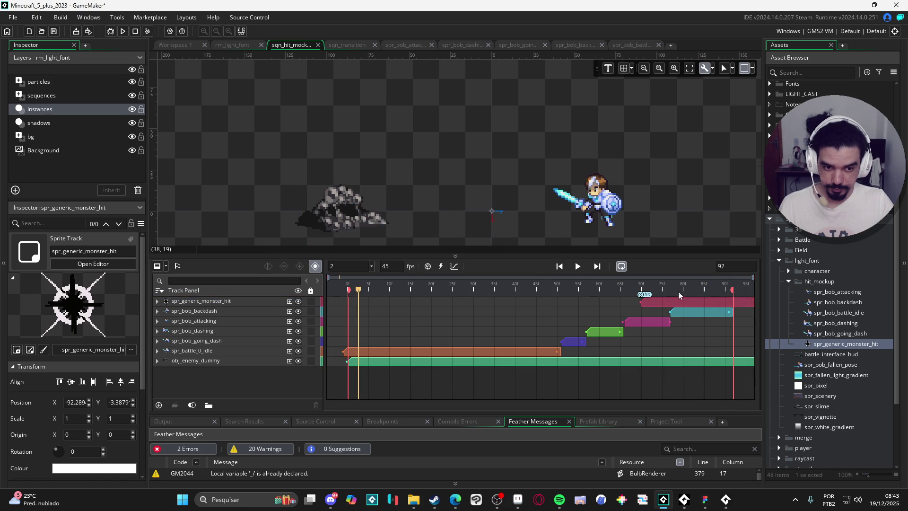
left_click(640, 286)
mouse_move(642, 286)
left_mouse_down()
mouse_move(670, 284)
mouse_move(619, 282)
mouse_move(687, 285)
mouse_move(671, 296)
mouse_move(630, 285)
mouse_move(670, 287)
left_mouse_up()
key("space")
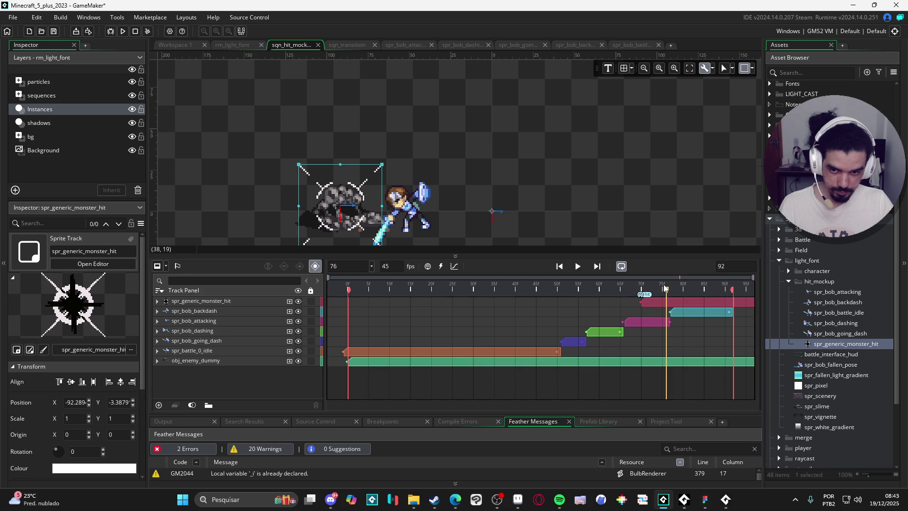
Shorten the hit clip to a brief burst and preview the timing.
left_click(751, 303)
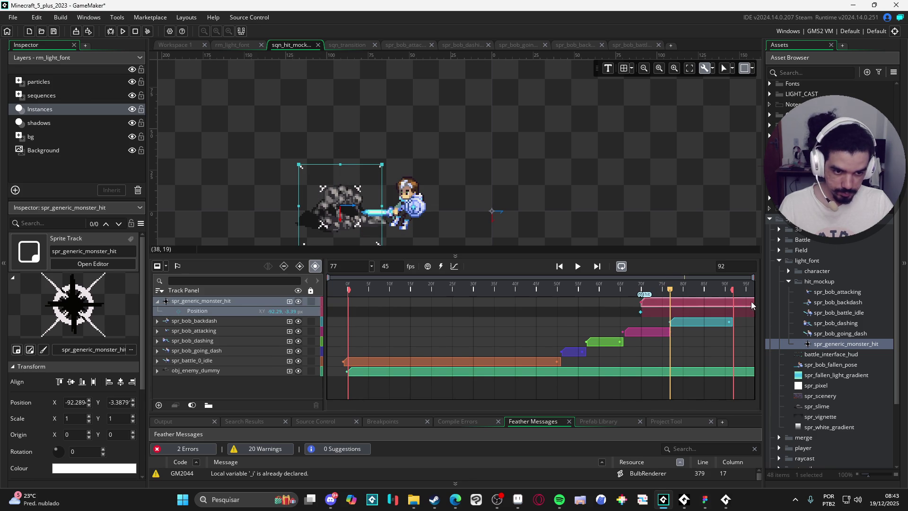
mouse_move(746, 310)
left_mouse_down()
mouse_move(562, 305)
mouse_move(666, 305)
mouse_move(640, 291)
mouse_move(667, 291)
left_mouse_up()
left_click(664, 302)
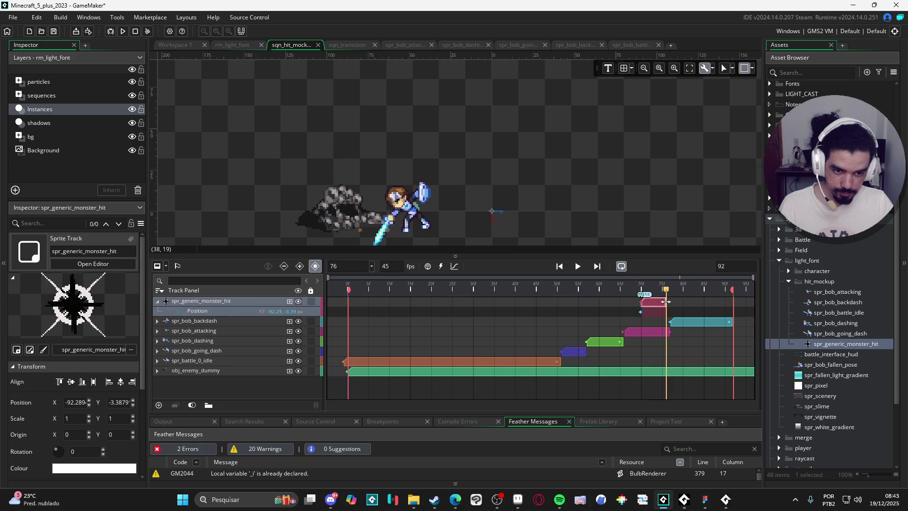
key("space")
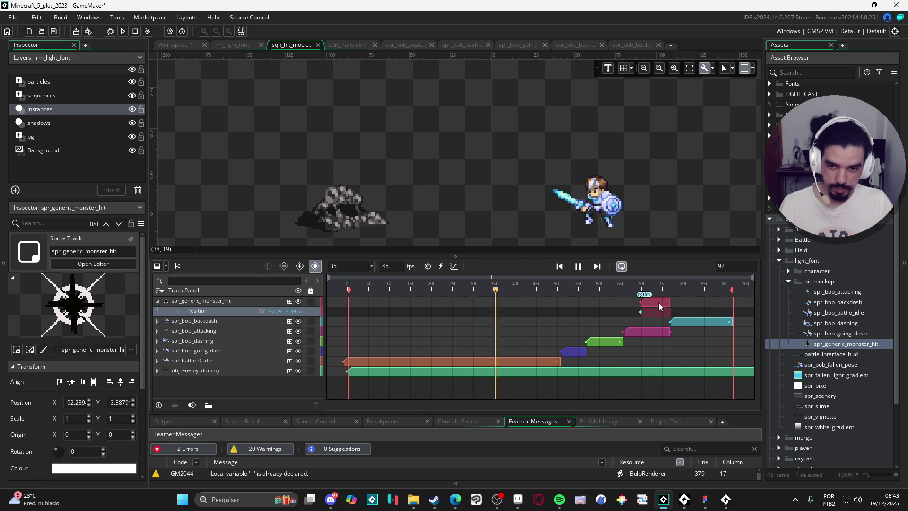
key("space")
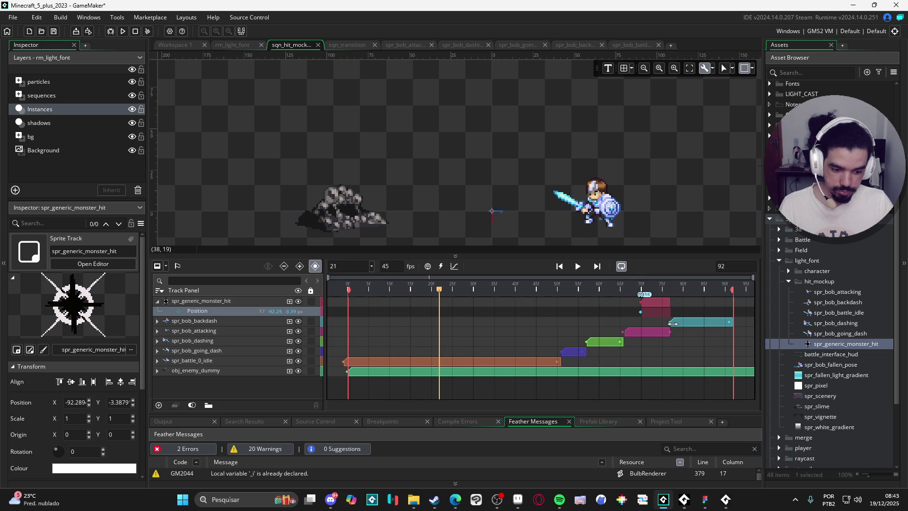
Browse the Particles folder, previewing part_sparkle and part_walk in the Inspector.
left_click_drag(622, 291, 637, 291)
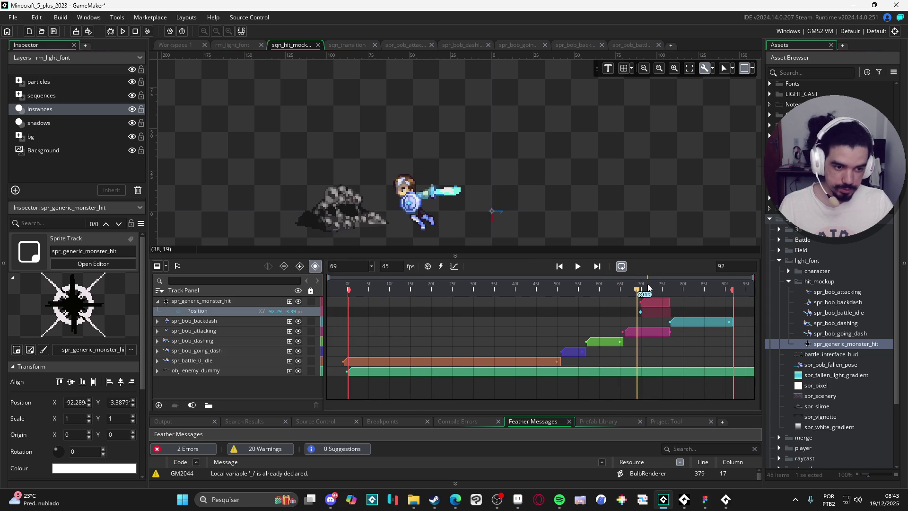
scroll(771, 206, "down", 1)
scroll(771, 206, "down", 2)
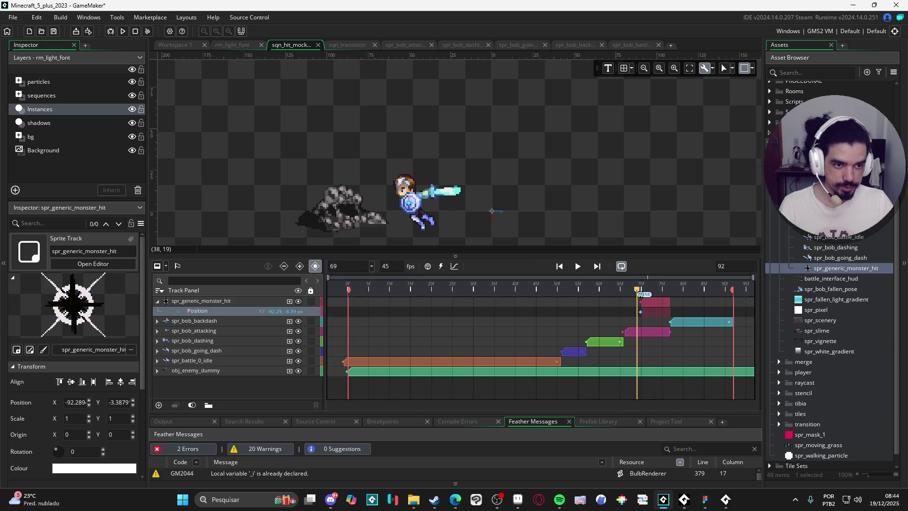
scroll(774, 209, "up", 6)
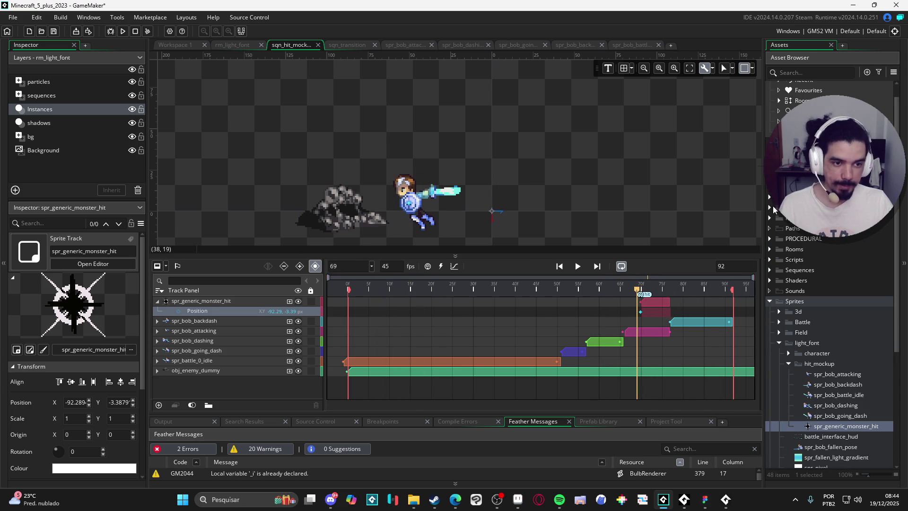
left_click(769, 207)
left_click(799, 229)
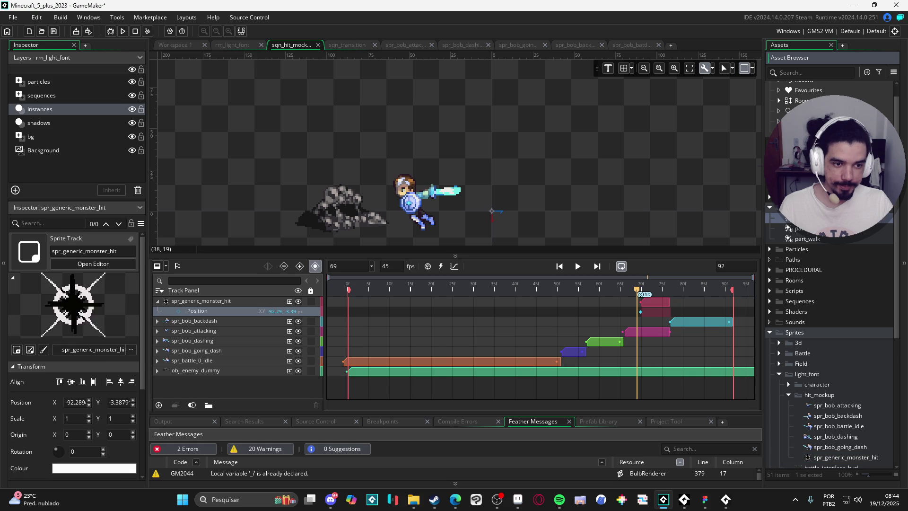
left_click(816, 248)
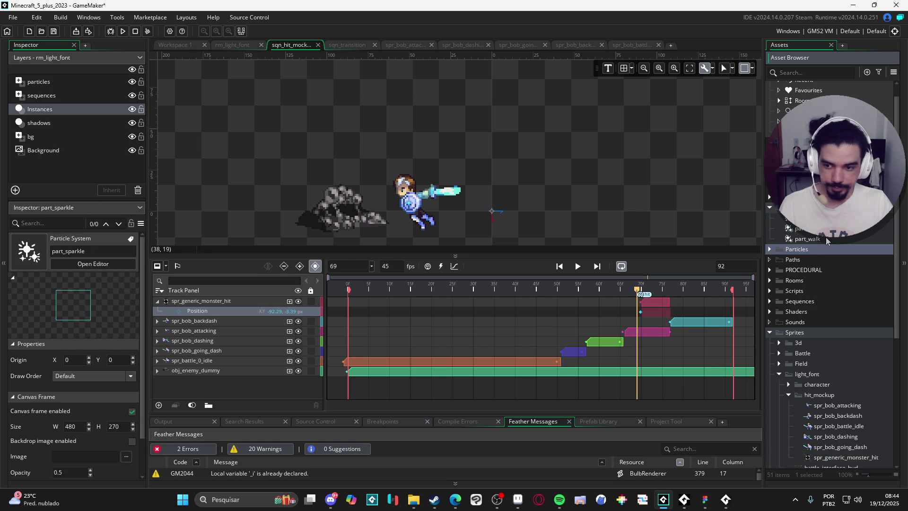
left_click(825, 239)
key("Up")
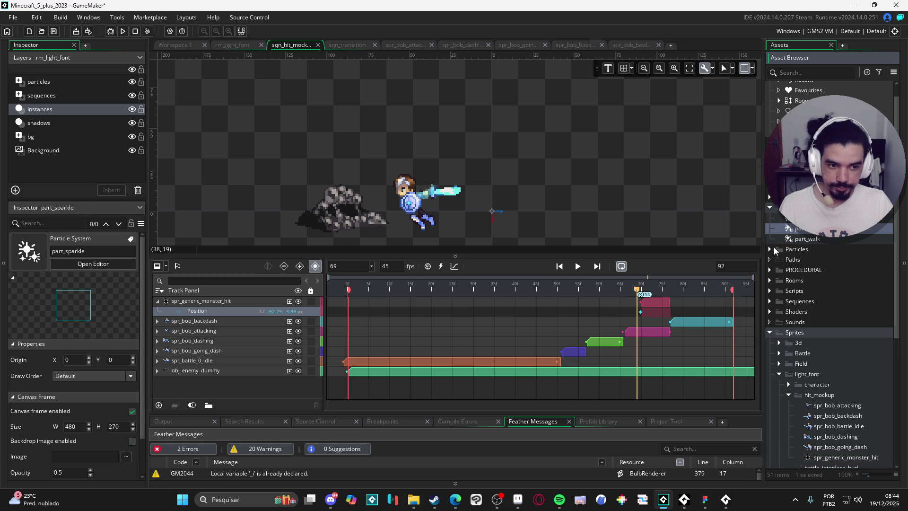
Expand Particles > battle and preview part_constant_shine, part_constant_wind, part_ejection_part_radial and part_remaning_flares_big.
left_click(771, 249)
left_click(779, 259)
left_click(825, 270)
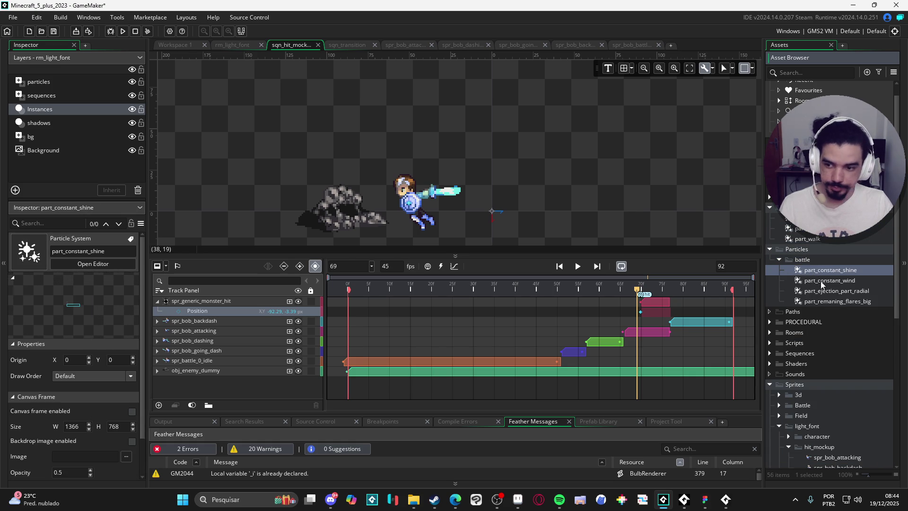
left_click(821, 292)
left_click(824, 298)
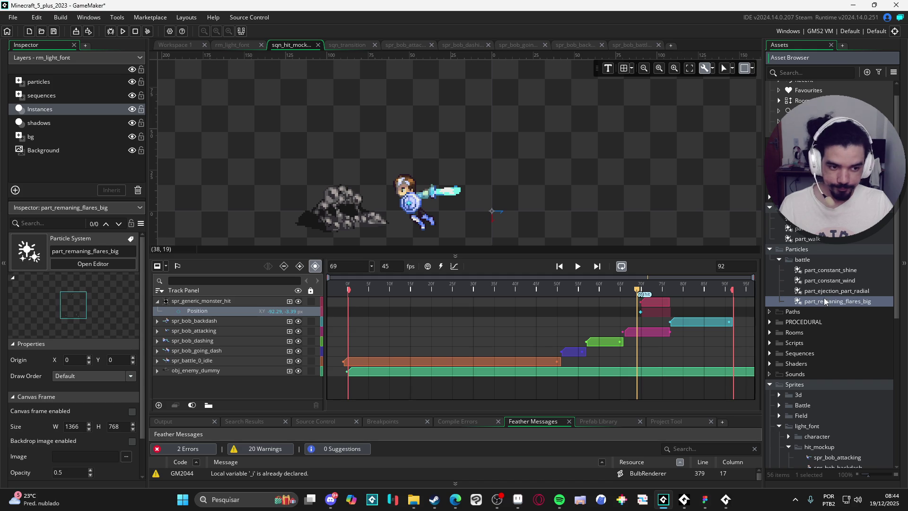
left_click(824, 290)
left_click(819, 280)
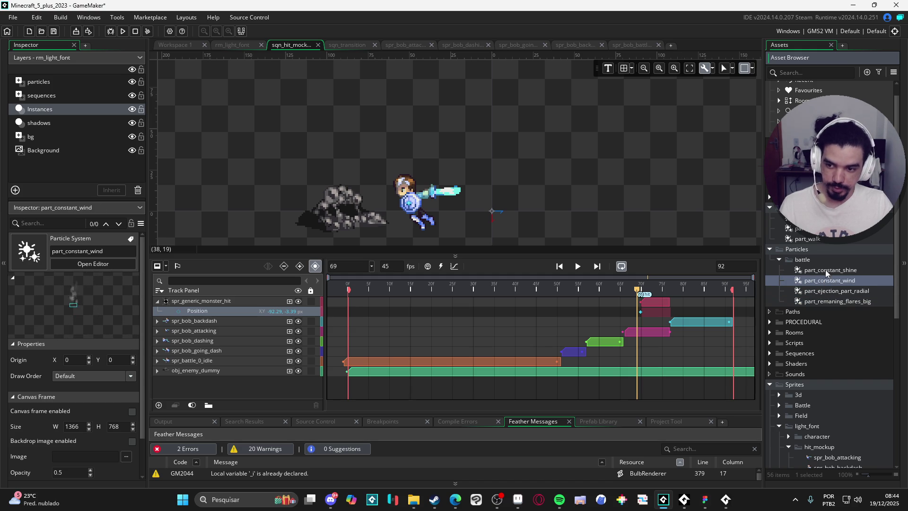
left_click(825, 263)
Pan the sequence canvas, then build and run the game with F5.
left_click_drag(552, 208, 583, 187)
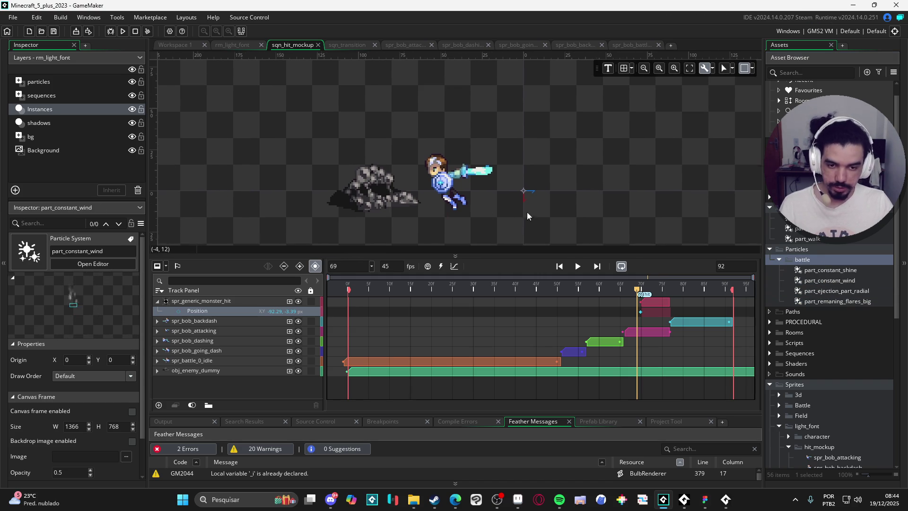
left_click_drag(517, 213, 545, 202)
key("F5")
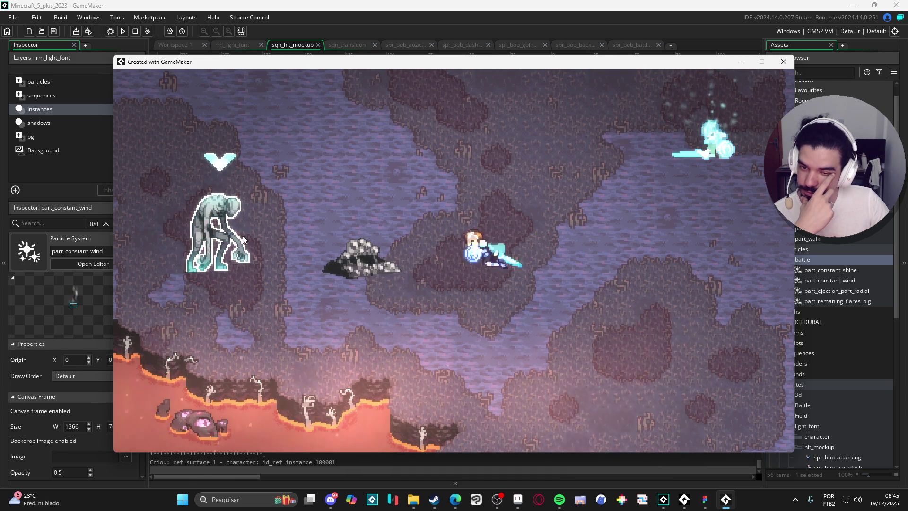
Trigger the hero's attack on the enemy in the running game, then close the game window.
left_click(242, 235)
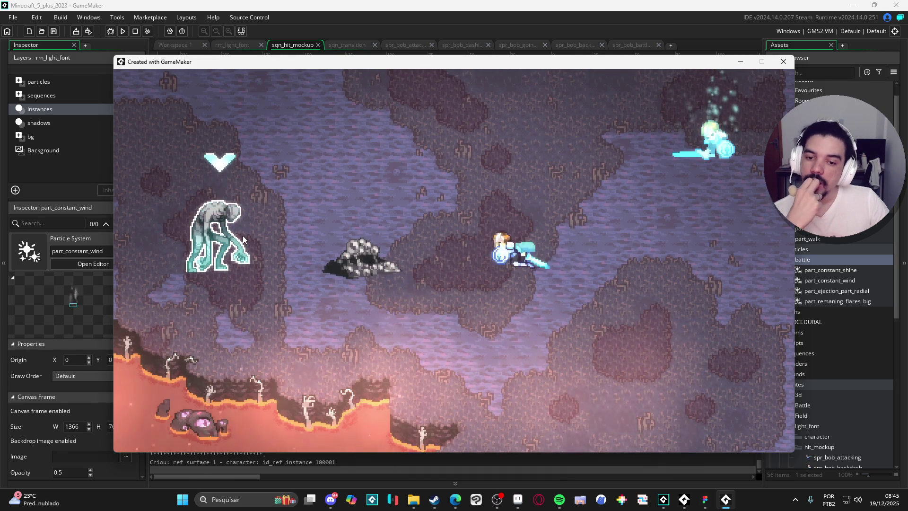
left_click(783, 61)
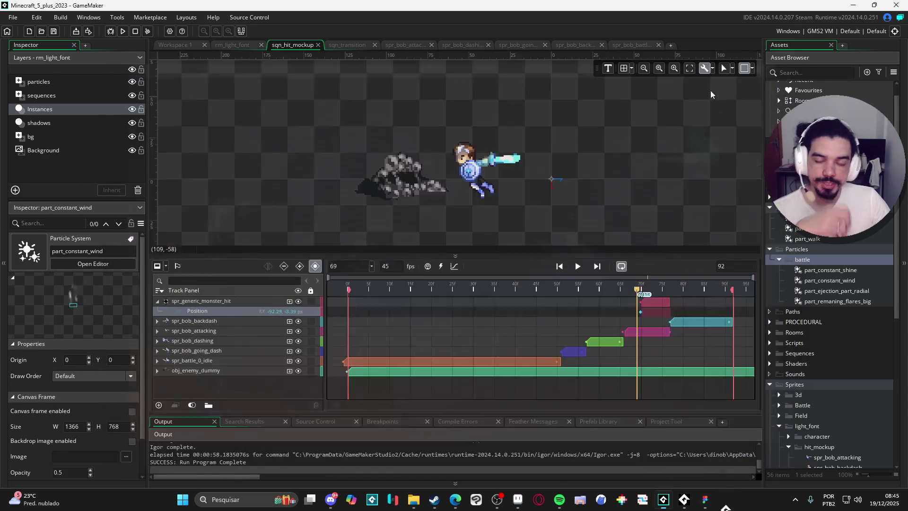
scroll(836, 243, "down", 7)
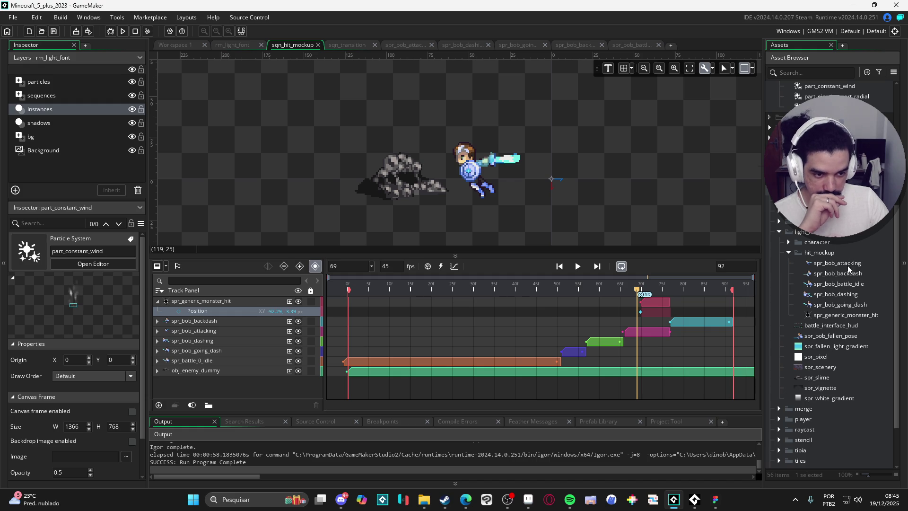
scroll(851, 279, "down", 3)
scroll(850, 281, "up", 8)
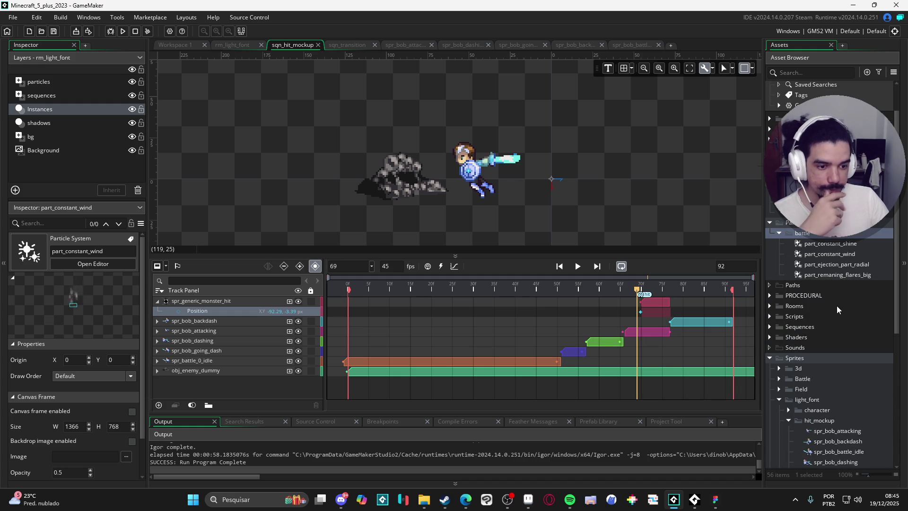
scroll(817, 338, "up", 2)
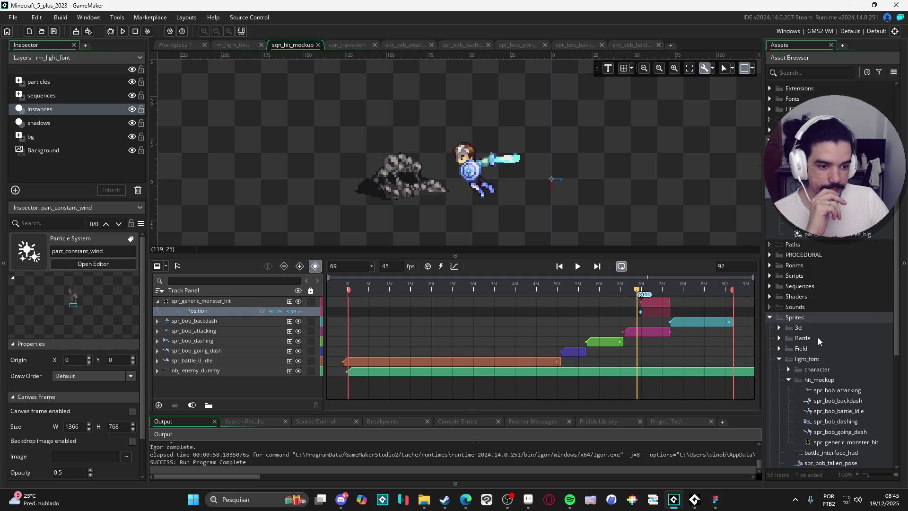
left_click(778, 96)
double_click(804, 106)
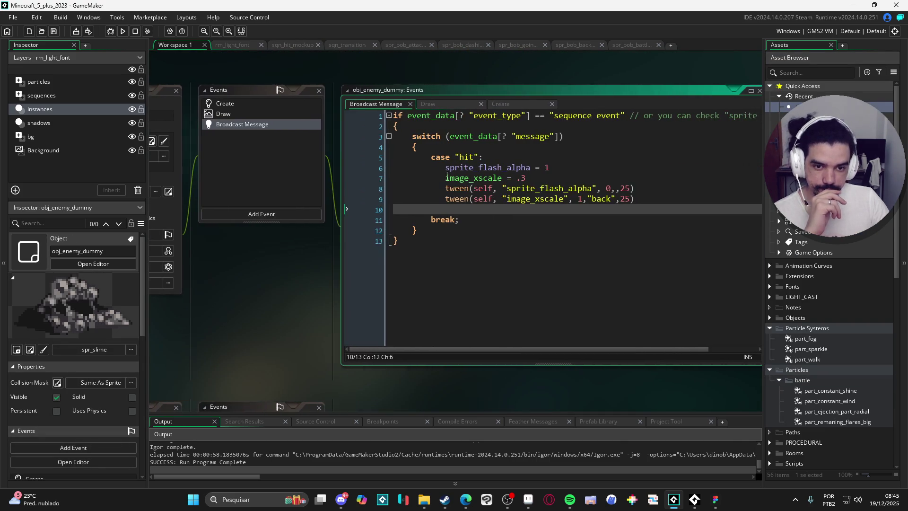
Duplicate the image_xscale assignment into an image_yscale = .5 line.
key("Up")
key("Up")
key("Up")
key("ctrl+d")
left_click(474, 188)
key("BackSpace")
type("yscale = .5")
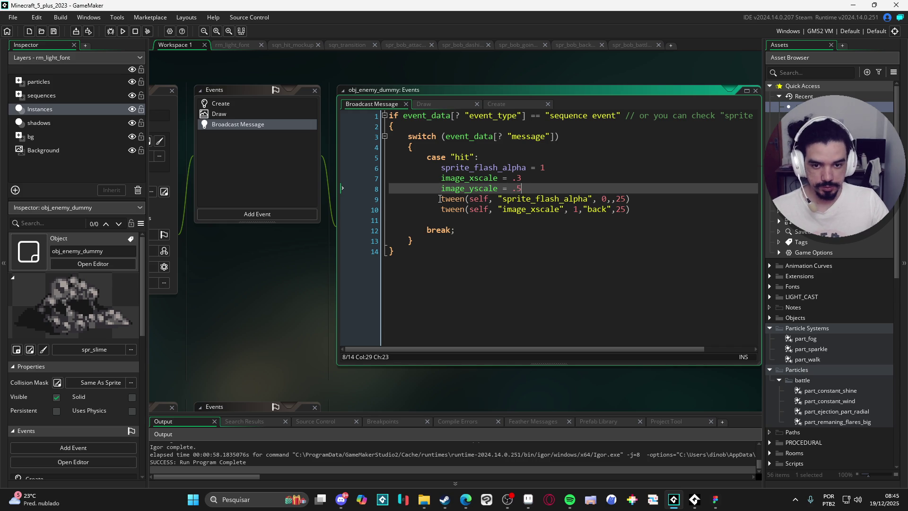
Add a matching tween line that eases image_yscale back to 1.
left_click(439, 199)
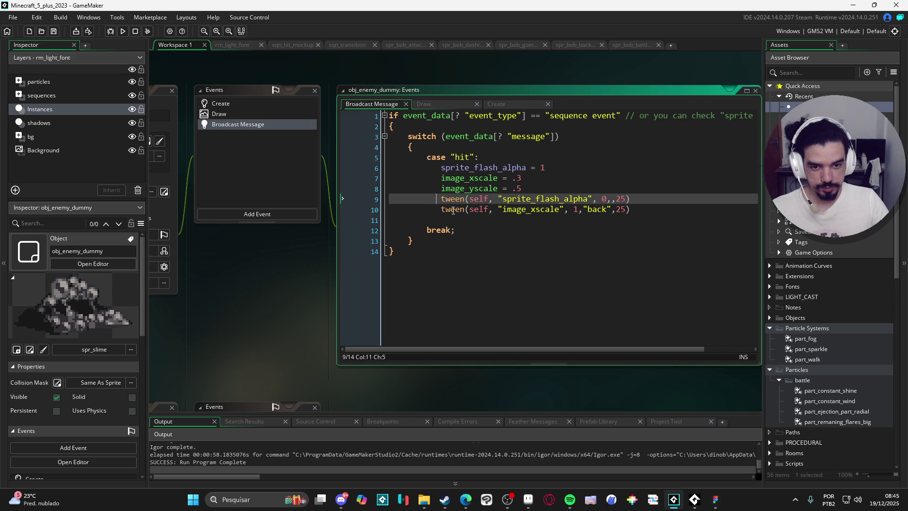
key("Down")
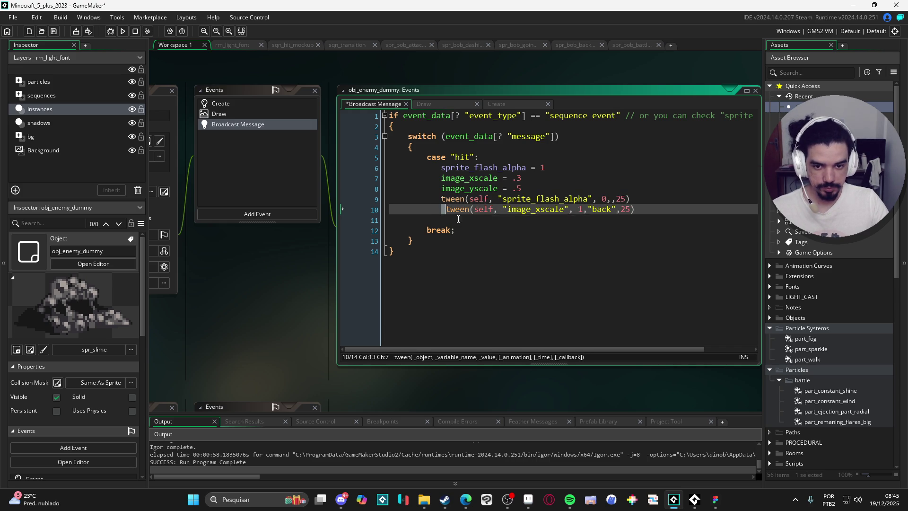
key("ctrl+z")
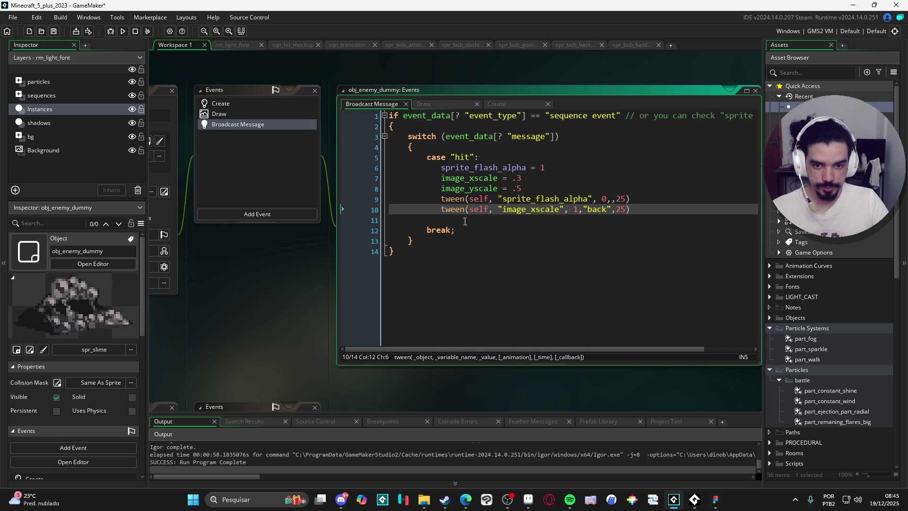
key("ctrl+d")
double_click(469, 189)
key("ctrl+c")
double_click(538, 220)
key("ctrl+v")
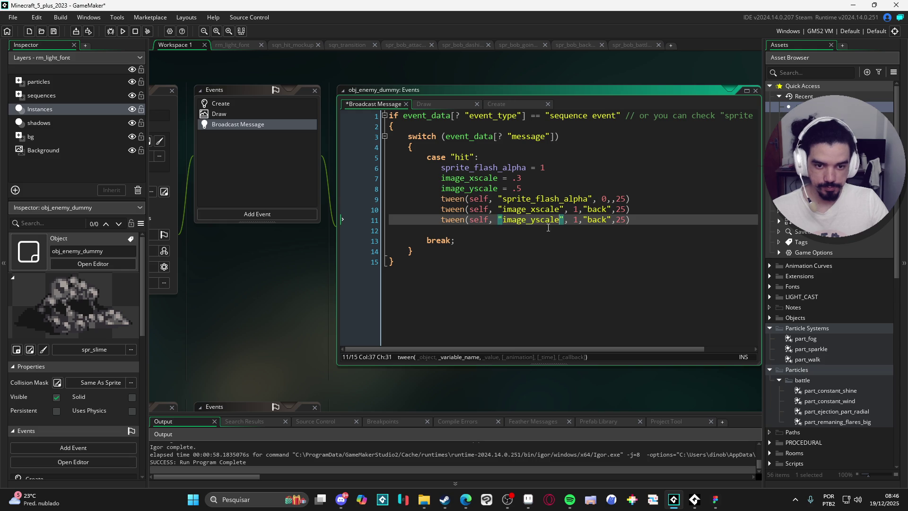
Run the game and attack the slime dummy several times to test the squash, then close it.
key("F5")
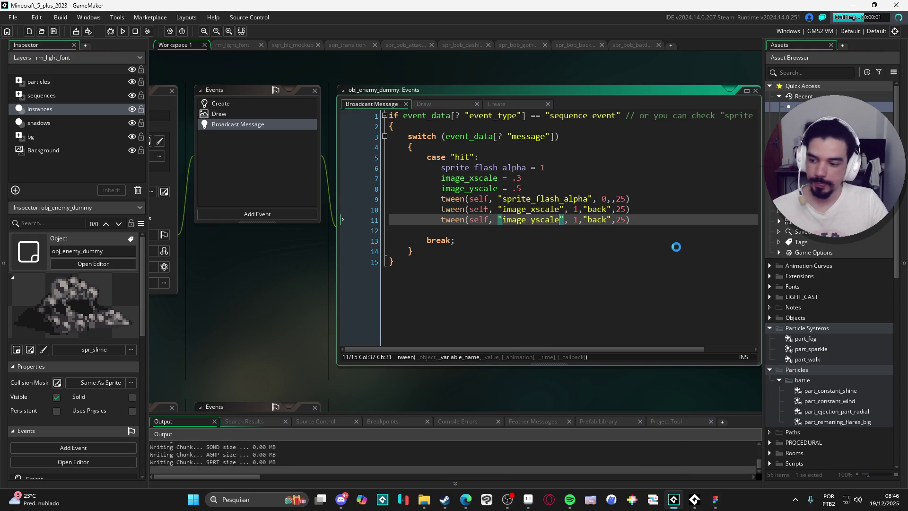
key("a")
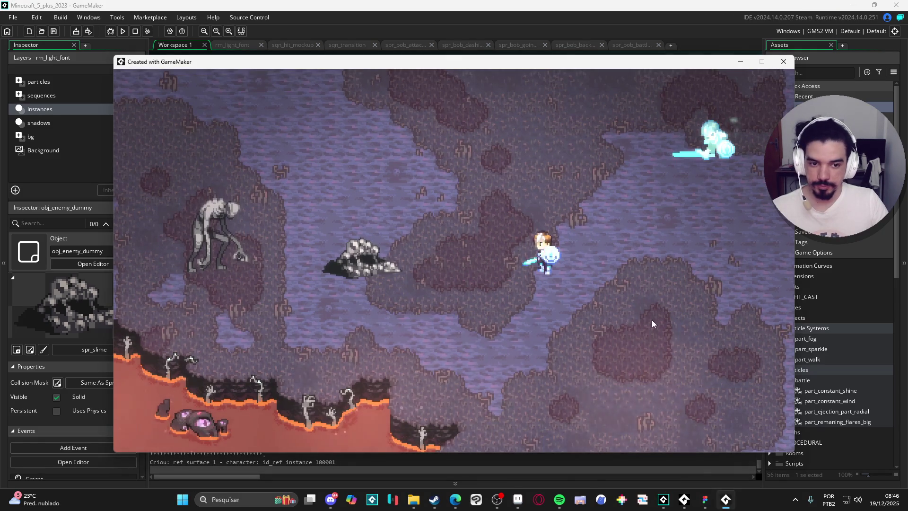
left_click(651, 319)
key("d")
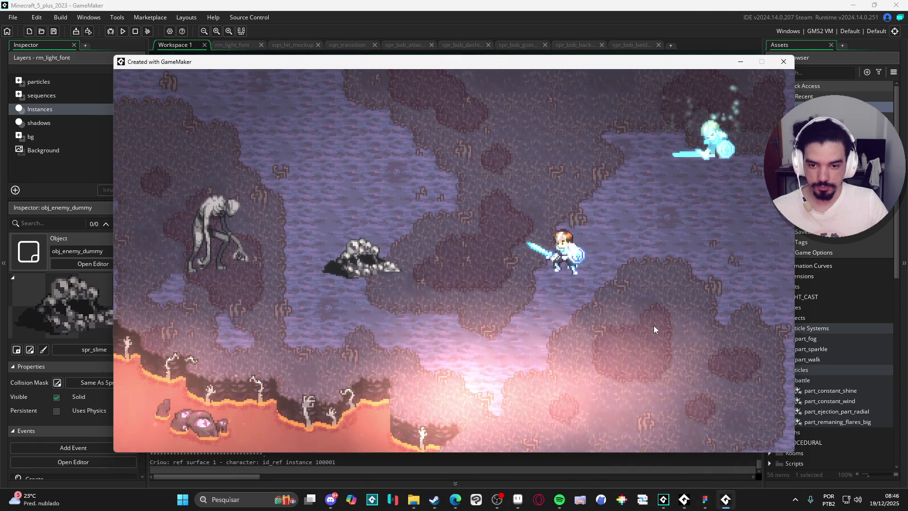
key("a")
left_click(653, 325)
key("d")
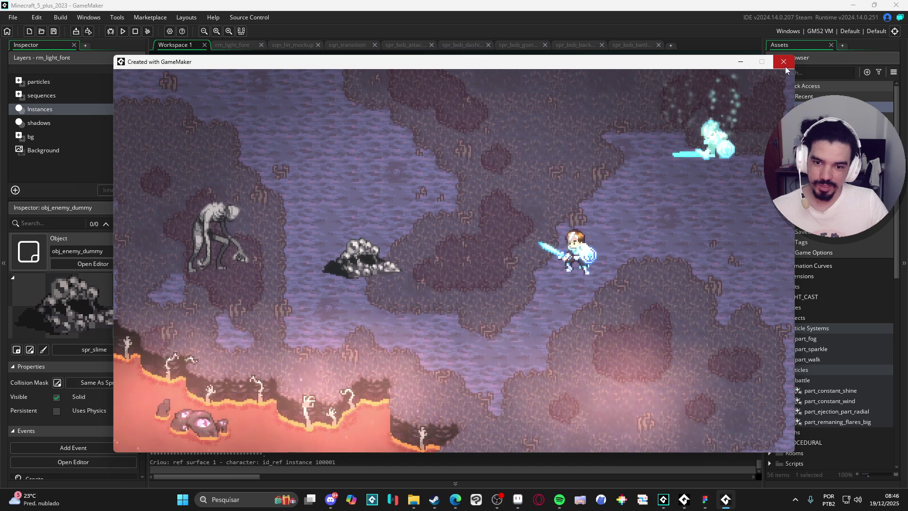
key("a")
left_click(785, 67)
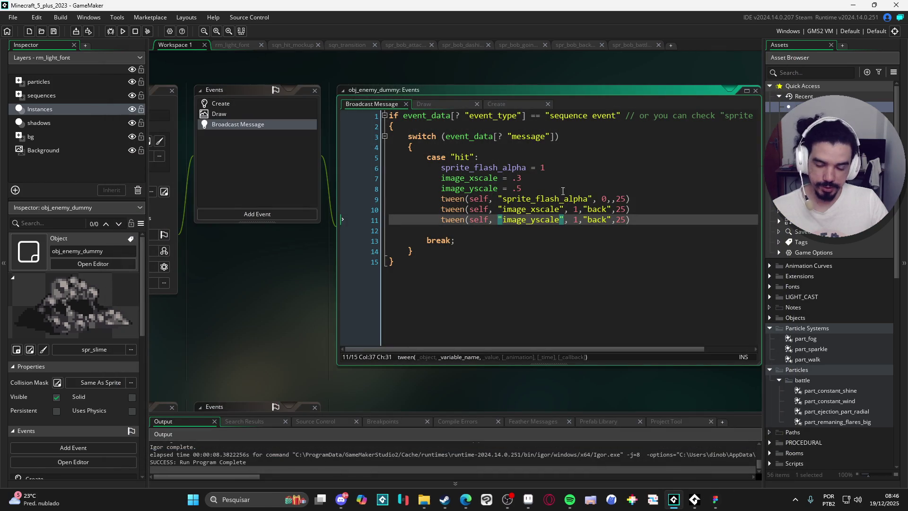
Comment out the image_xscale assignment and tween with //, then test-run the game.
left_click(437, 180)
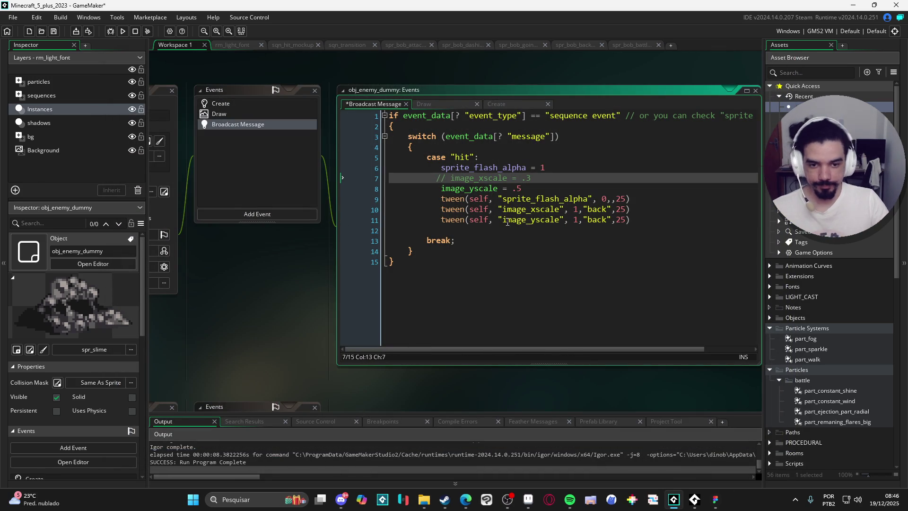
left_click(436, 209)
type("//")
key("F5")
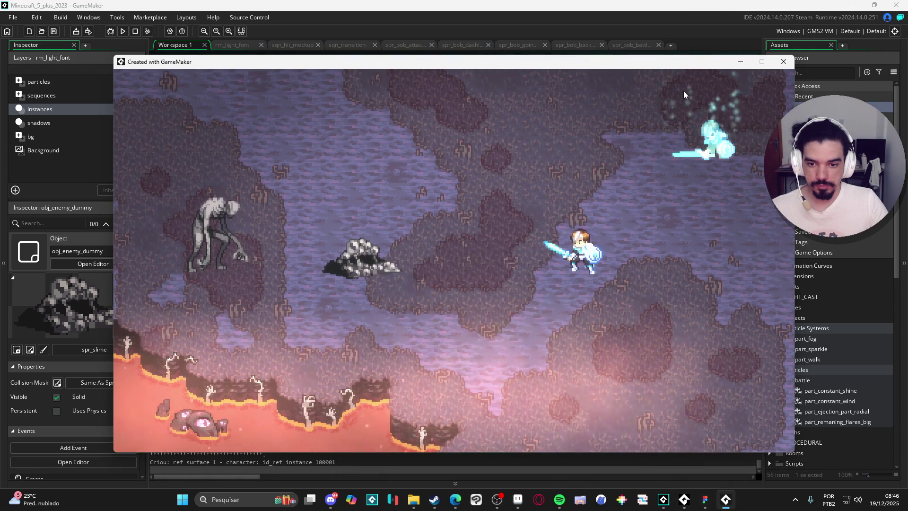
left_click(791, 67)
Change the image_yscale squash to .3 and test-run the game again.
left_click(539, 188)
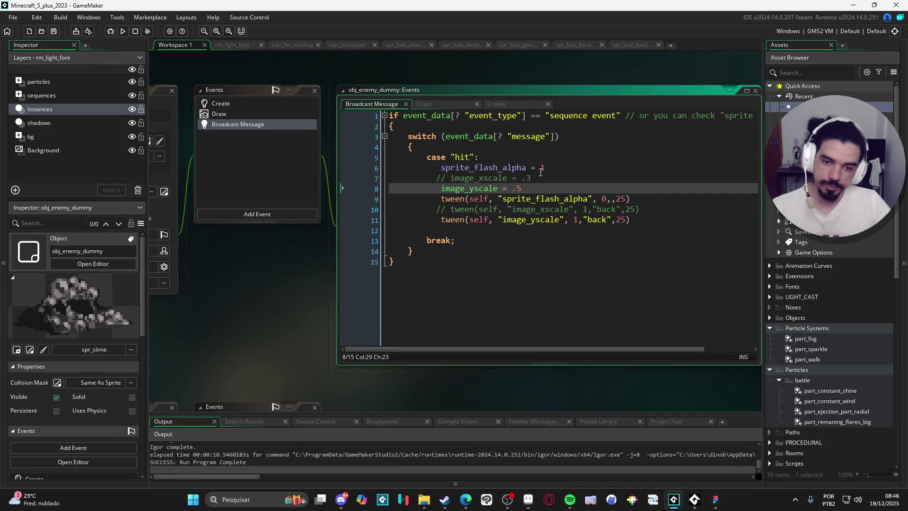
key("F5")
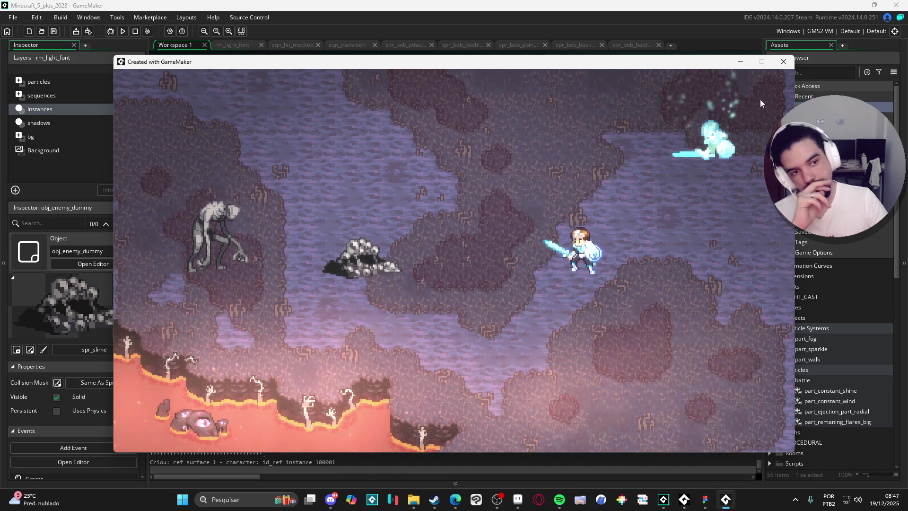
left_click(778, 67)
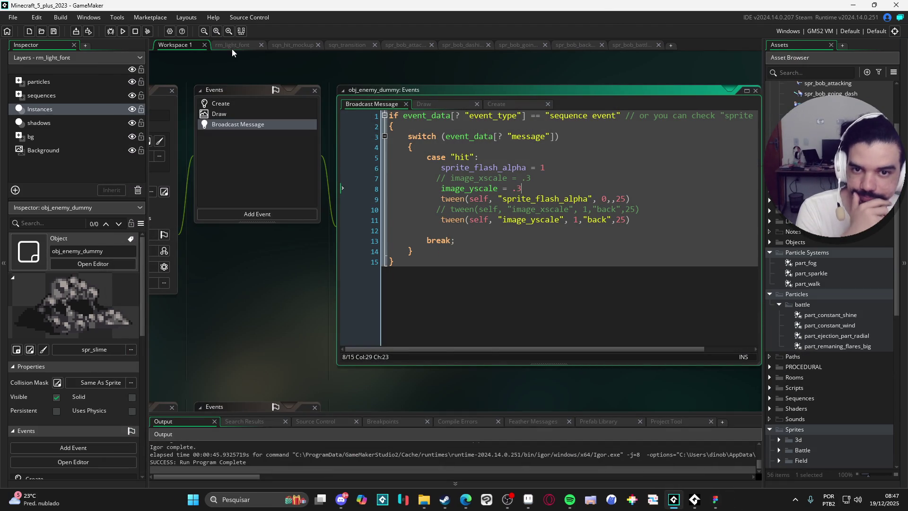
left_click(226, 47)
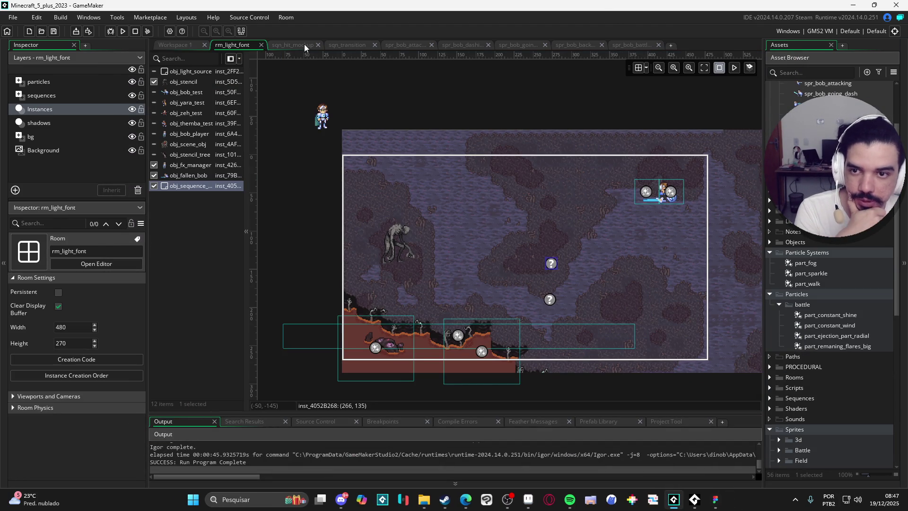
Back in sqn_hit_mockup, preview the battle particle systems in the Inspector.
left_click(305, 45)
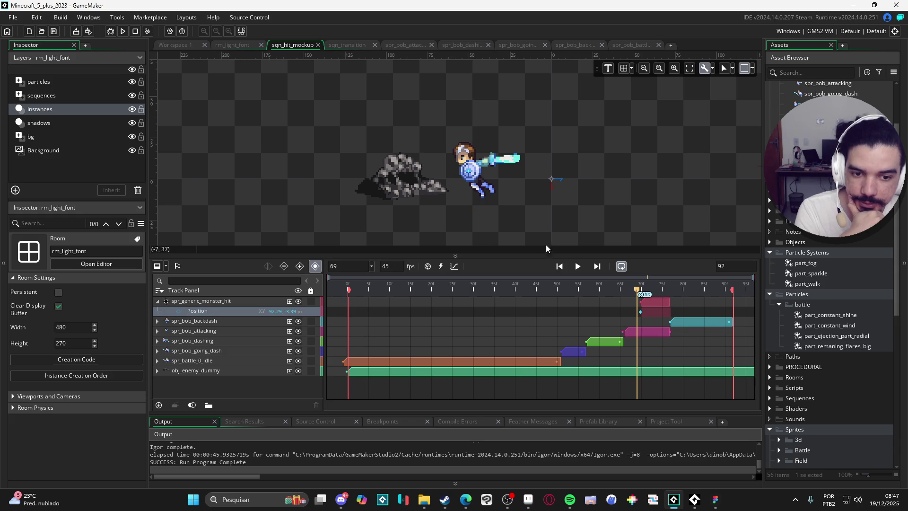
left_click(789, 286)
left_click(821, 274)
key("Up")
left_click(843, 313)
left_click(843, 321)
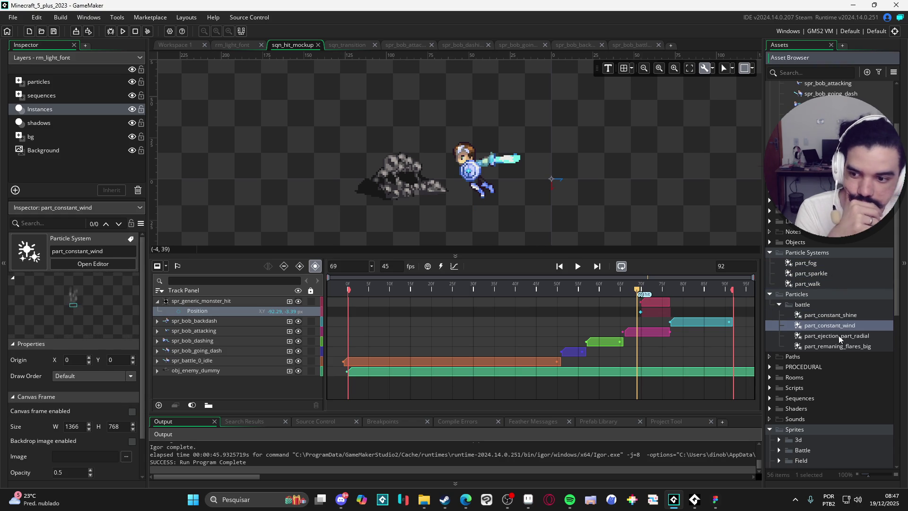
left_click(838, 336)
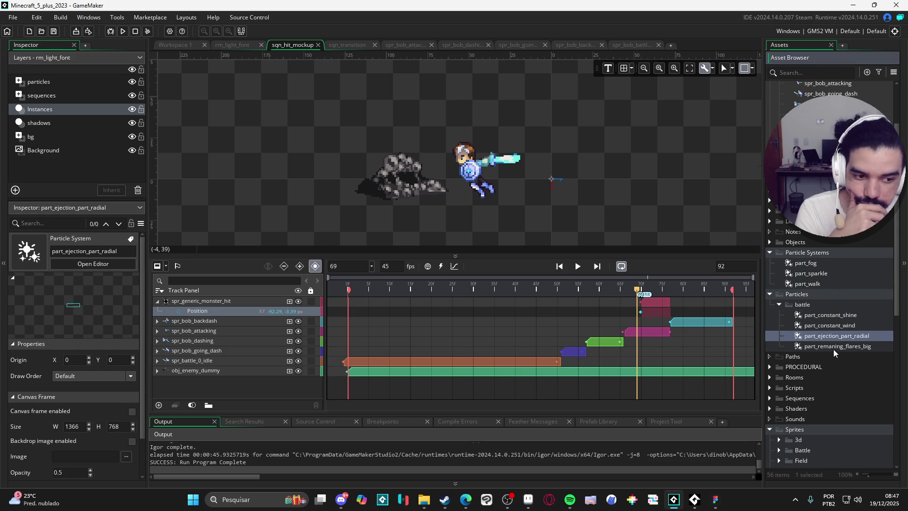
left_click(833, 346)
left_click(833, 331)
left_click(832, 321)
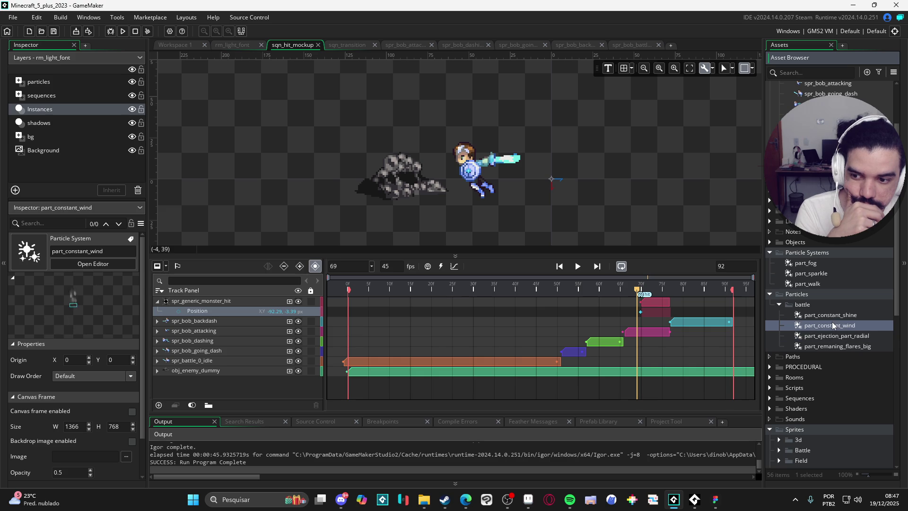
left_click(832, 319)
Duplicate part_ejection_part_radial as part_hit_effect and open it in the particle editor.
left_click(826, 324)
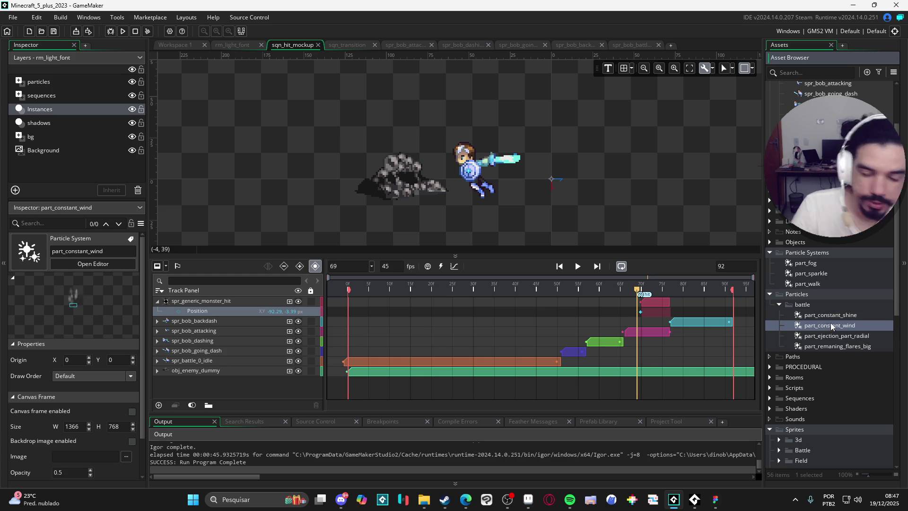
left_click(860, 335)
key("ctrl+d")
type("part_hit_effect")
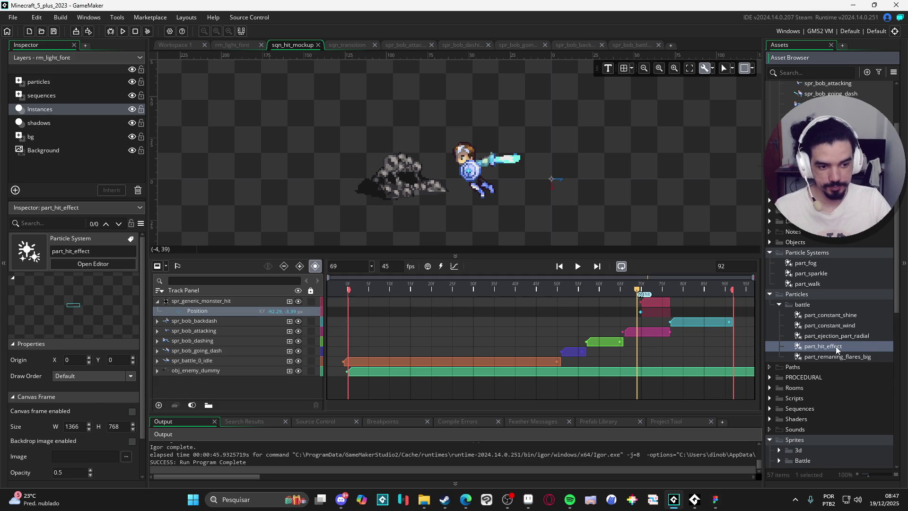
double_click(836, 346)
Set the emitter's direction range to Minimum 90 and Maximum 180 degrees.
scroll(48, 353, "up", 5)
scroll(39, 374, "down", 10)
scroll(41, 378, "down", 1)
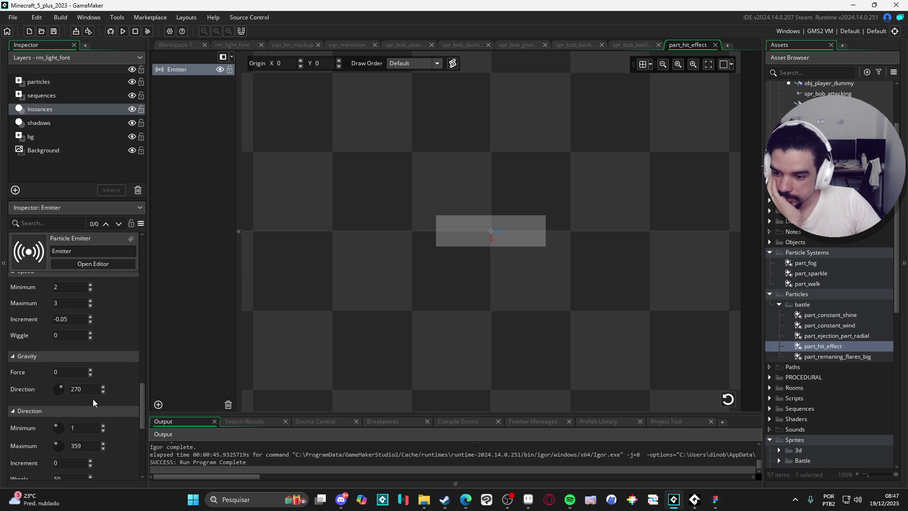
scroll(96, 401, "down", 2)
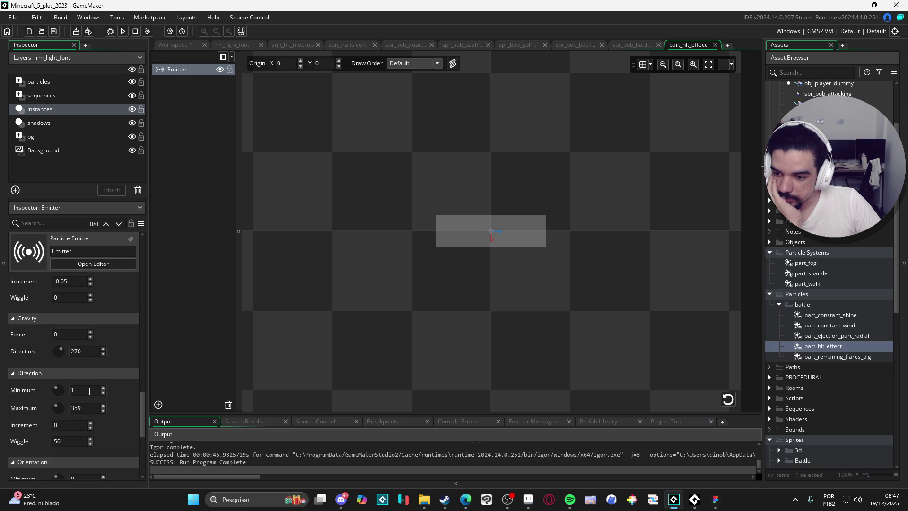
left_click(90, 389)
type("90")
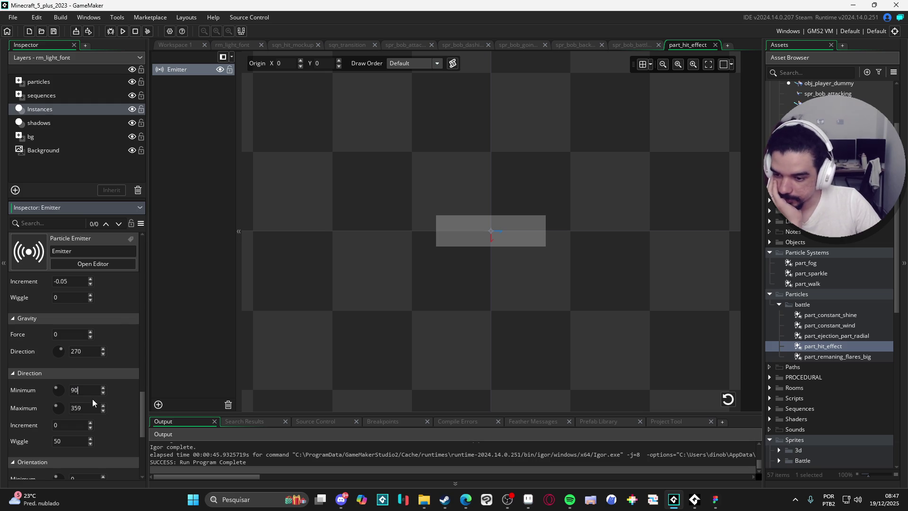
left_click(71, 408)
type("180")
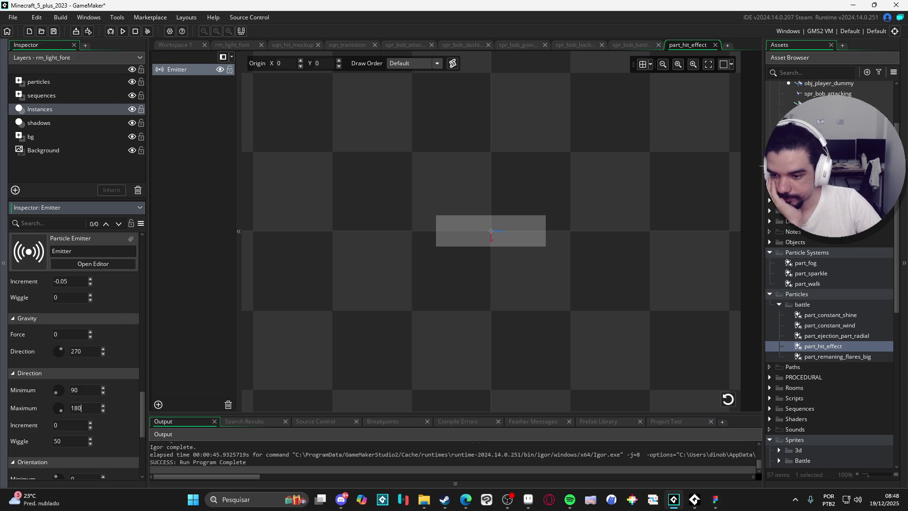
Set direction wiggle to 0 and replay the burst preview.
left_click(728, 399)
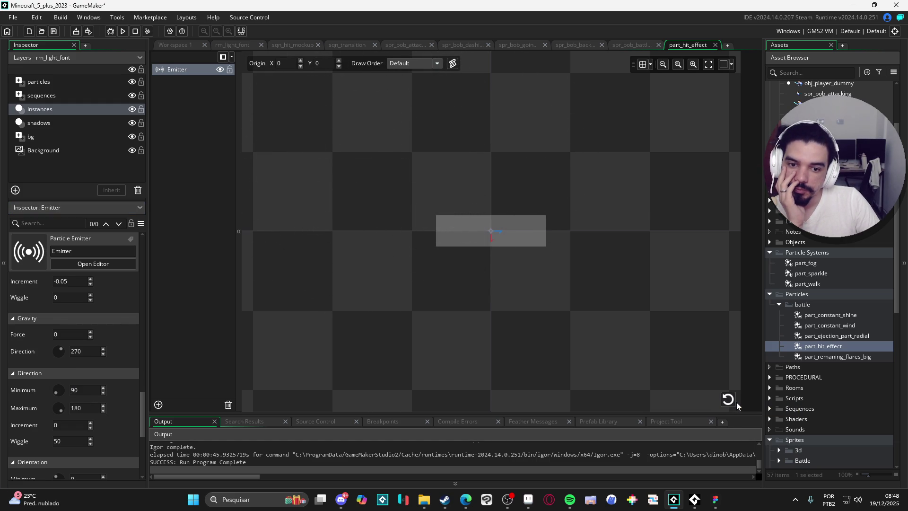
left_click(734, 400)
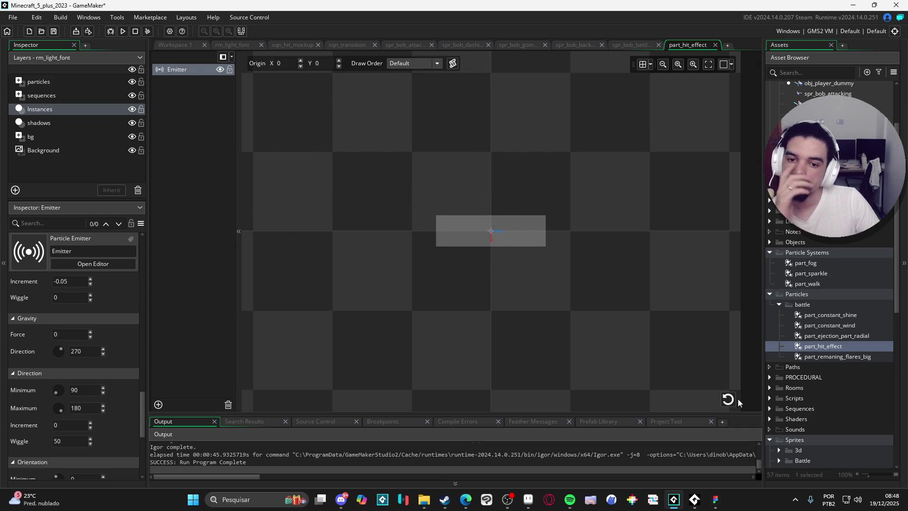
left_click(731, 402)
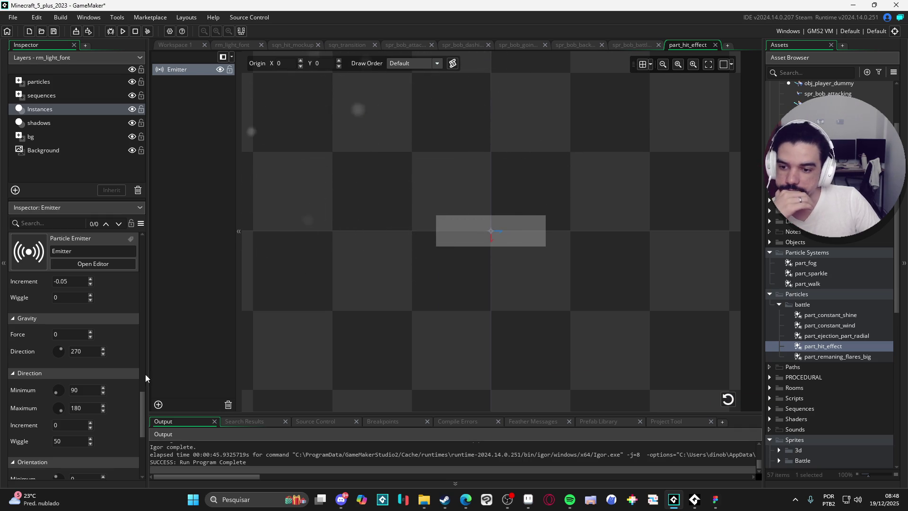
left_click_drag(142, 398, 144, 404)
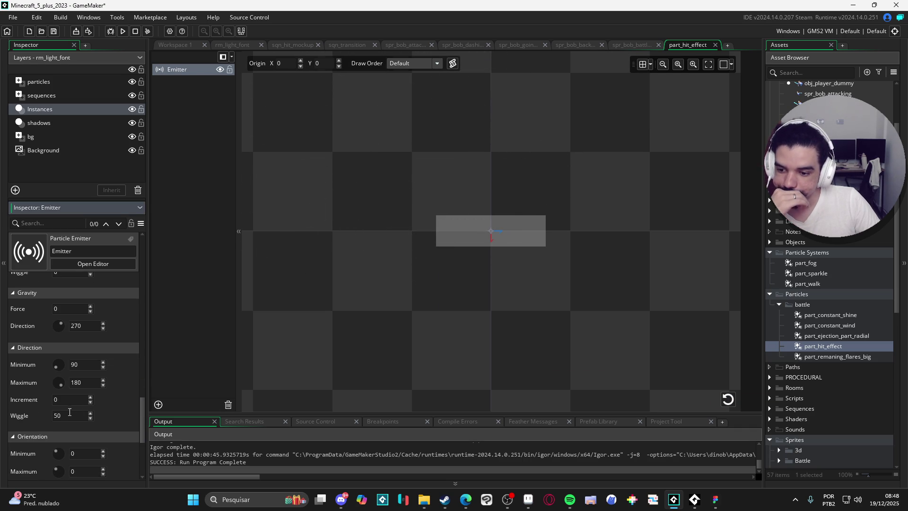
left_click(731, 400)
scroll(372, 280, "up", 3)
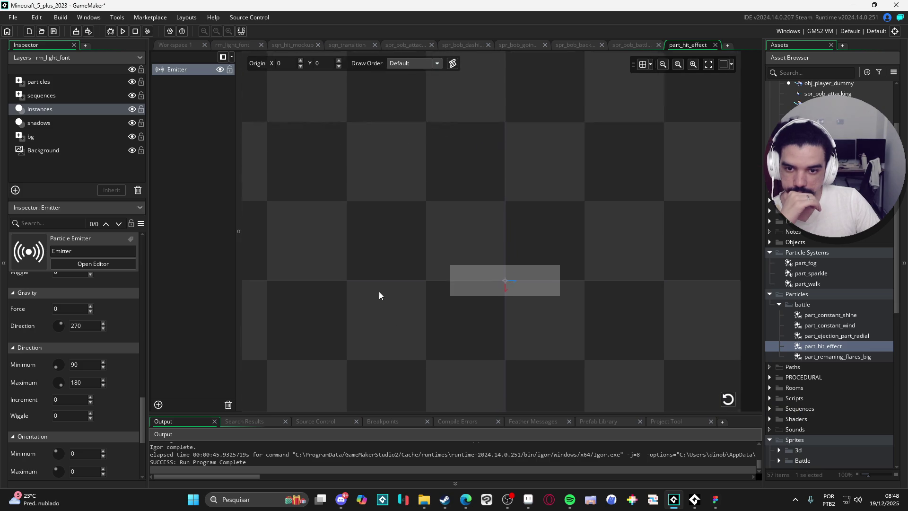
scroll(127, 348, "up", 5)
scroll(141, 348, "up", 5)
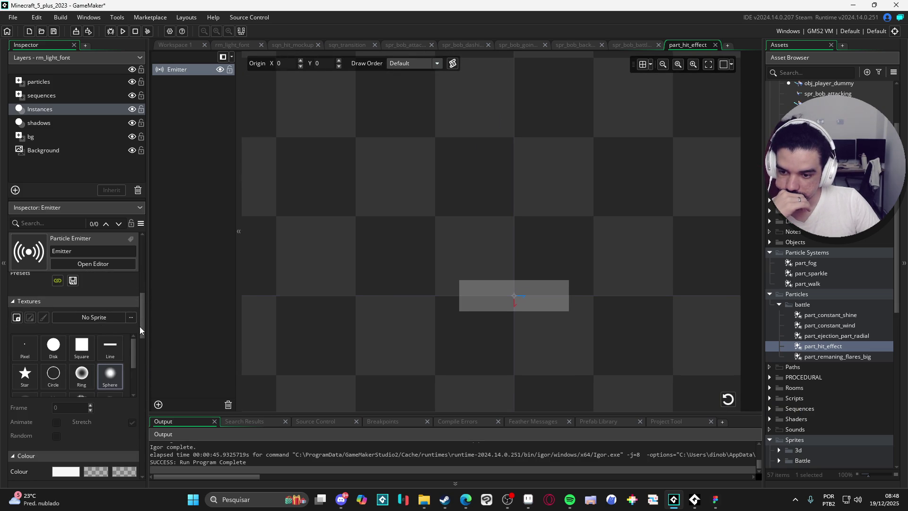
mouse_move(141, 325)
left_mouse_down()
mouse_move(143, 338)
mouse_move(137, 314)
left_mouse_up()
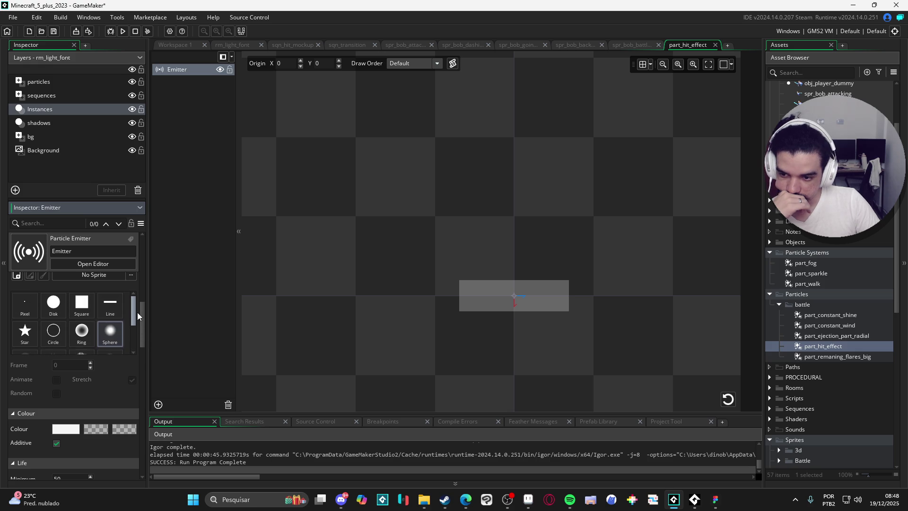
Switch the particles to the Line texture and set the burst count to 10.
left_click(121, 314)
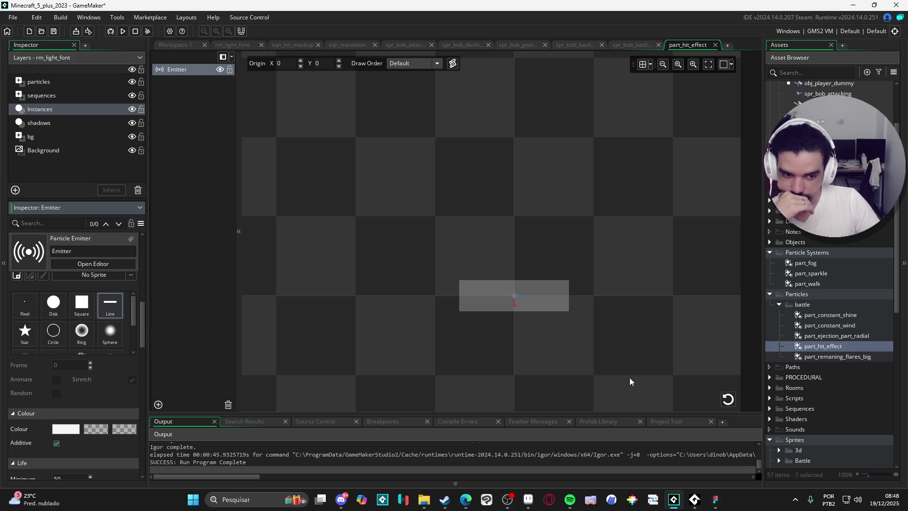
left_click(731, 403)
left_click(728, 405)
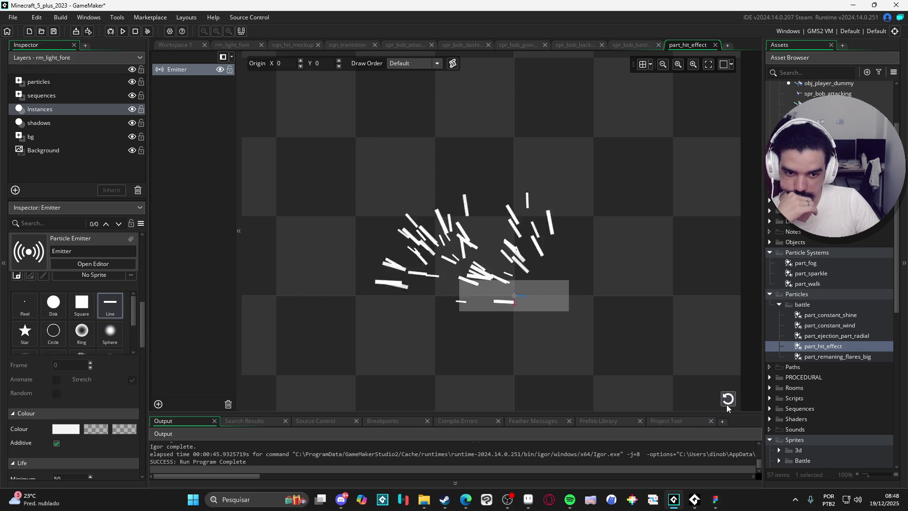
mouse_move(141, 341)
left_mouse_down()
mouse_move(150, 468)
mouse_move(137, 293)
left_mouse_up()
left_click(54, 280)
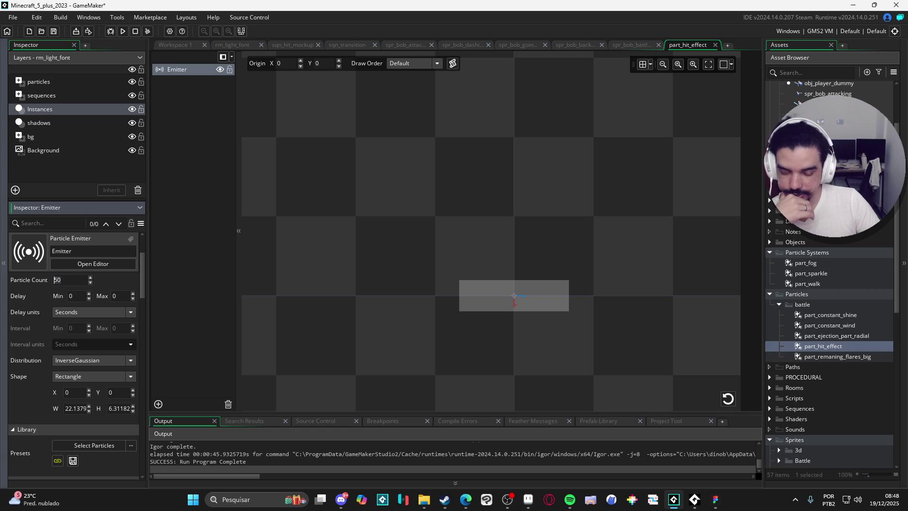
key("Return")
Set particle size to Min 5 / Max 6 and replay the preview to check the streaks.
mouse_move(140, 284)
left_mouse_down()
mouse_move(174, 474)
mouse_move(170, 364)
left_mouse_up()
left_click(55, 380)
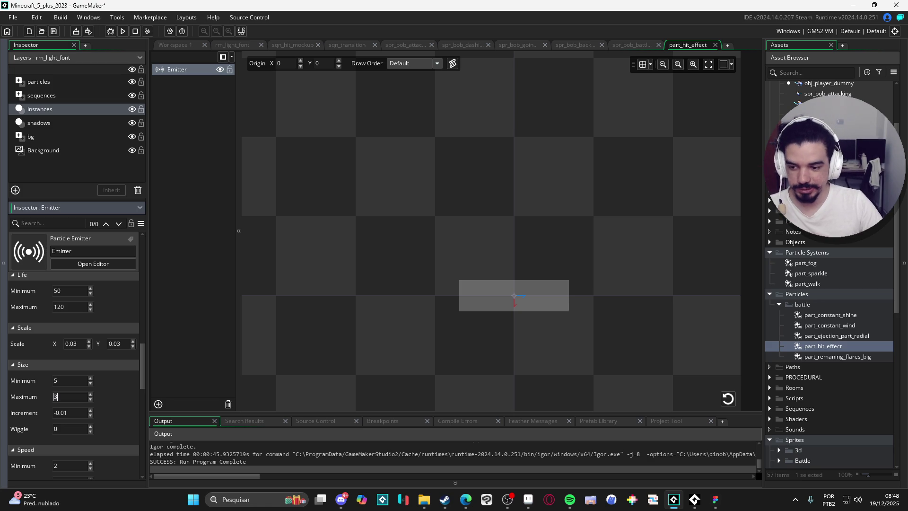
type("6")
left_click(725, 403)
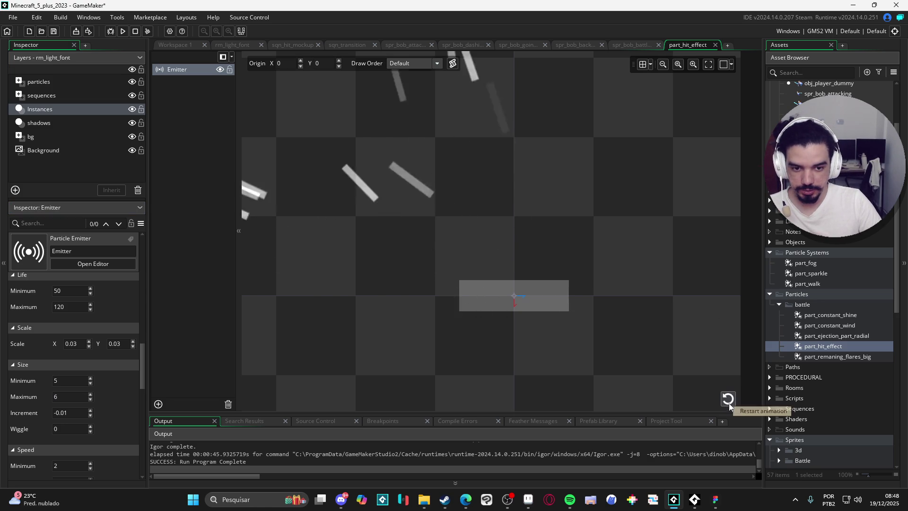
left_click(730, 402)
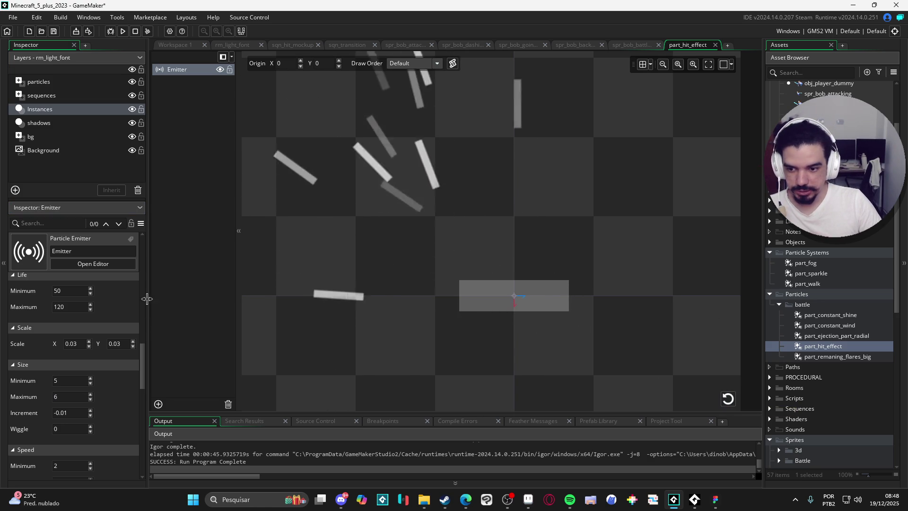
scroll(143, 342, "up", 5)
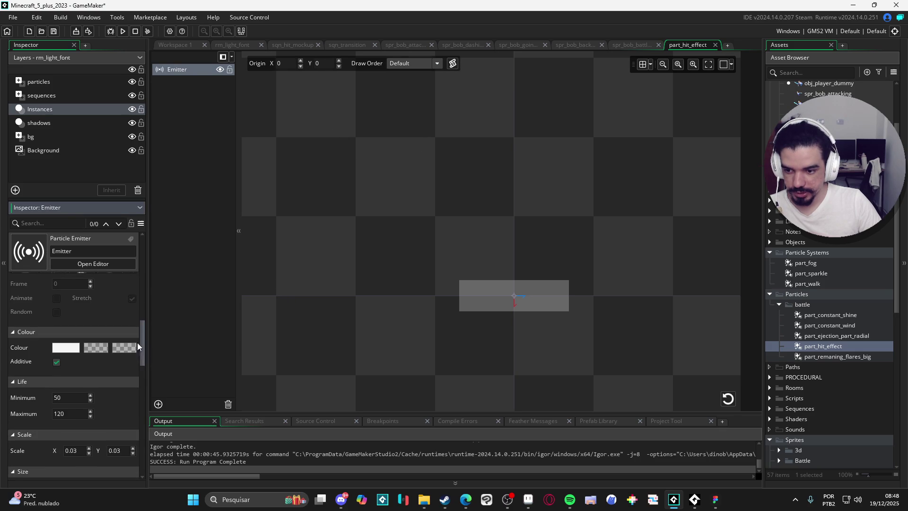
left_click(728, 404)
left_click(729, 403)
left_click(730, 402)
left_click(729, 401)
left_click(729, 400)
left_click(730, 400)
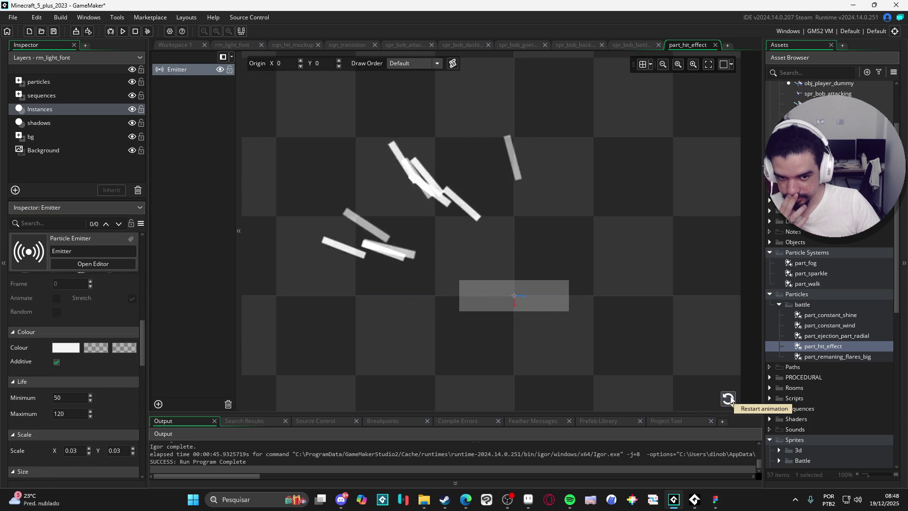
left_click(729, 400)
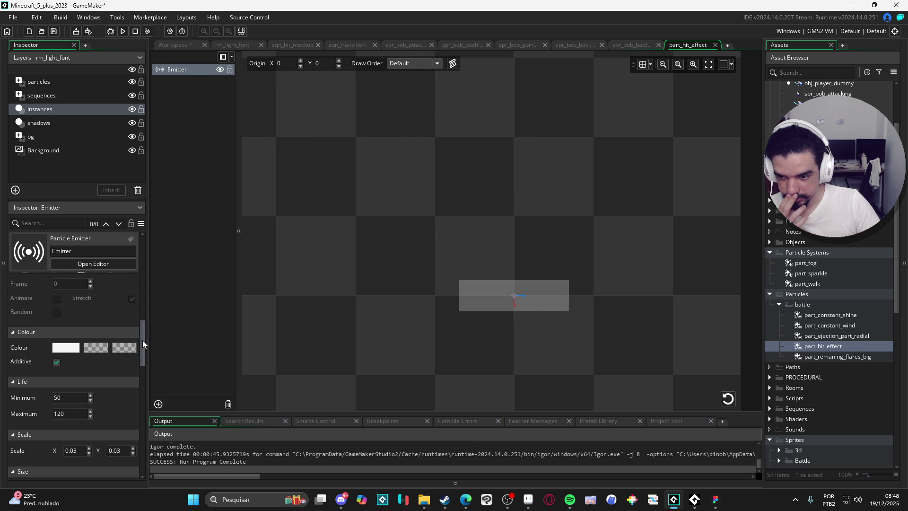
left_click(729, 400)
left_click(729, 399)
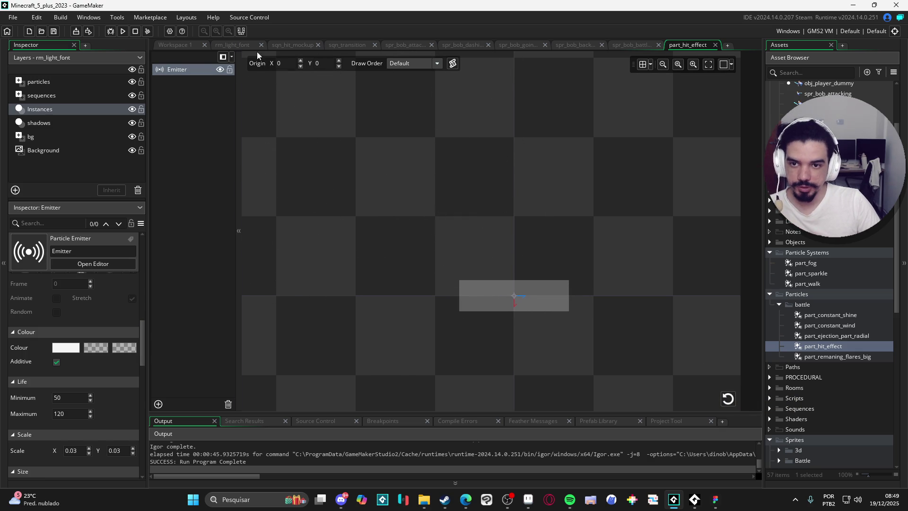
Add part_hit_effect to sqn_hit_mockup at frame 70, preview it, then reopen its particle editor.
left_click(580, 44)
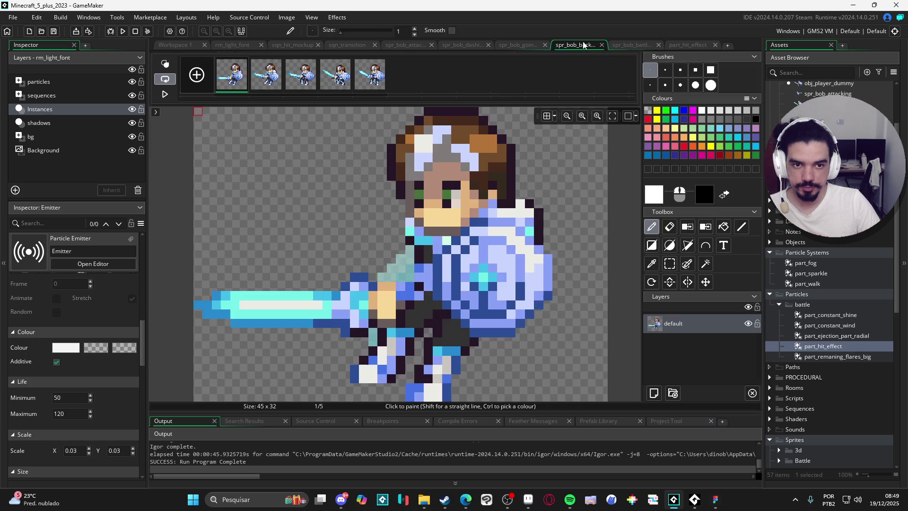
left_click(281, 45)
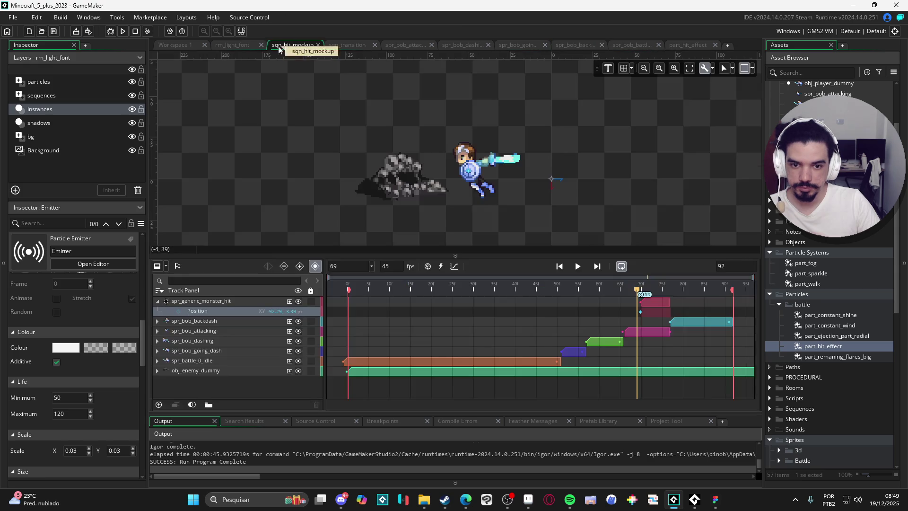
left_click_drag(638, 296, 643, 293)
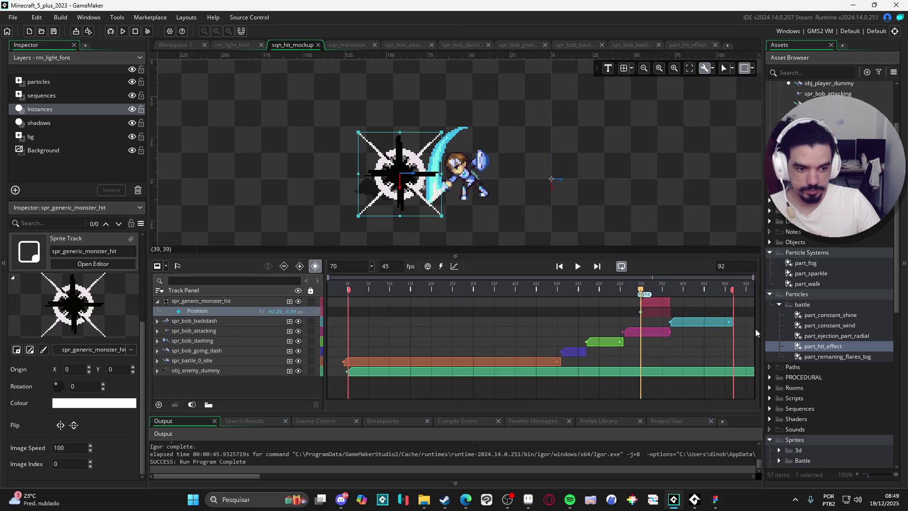
left_click_drag(828, 349, 398, 195)
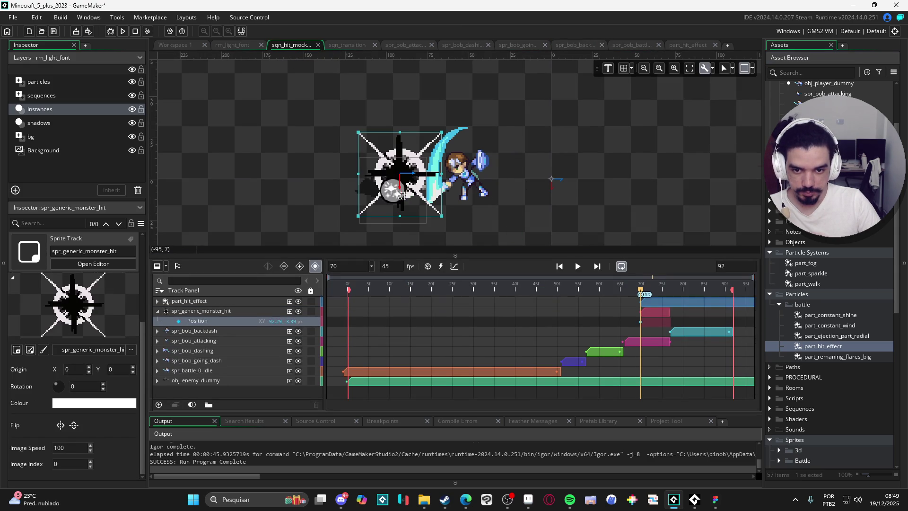
key("space")
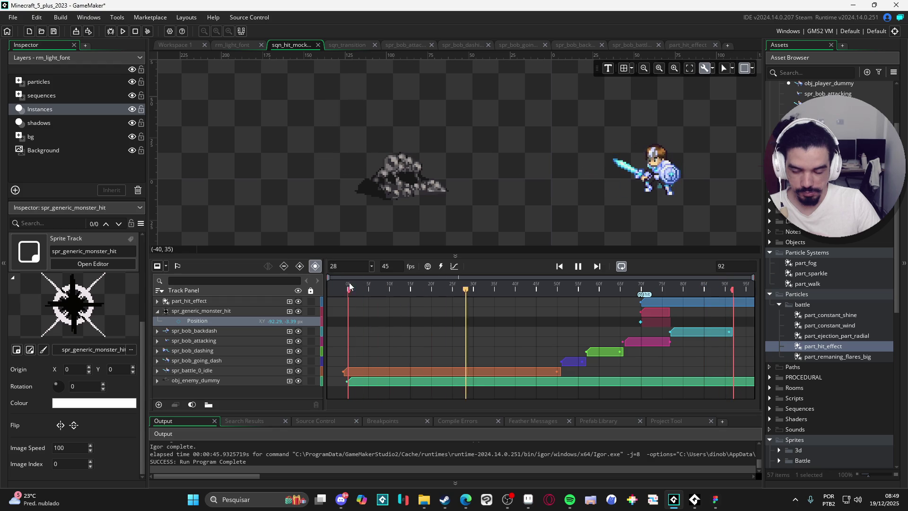
key("space")
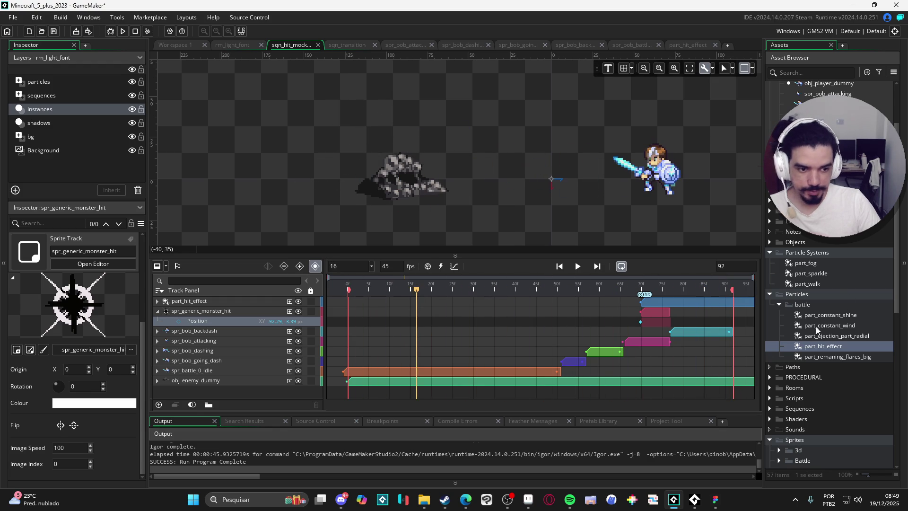
double_click(815, 347)
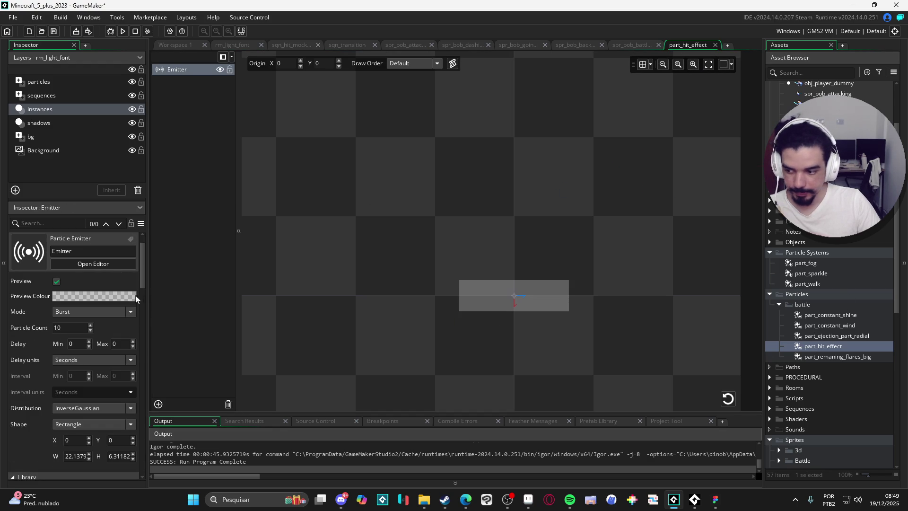
Set particle Life Max to 60 and shrink the emitter area to a small square.
mouse_move(143, 268)
left_mouse_down()
mouse_move(146, 378)
mouse_move(140, 359)
left_mouse_up()
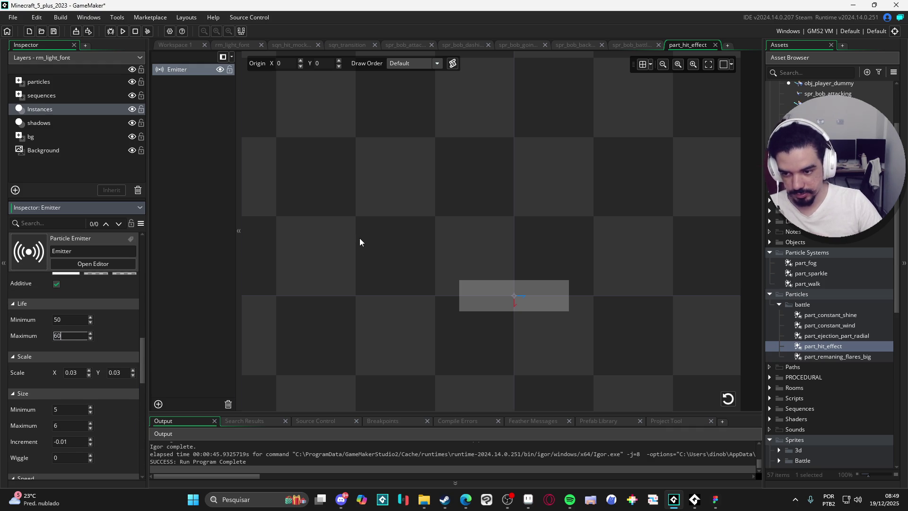
left_click(728, 399)
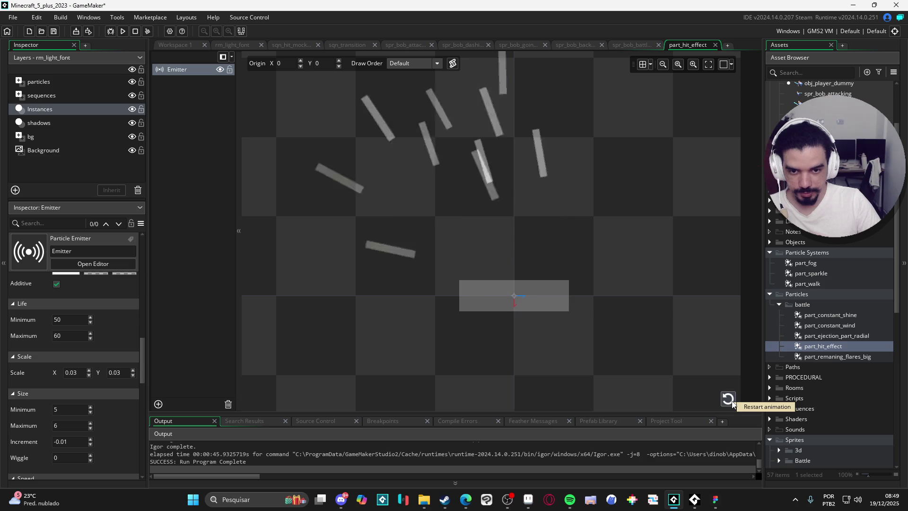
left_click_drag(143, 353, 145, 374)
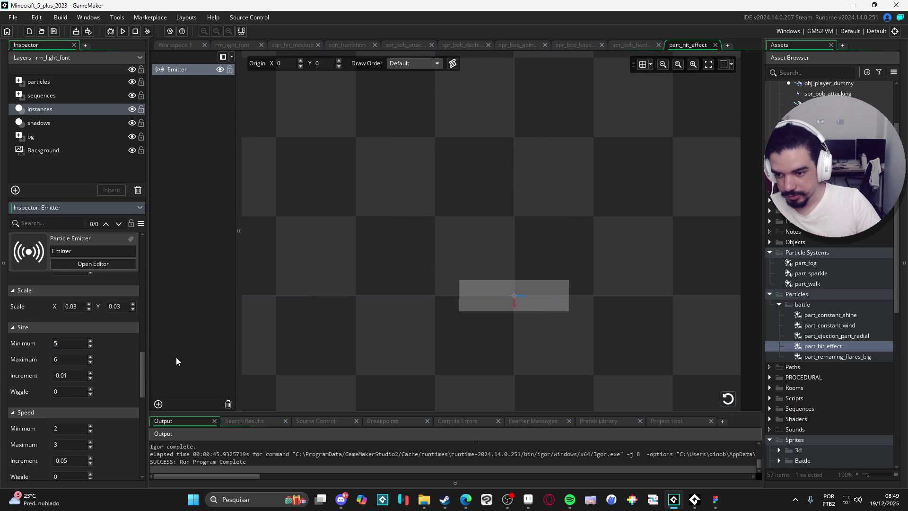
mouse_move(144, 380)
left_mouse_down()
mouse_move(167, 404)
mouse_move(163, 329)
mouse_move(170, 342)
left_mouse_up()
left_click(466, 298)
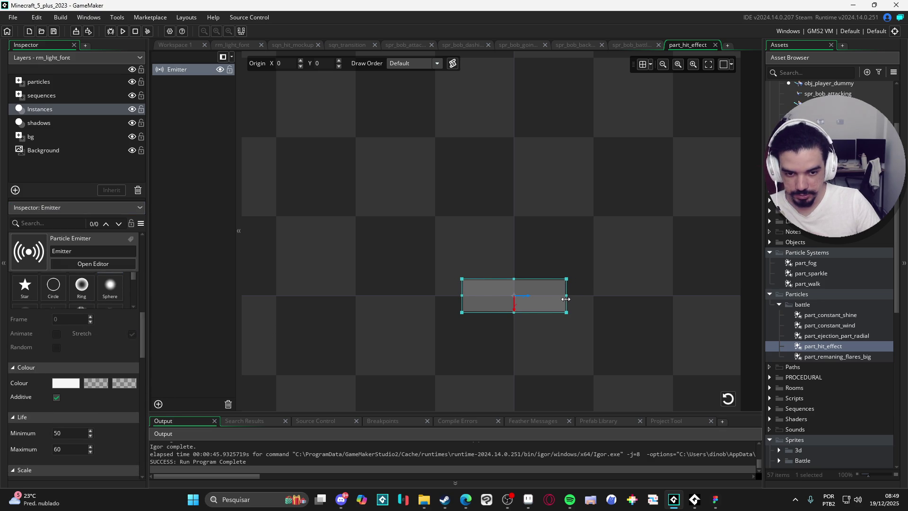
left_click_drag(569, 299, 539, 298)
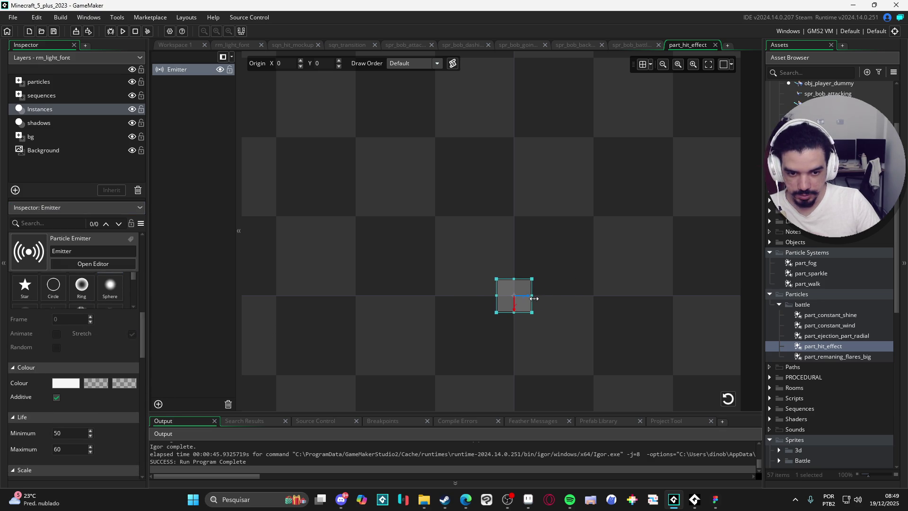
left_click(728, 398)
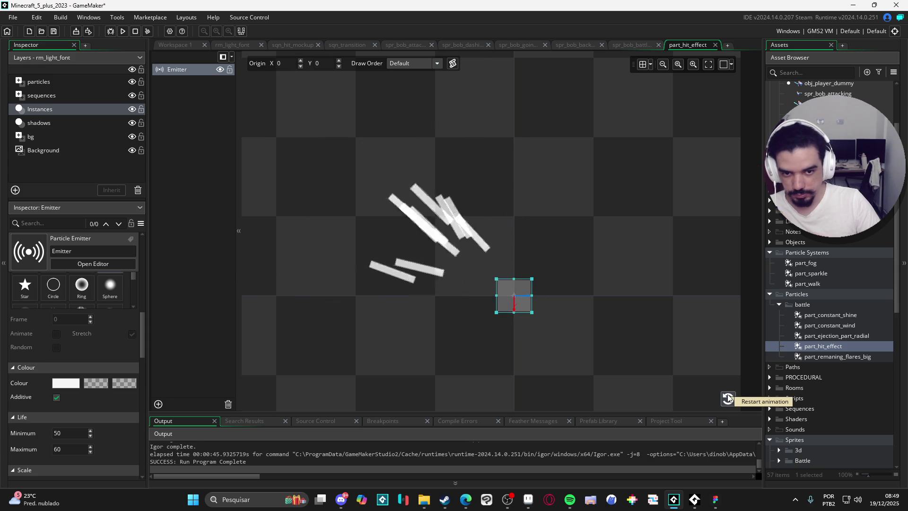
Set particle speed to 5–8 with a -0.3 speed increment, replaying the burst to check.
left_click_drag(143, 355, 151, 408)
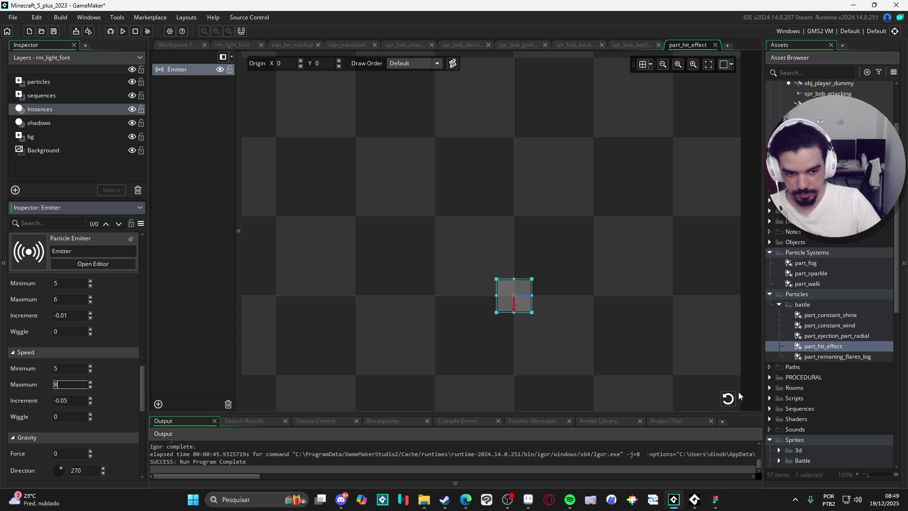
left_click(728, 398)
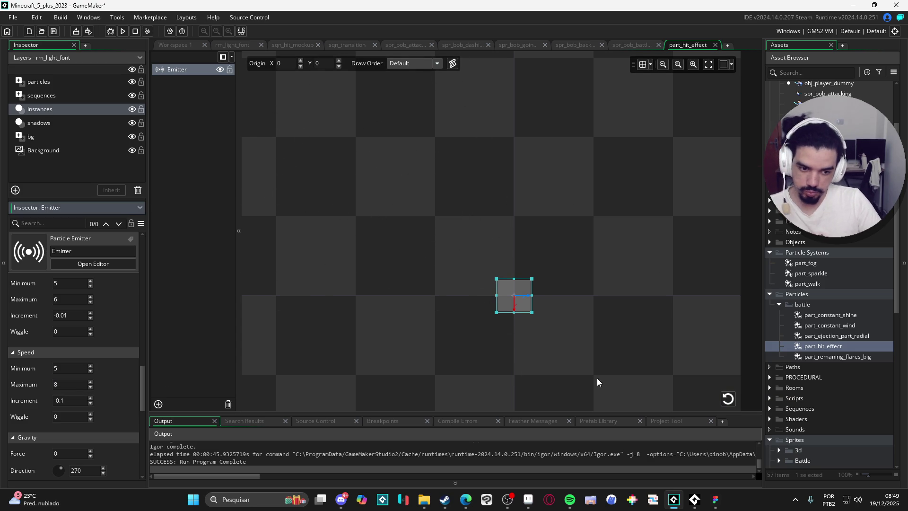
left_click(728, 399)
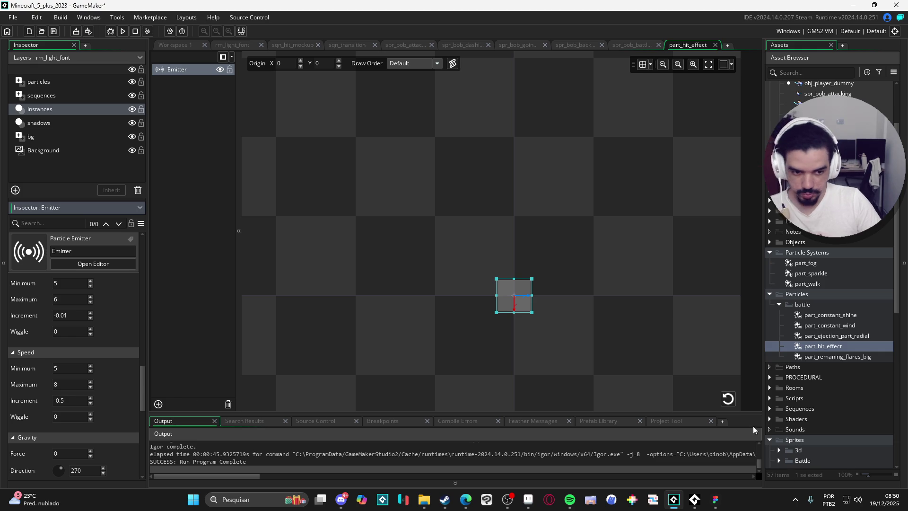
left_click(729, 401)
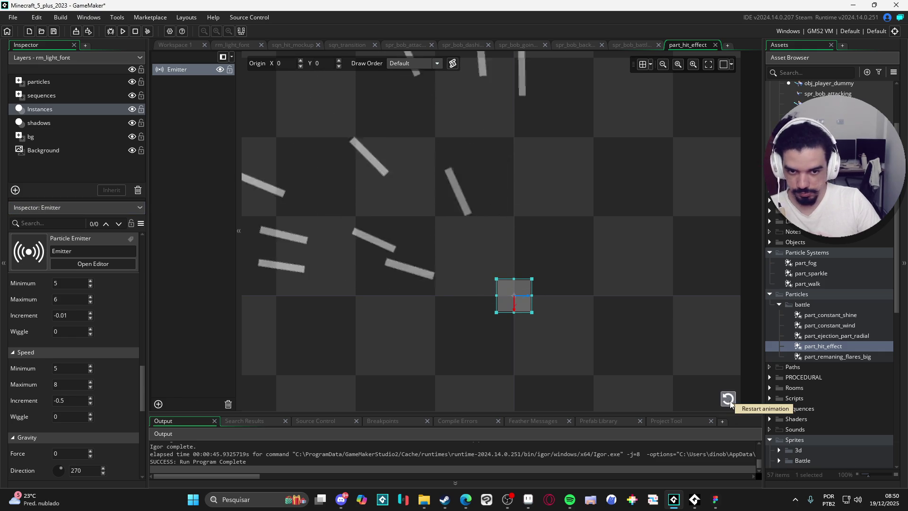
left_click(72, 401)
type("-0.3")
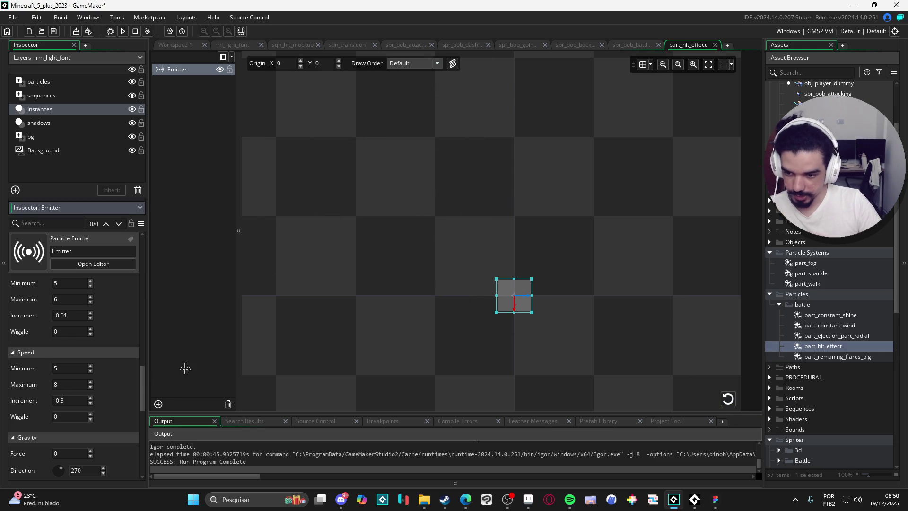
left_click(728, 399)
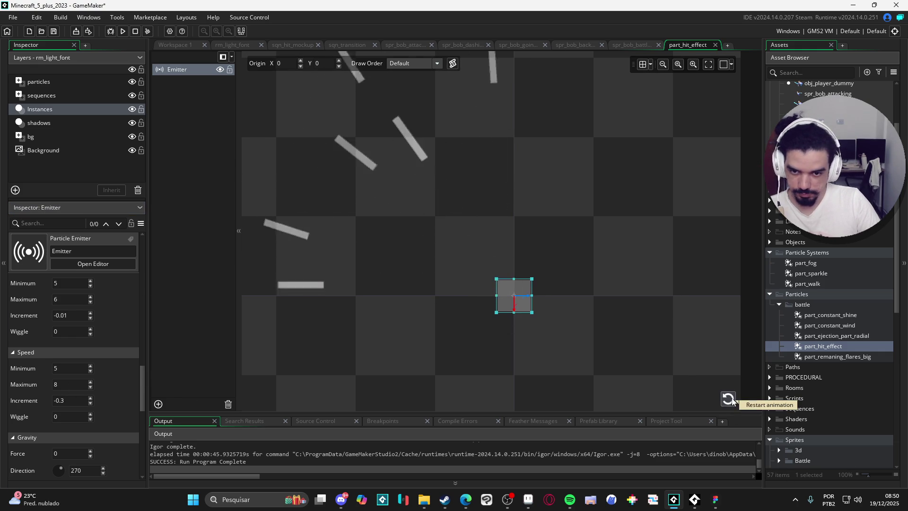
left_click(731, 400)
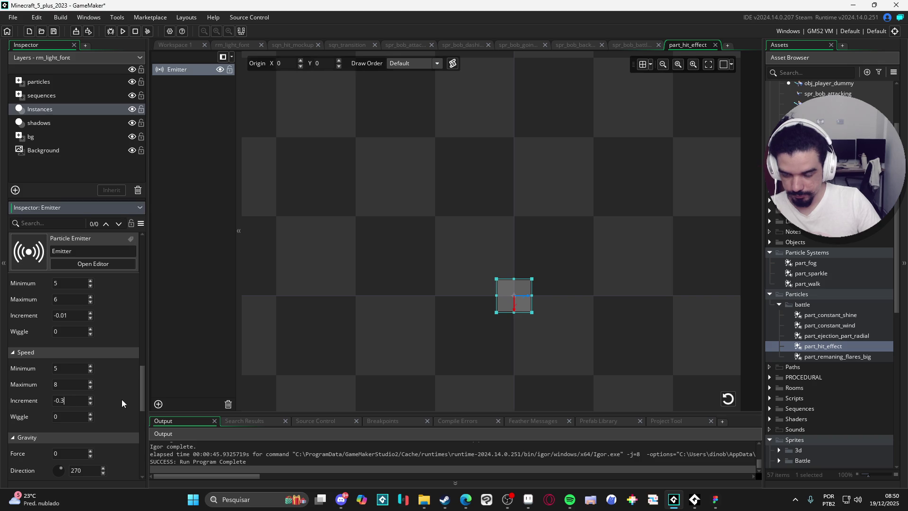
type("-0.2")
left_click(728, 398)
left_click(729, 398)
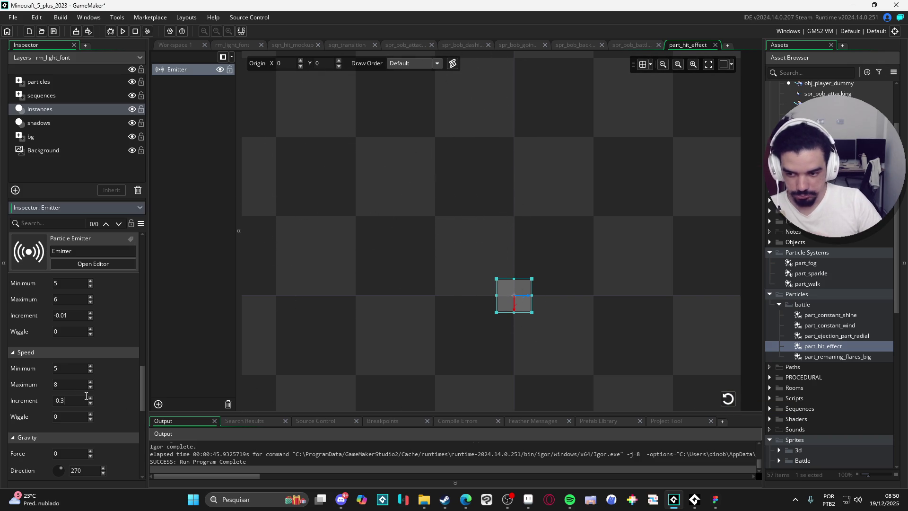
Commit the -0.3 speed increment and switch the particle texture to Sphere.
left_click(728, 397)
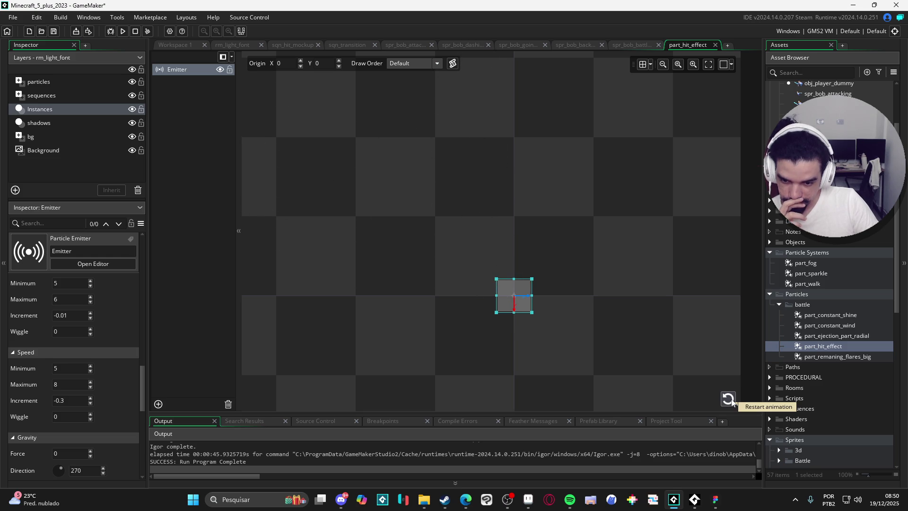
scroll(140, 296, "up", 8)
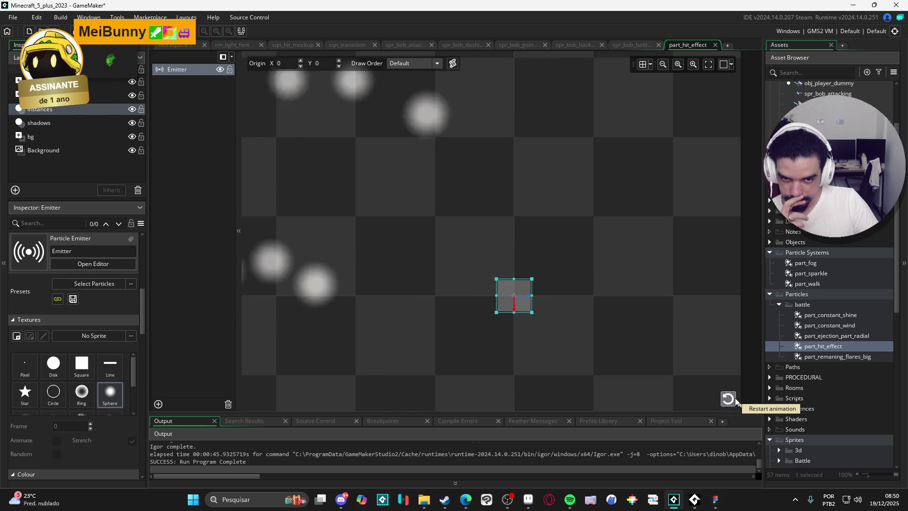
left_click_drag(142, 334, 170, 480)
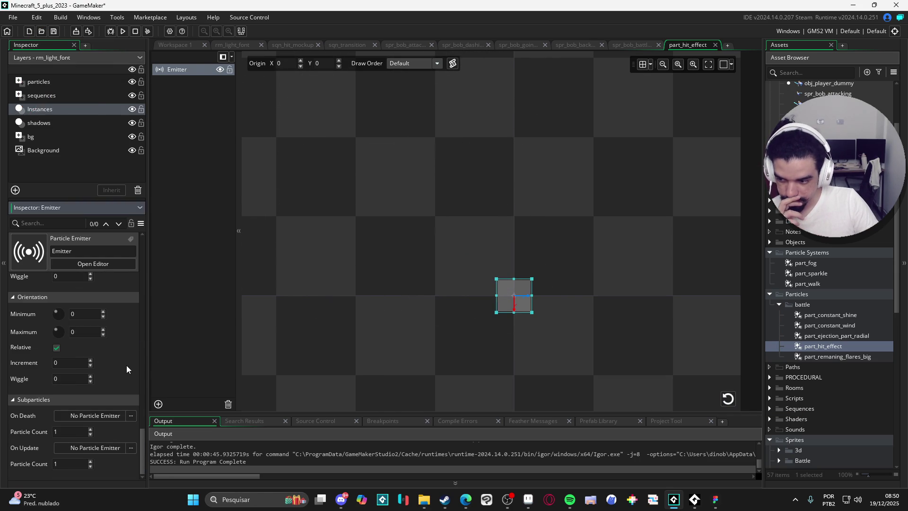
Set the emission direction to 135–215 degrees and preview the burst.
scroll(120, 372, "up", 3)
scroll(120, 372, "up", 2)
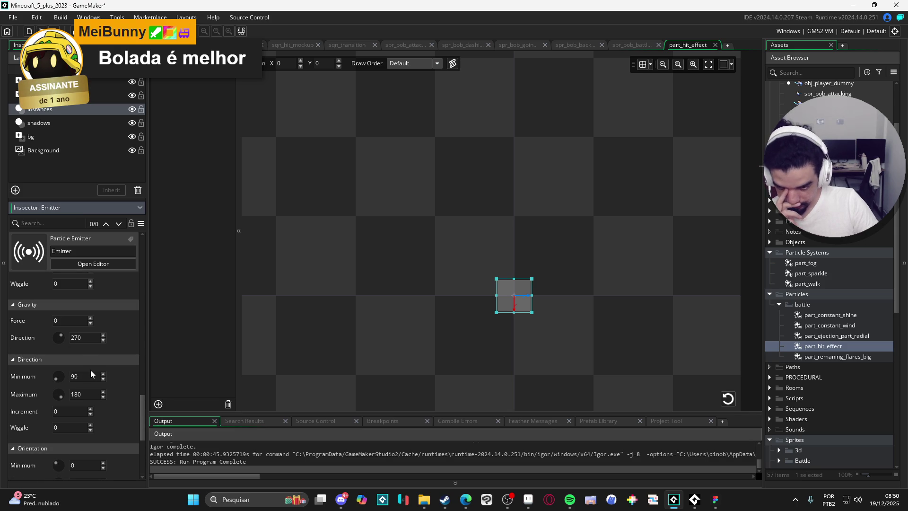
left_click(71, 376)
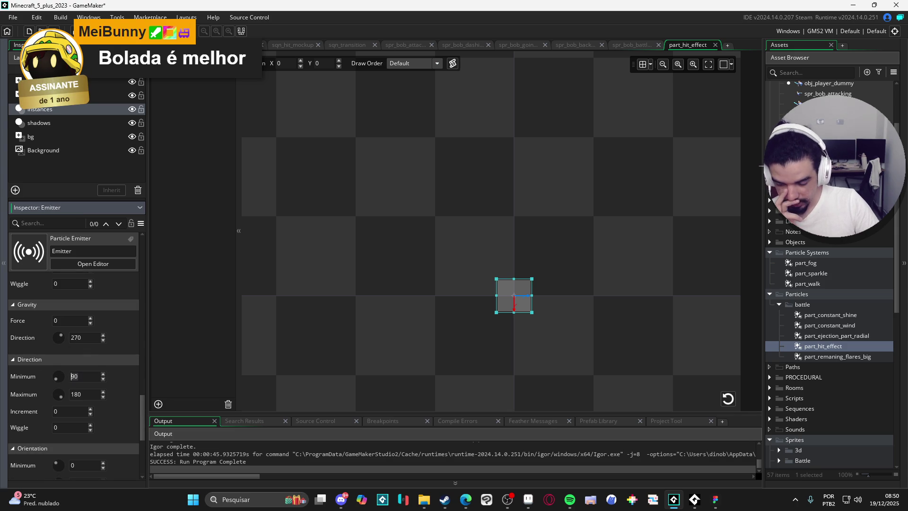
type("135")
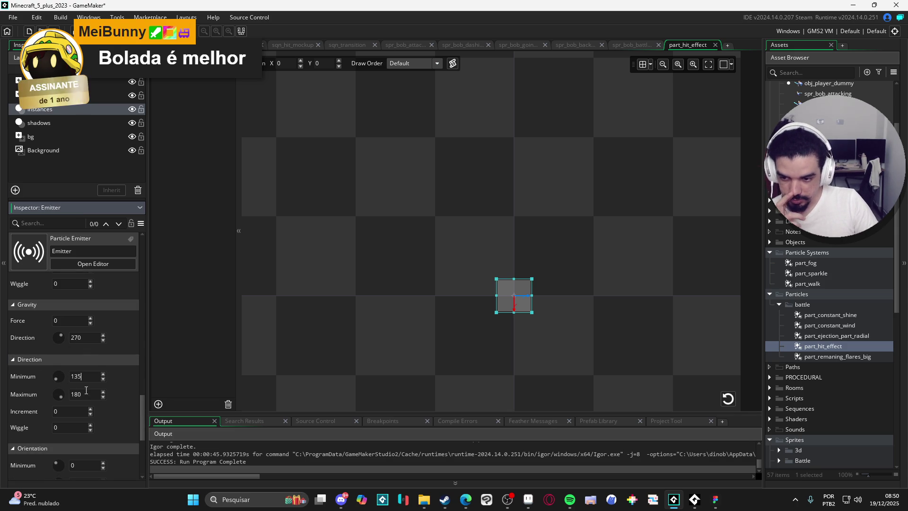
left_click(72, 393)
type("270")
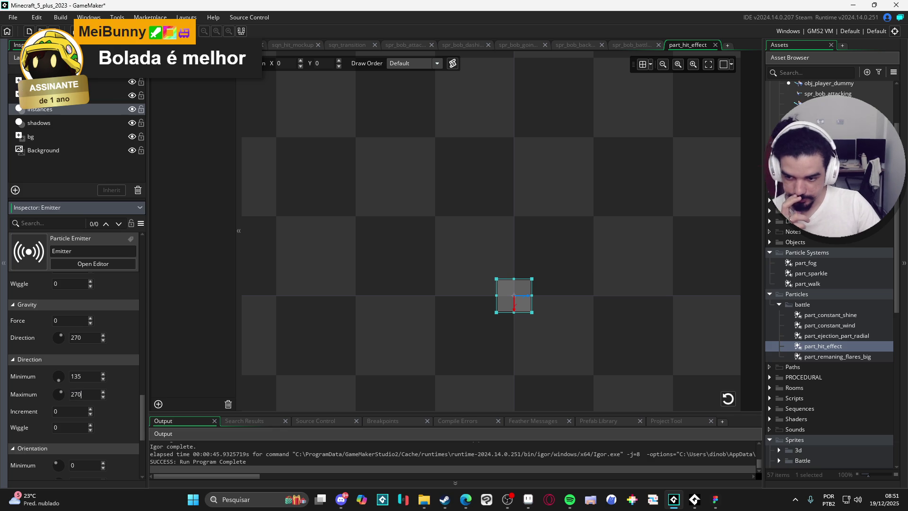
left_click(524, 334)
left_click(728, 399)
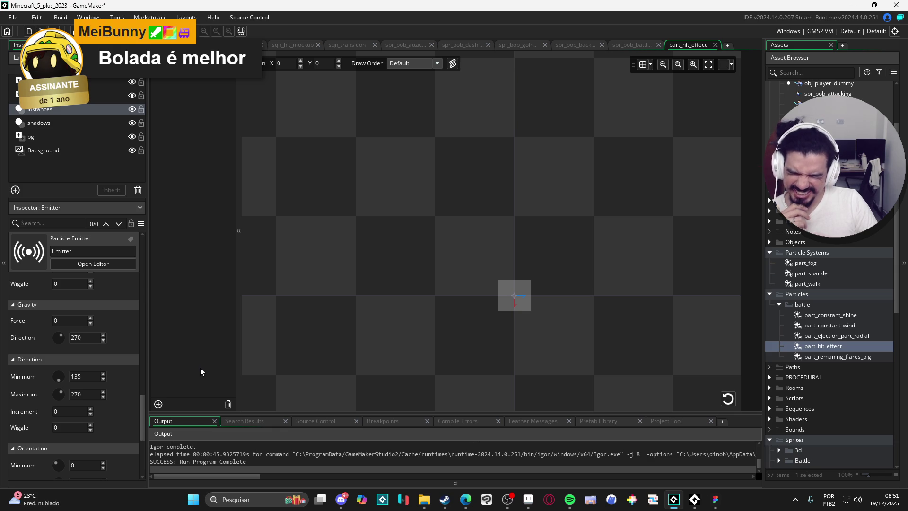
double_click(87, 392)
type("215")
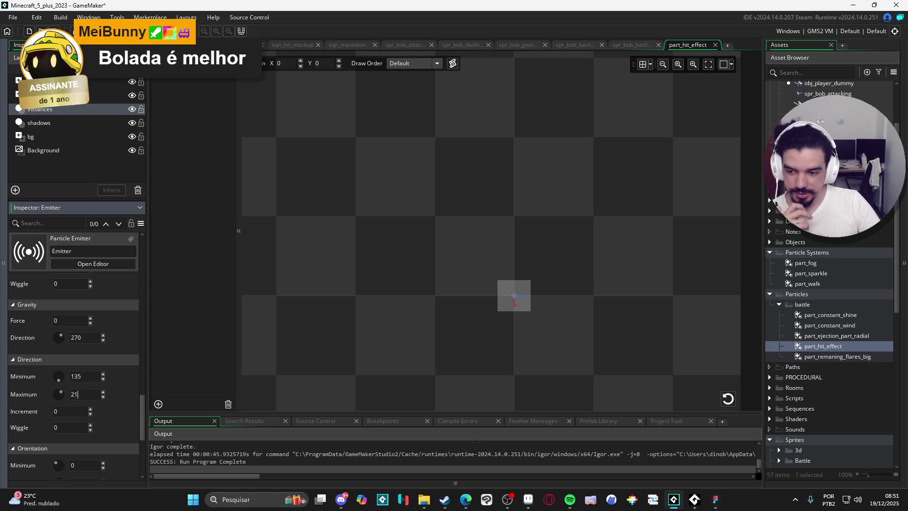
left_click(727, 399)
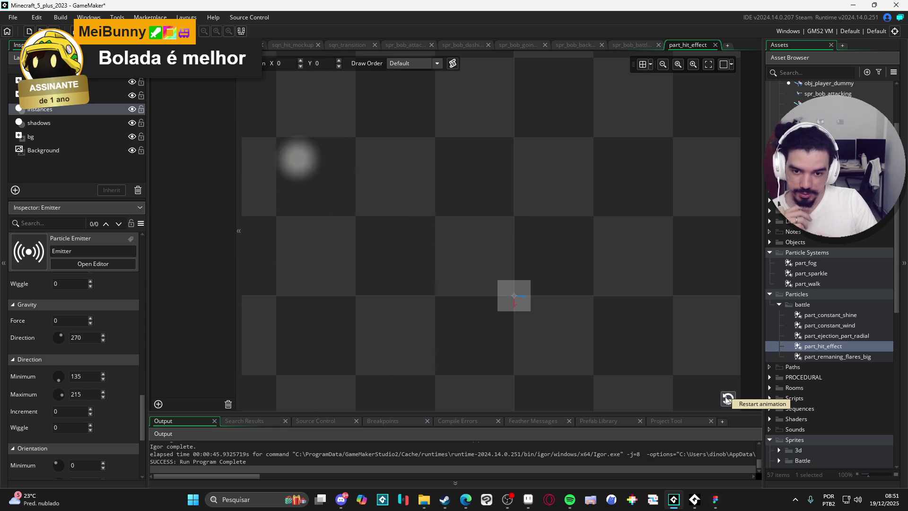